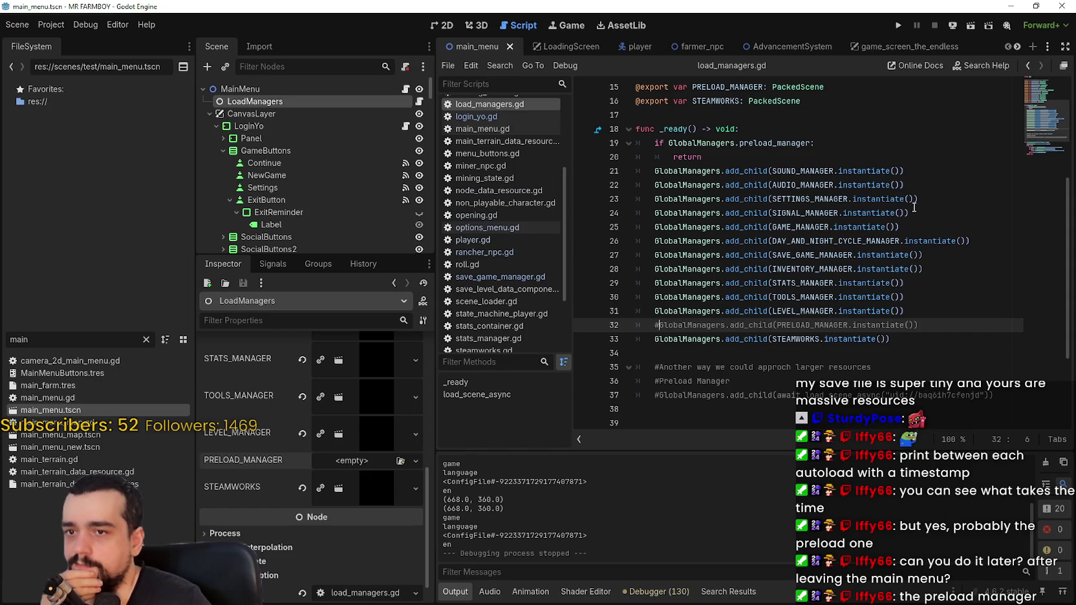
# - Comment out the settings manager add_child on line 23 with #
pyautogui.moveTo(927, 197); pyautogui.dragTo(653, 199)
pyautogui.click(653, 199)
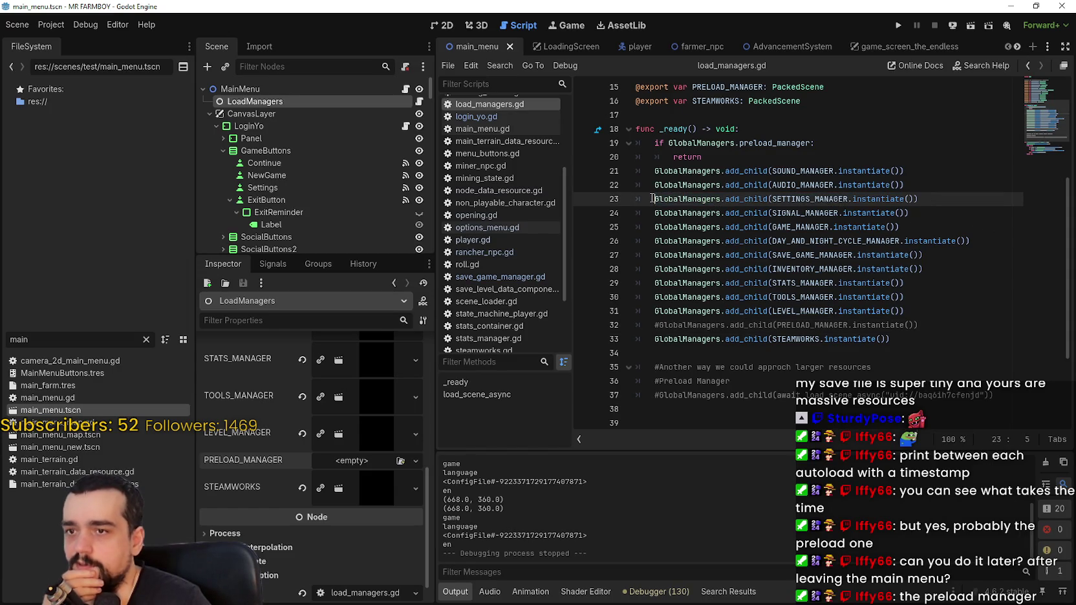
pyautogui.write('#')
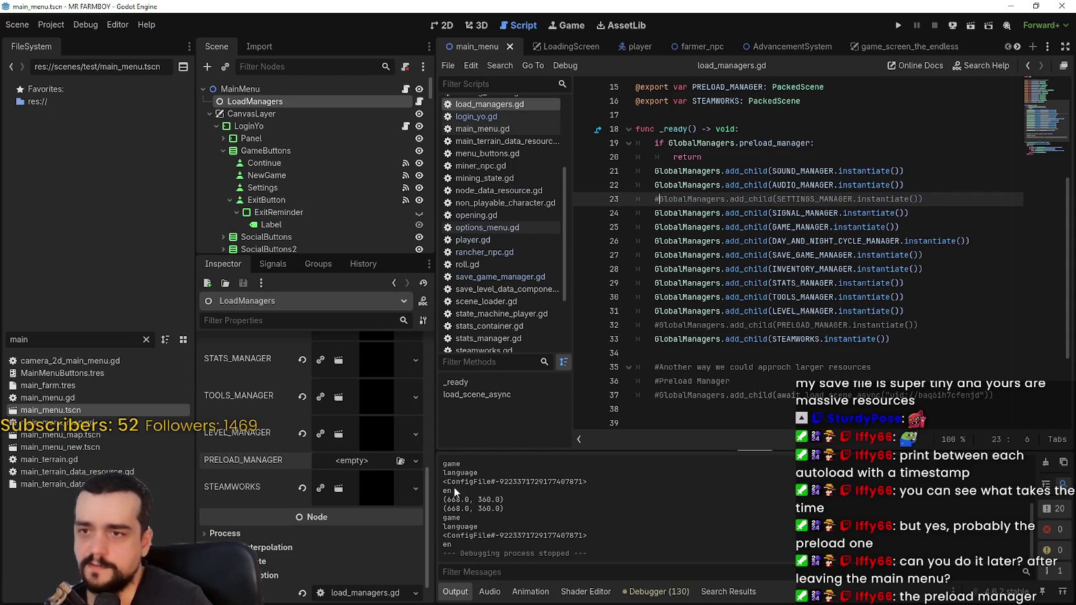
pyautogui.scroll(5, 367, 511)
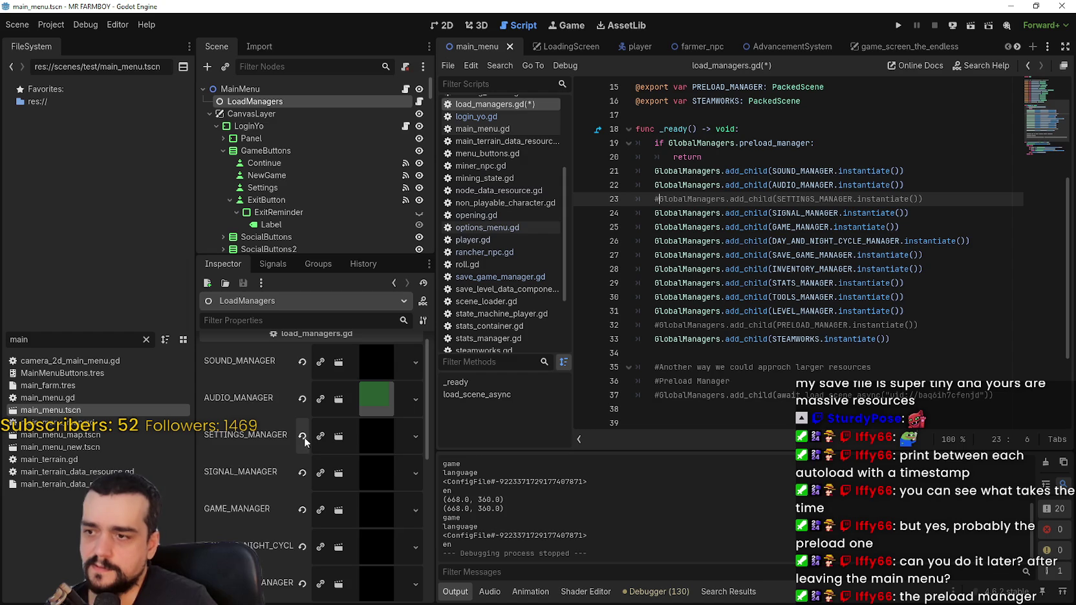
# - Clear the SETTINGS_MANAGER slot, save, and run the game to its main menu before quitting
pyautogui.click(306, 437)
pyautogui.hotkey('ctrl', 's')
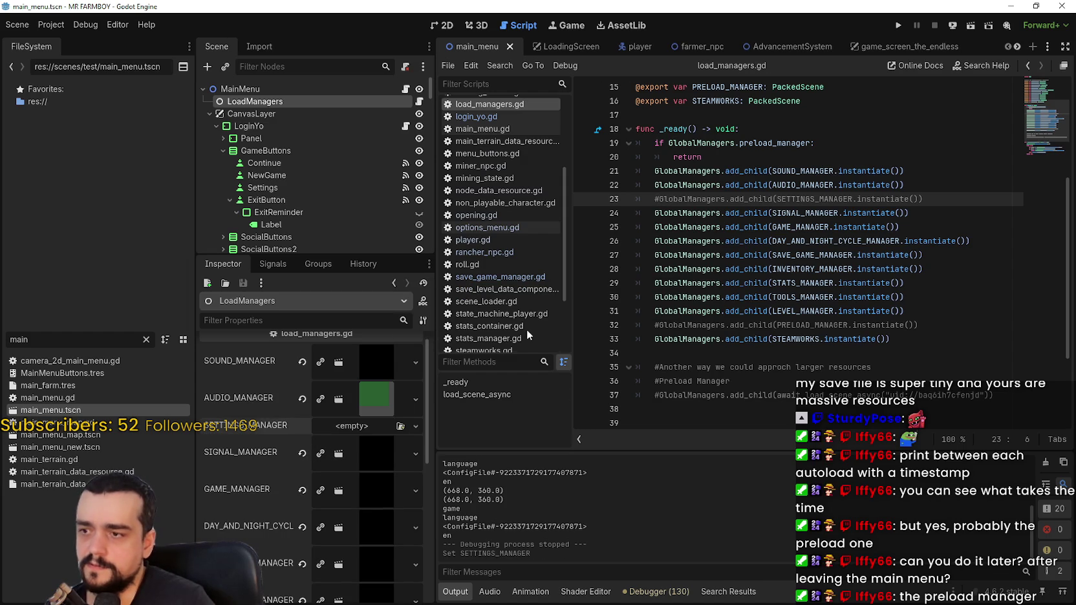
pyautogui.click(895, 24)
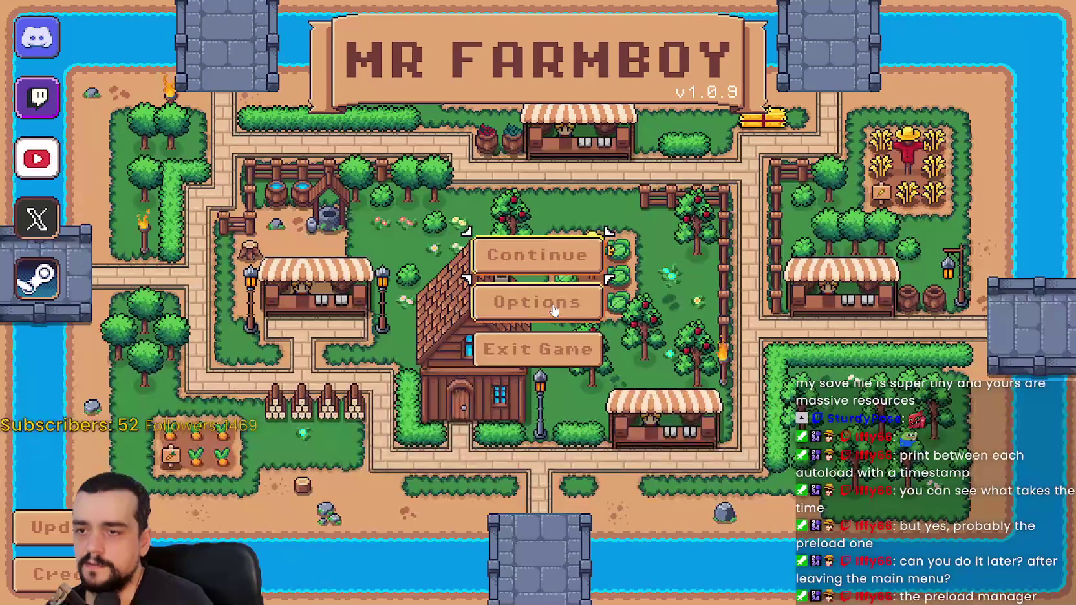
pyautogui.click(589, 357)
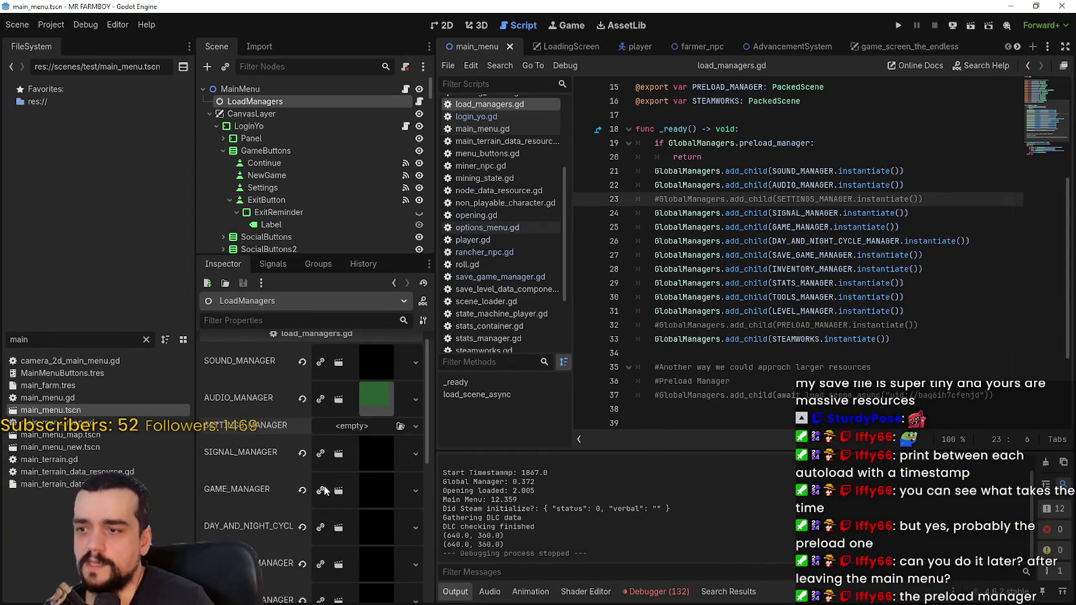
# - Clear the GAME_MANAGER slot and comment out the game manager add_child on line 25
pyautogui.scroll(-3, 350, 501)
pyautogui.scroll(2, 279, 423)
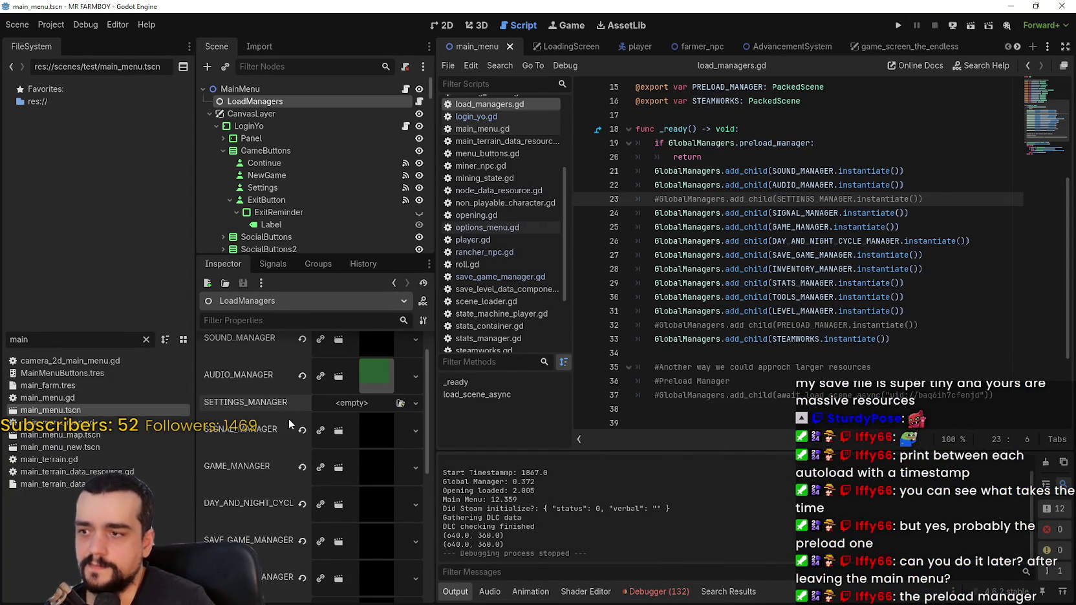
pyautogui.scroll(-1, 300, 440)
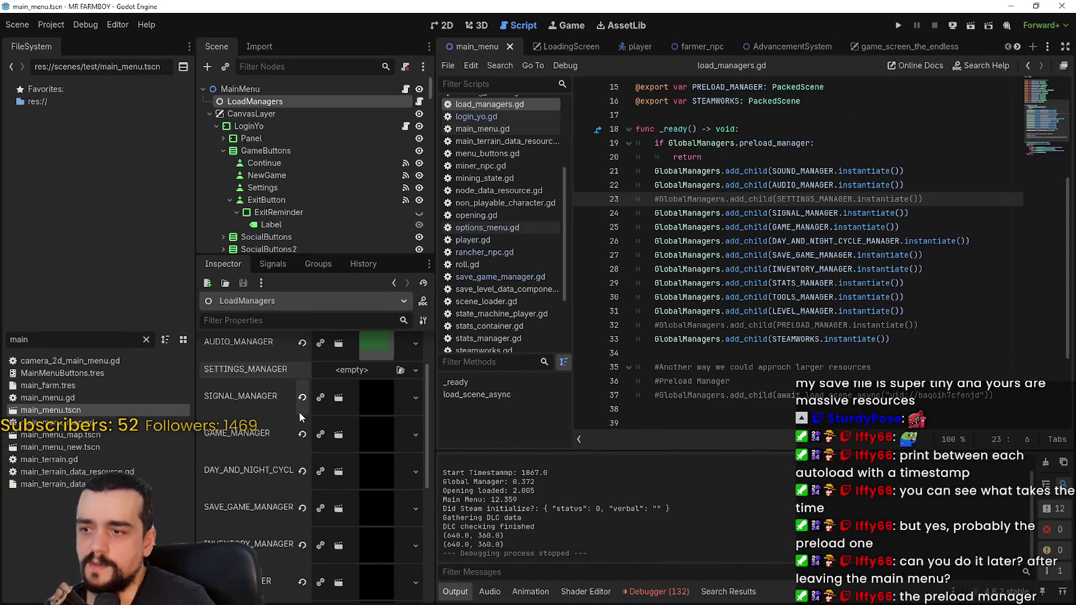
pyautogui.click(302, 434)
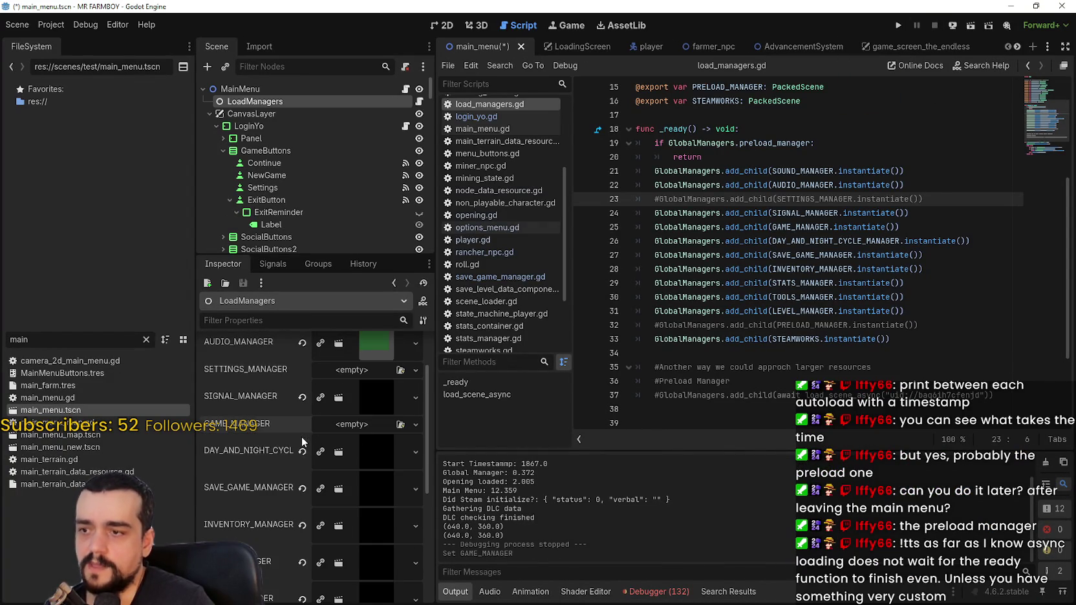
pyautogui.click(659, 228)
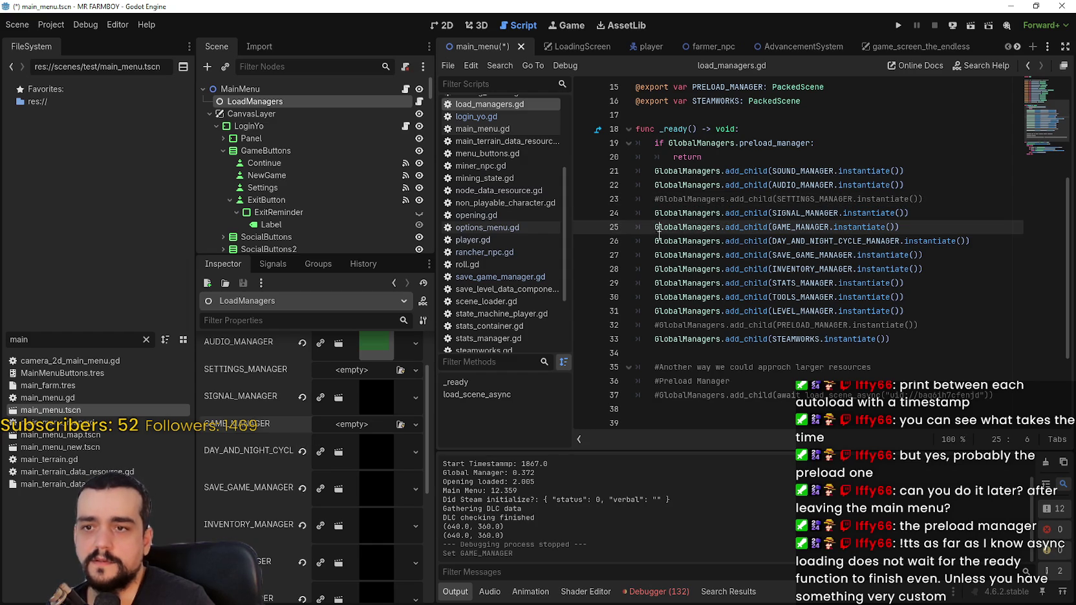
pyautogui.write('#')
# - Save and rerun the game, then exit back to the editor
pyautogui.hotkey('ctrl', 's')
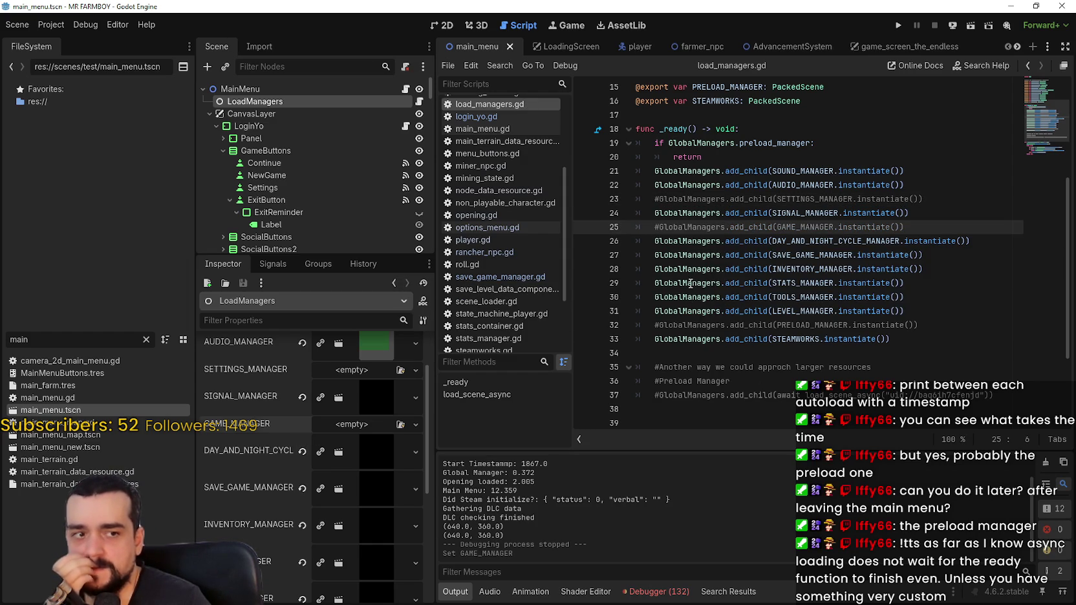
pyautogui.click(898, 25)
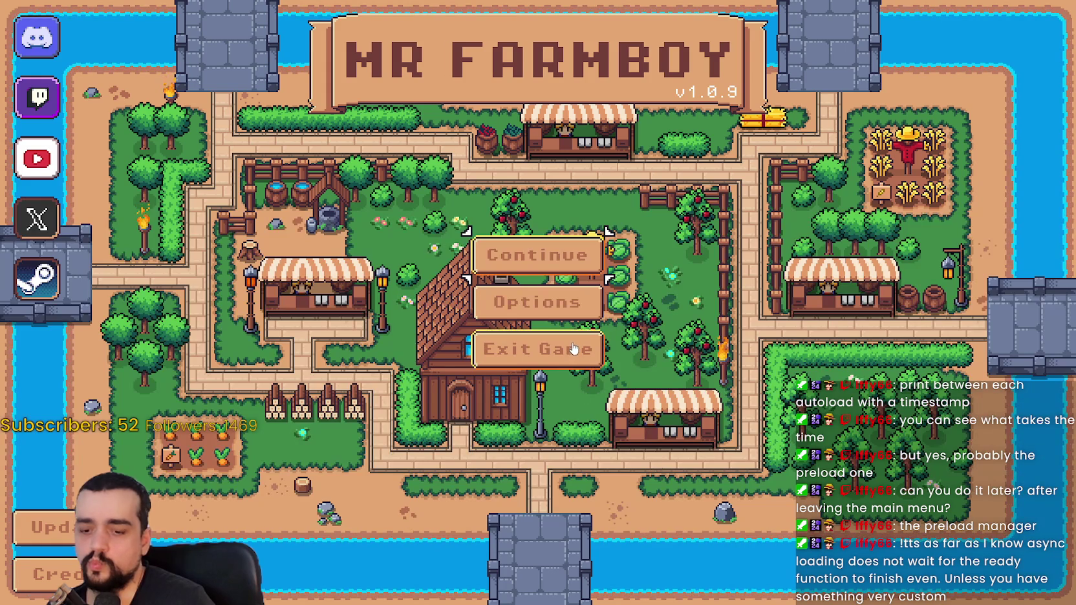
pyautogui.click(572, 351)
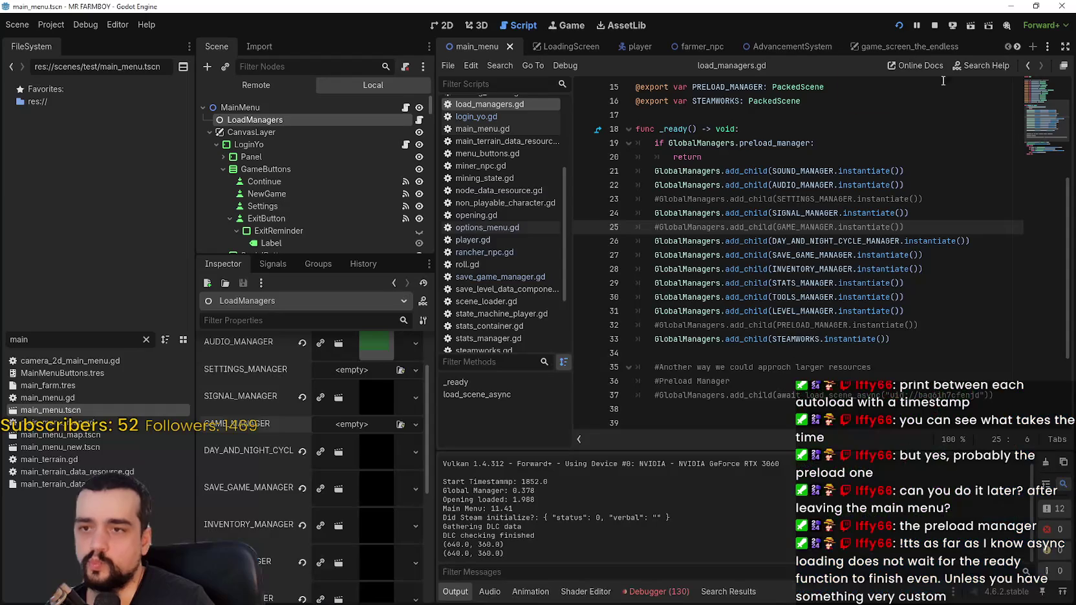
# - Clear SIGNAL_MANAGER, comment out line 24 with Ctrl+K, save, and run then stop the game
pyautogui.click(302, 397)
pyautogui.press('Up')
pyautogui.hotkey('ctrl', 'k')
pyautogui.hotkey('ctrl', 's')
pyautogui.click(899, 25)
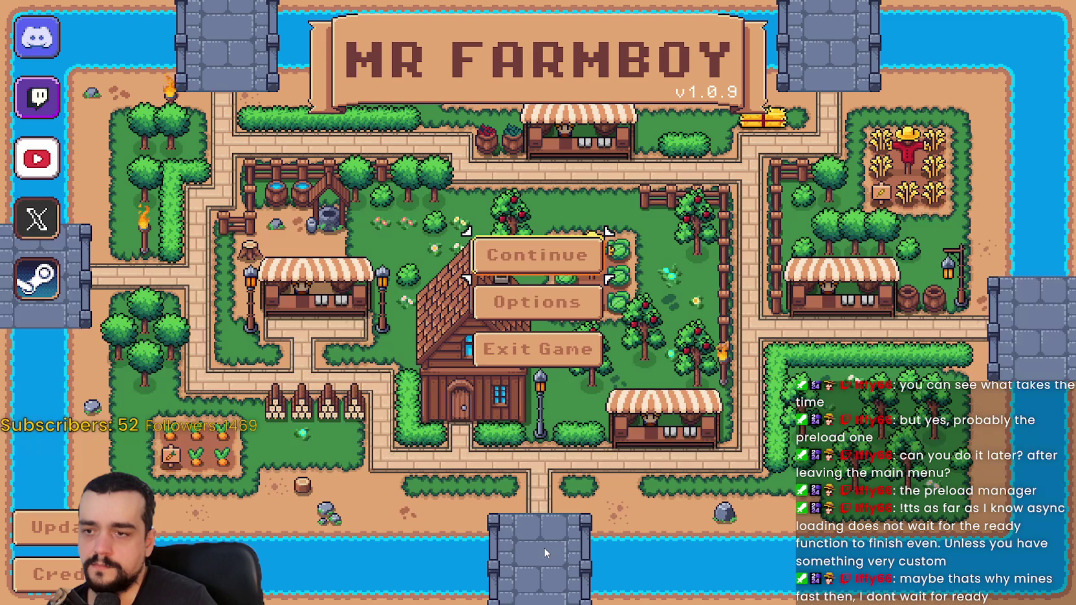
pyautogui.click(934, 26)
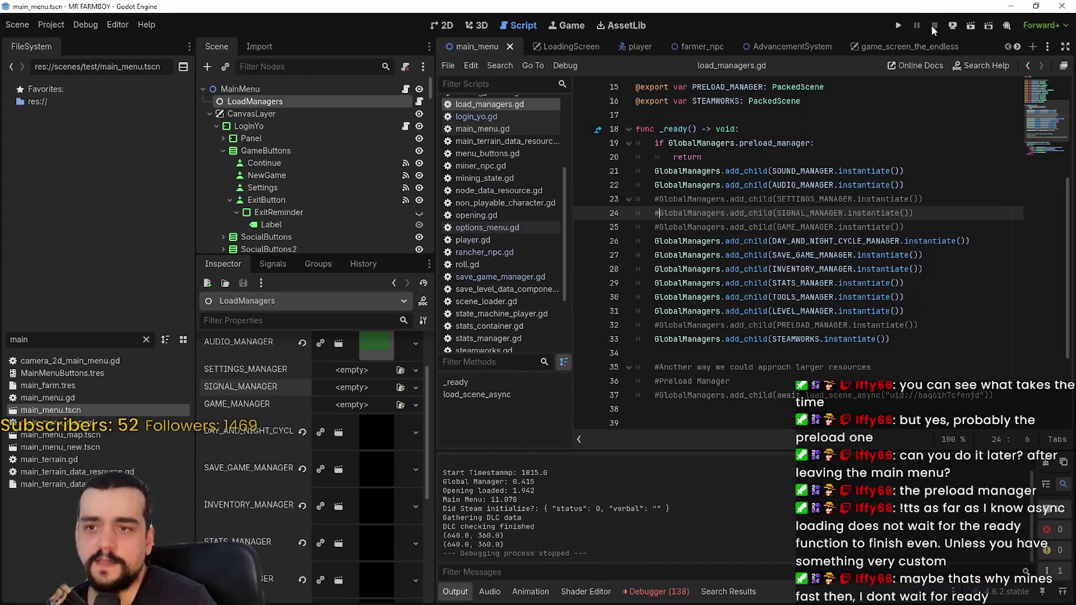
# - Comment out the day-and-night-cycle manager on line 26 and clear DAY_AND_NIGHT_CYCLE_MANAGER
pyautogui.click(782, 297)
pyautogui.click(762, 269)
pyautogui.click(656, 240)
pyautogui.hotkey('ctrl', 'k')
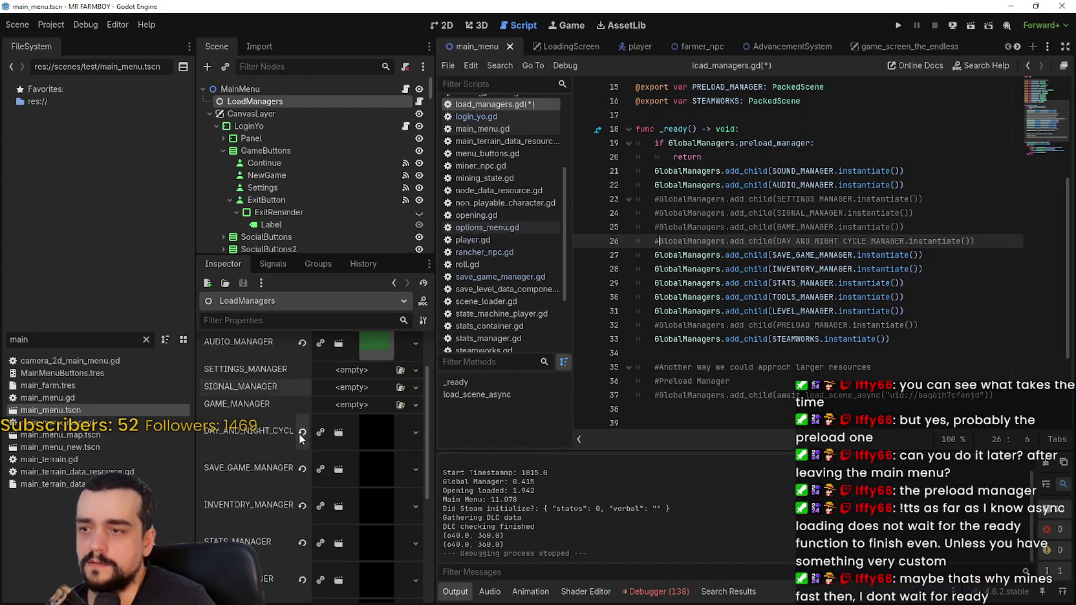
pyautogui.click(301, 433)
pyautogui.scroll(-2, 331, 472)
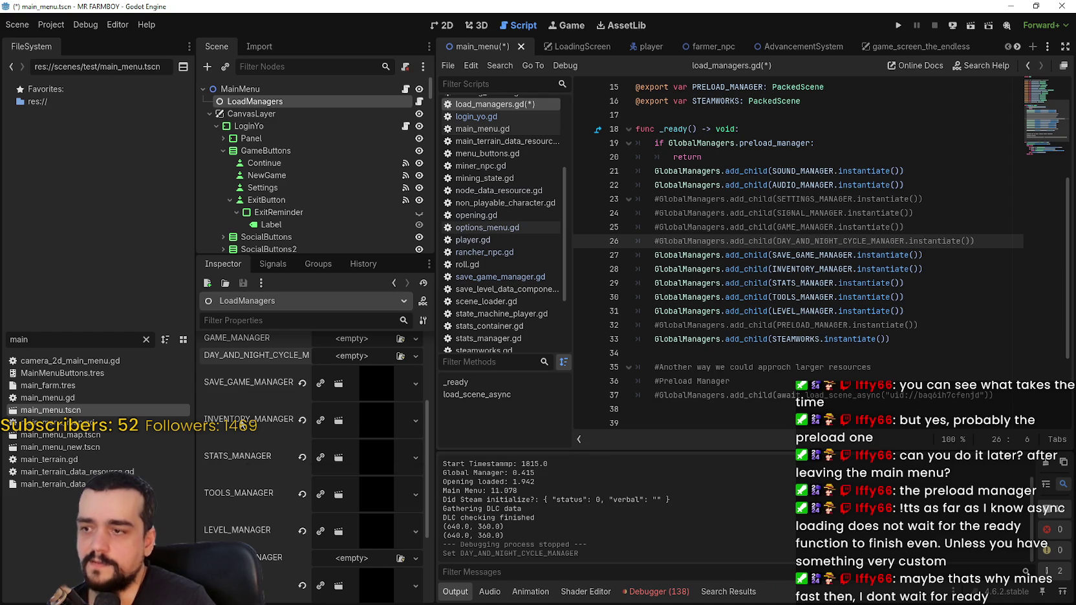
# - Save and rerun the game to its main menu, then quit
pyautogui.click(717, 282)
pyautogui.hotkey('ctrl', 's')
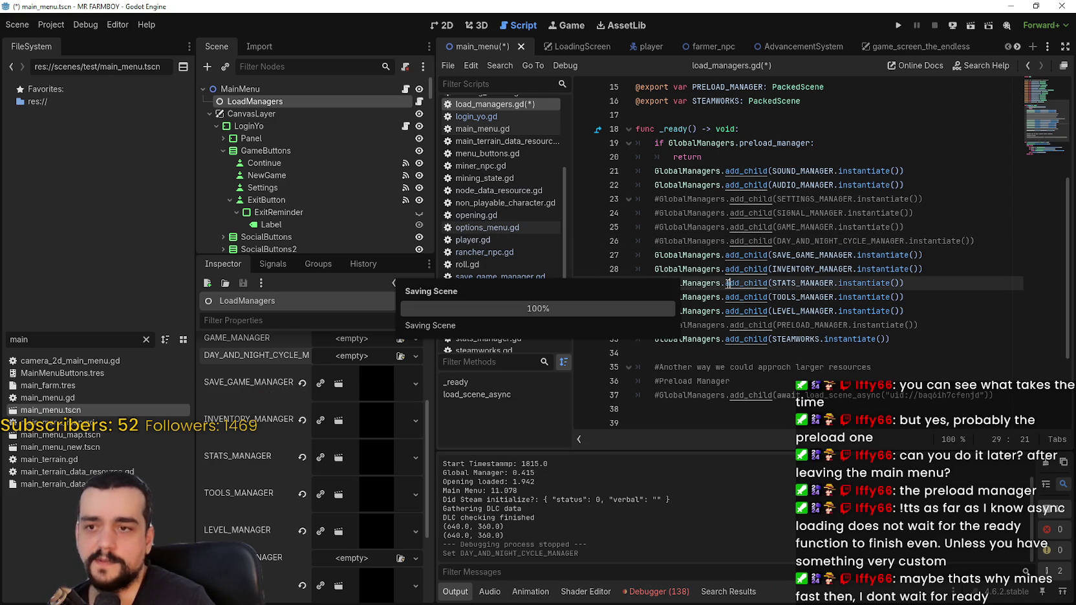
pyautogui.click(898, 26)
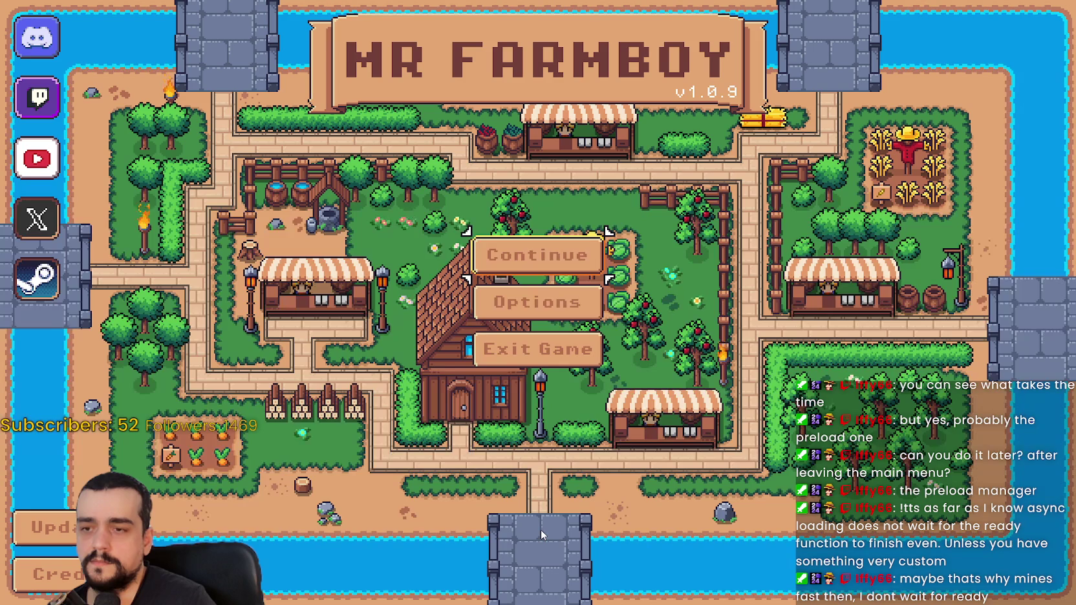
pyautogui.click(537, 349)
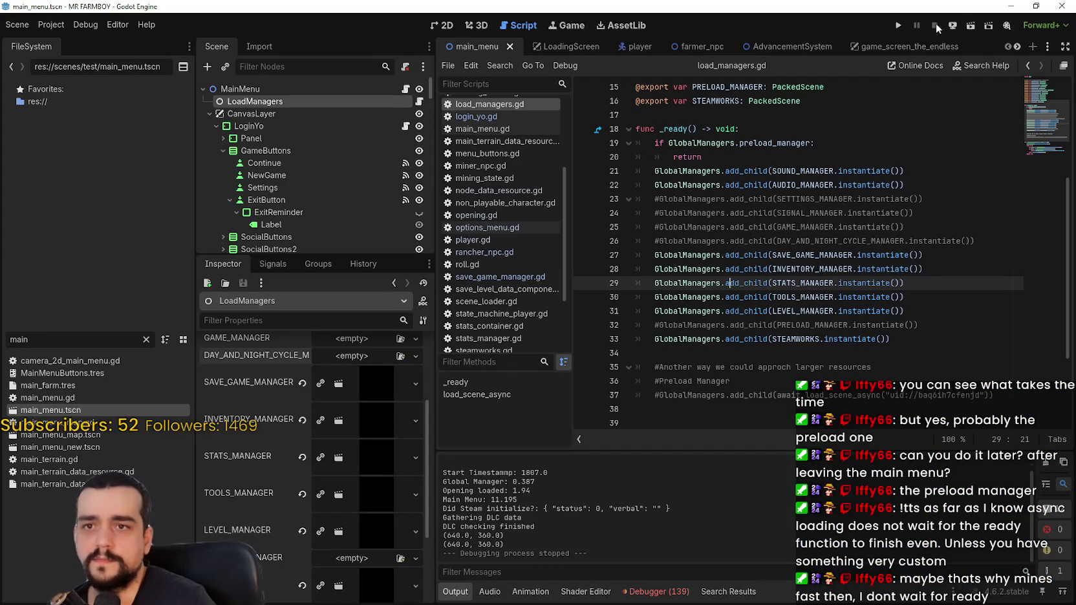
# - Comment out line 27, clear SAVE_GAME_MANAGER, and run then stop the game
pyautogui.click(654, 254)
pyautogui.write('#')
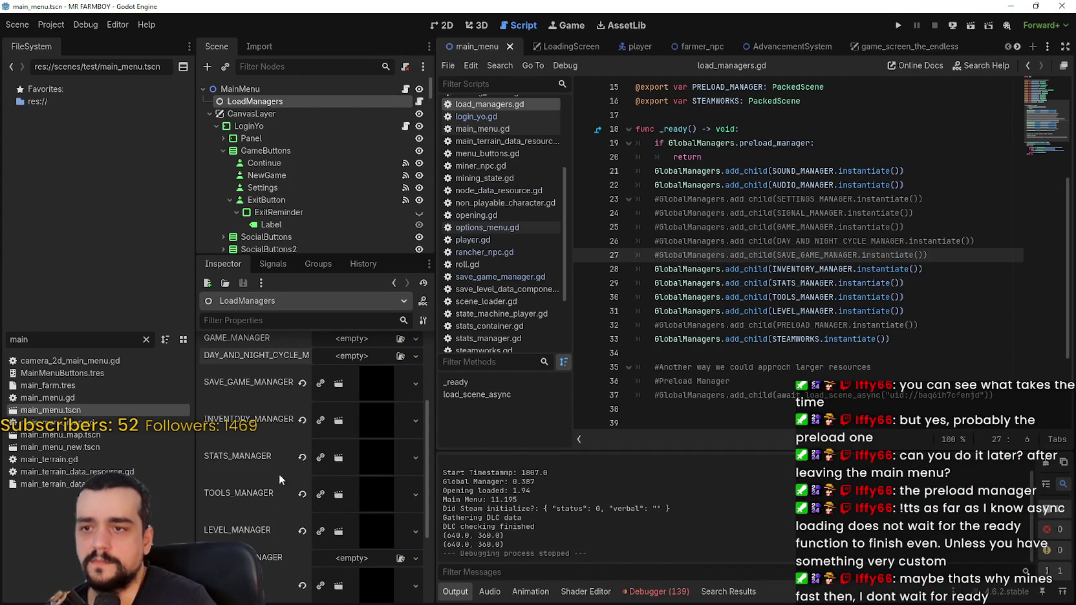
pyautogui.click(302, 383)
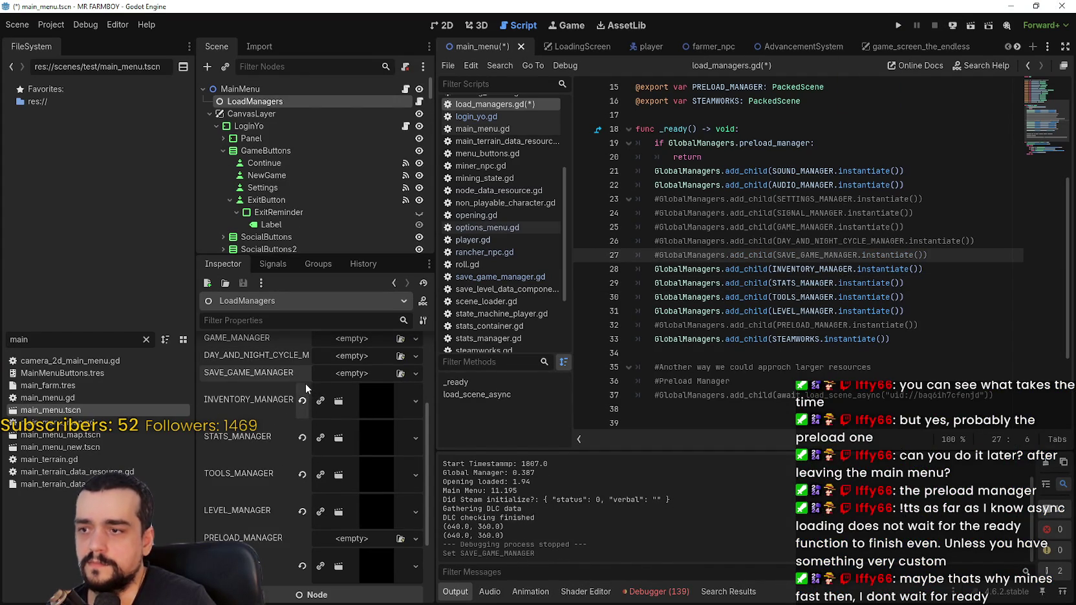
pyautogui.click(898, 26)
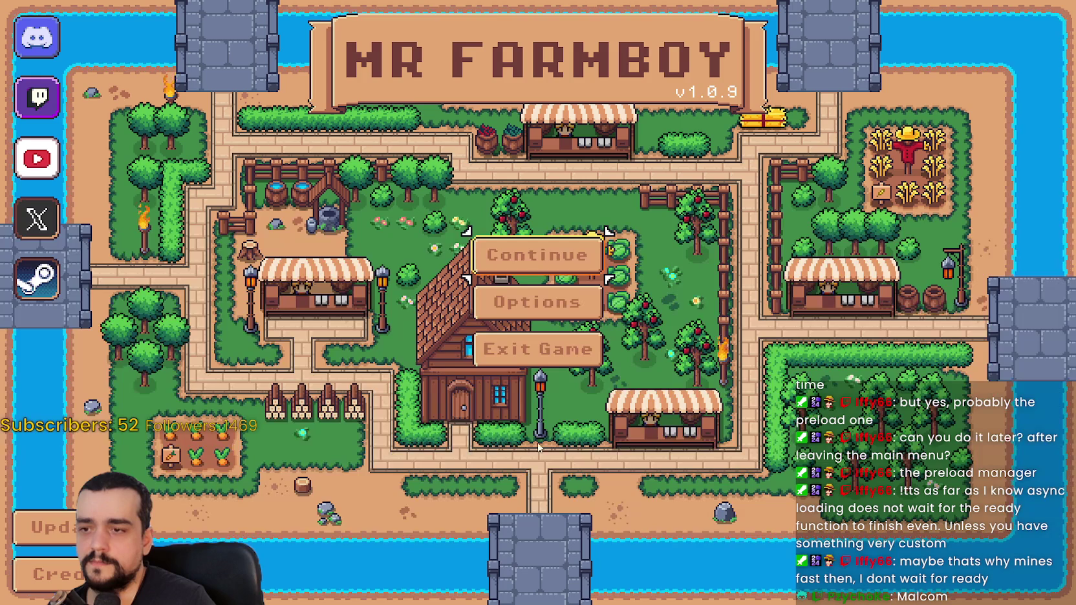
pyautogui.hotkey('alt', 'Tab')
pyautogui.click(935, 26)
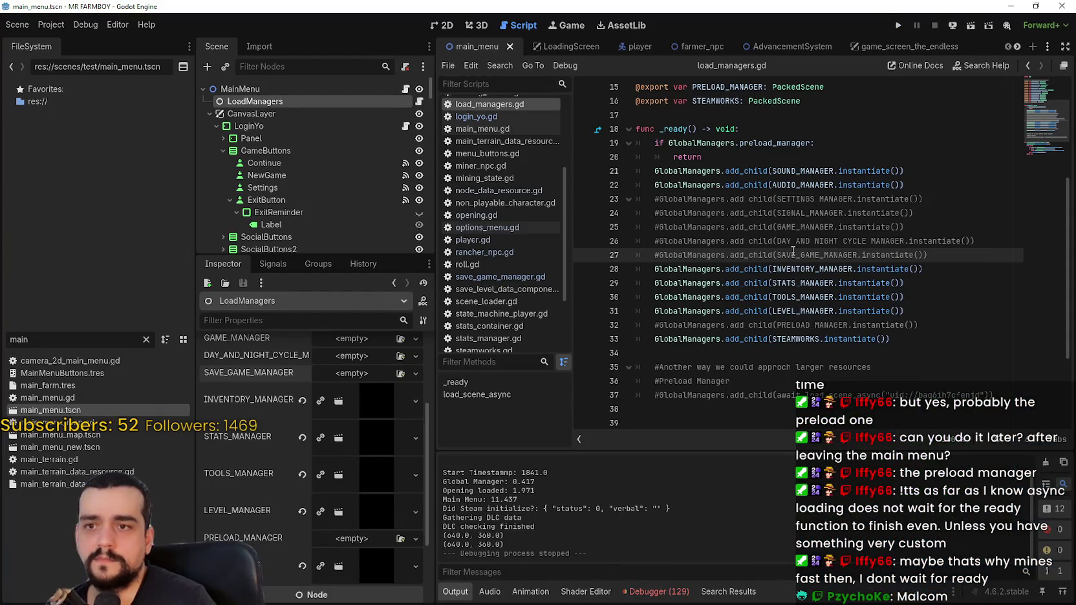
# - Comment out the inventory manager on line 28, clear INVENTORY_MANAGER, and relaunch with F5
pyautogui.click(657, 270)
pyautogui.hotkey('ctrl', 'k')
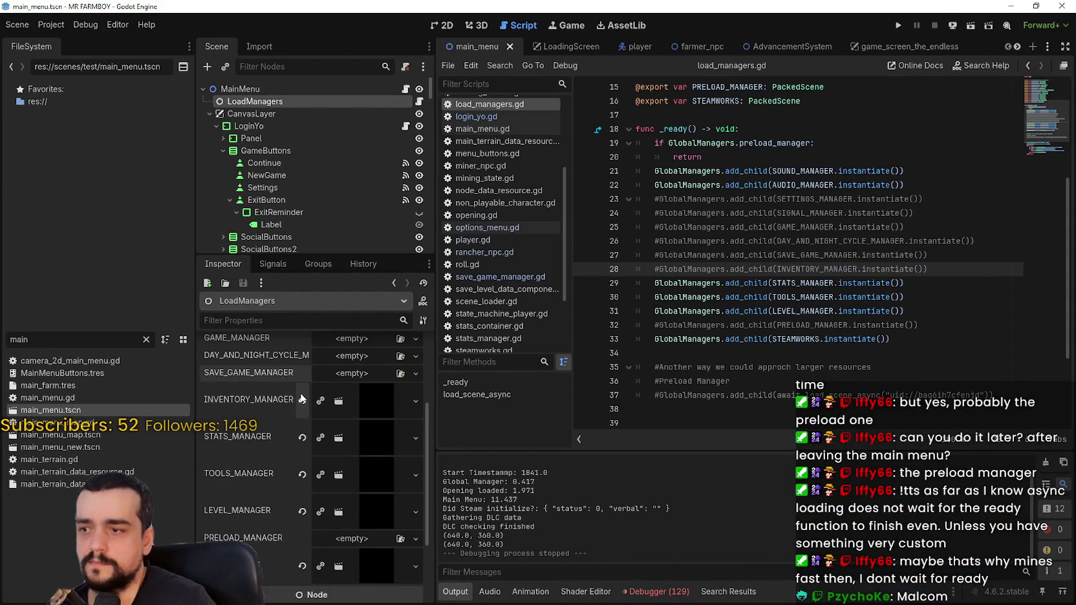
pyautogui.click(302, 400)
pyautogui.press('F5')
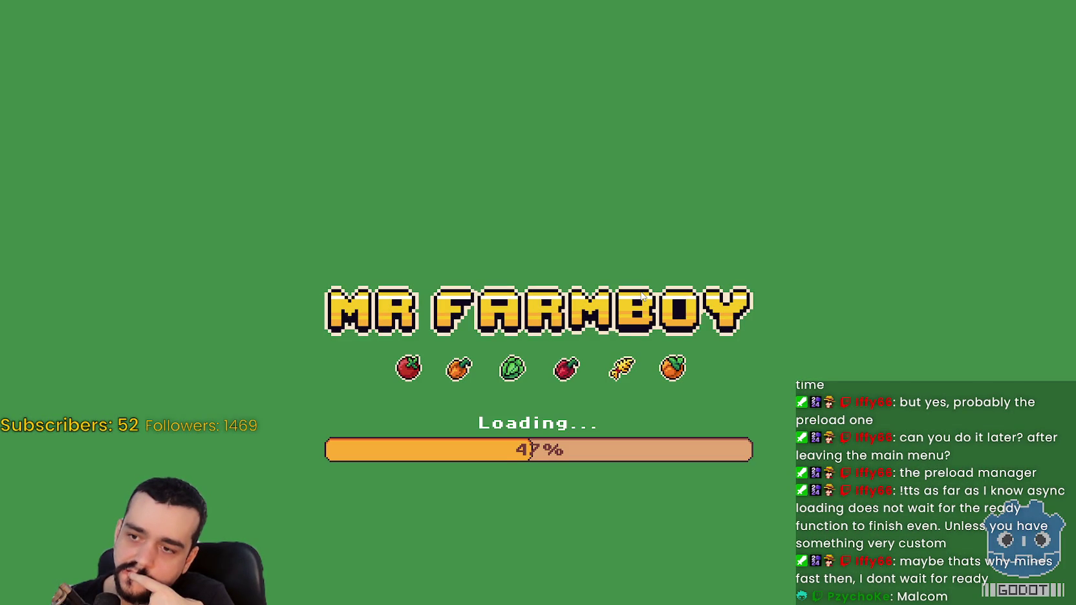
pyautogui.hotkey('alt', 'Tab')
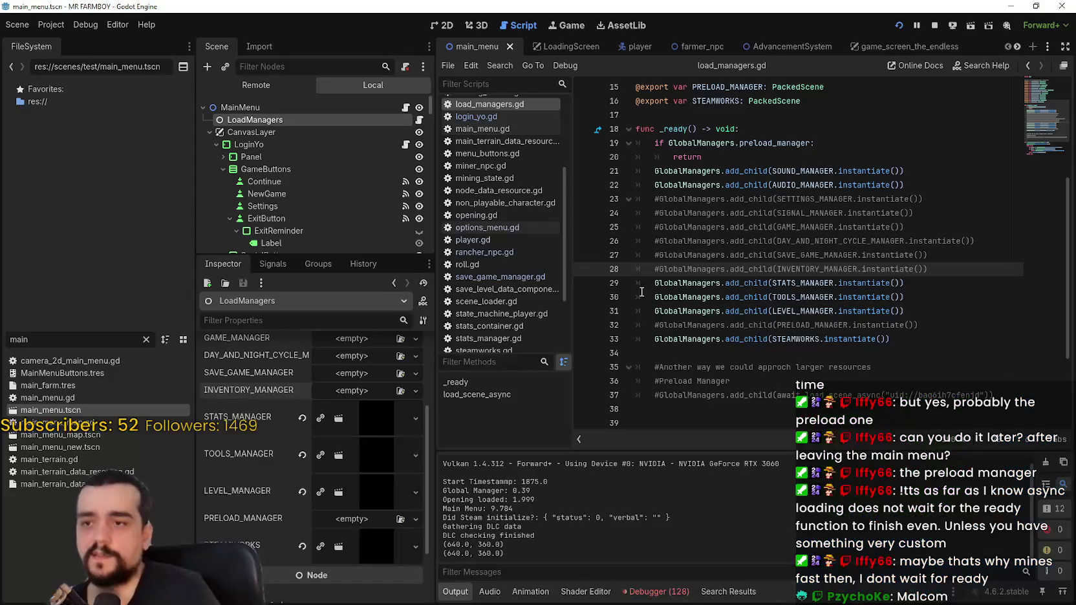
# - Stop the game, comment out the stats manager on line 29, clear STATS_MANAGER, and save
pyautogui.click(934, 25)
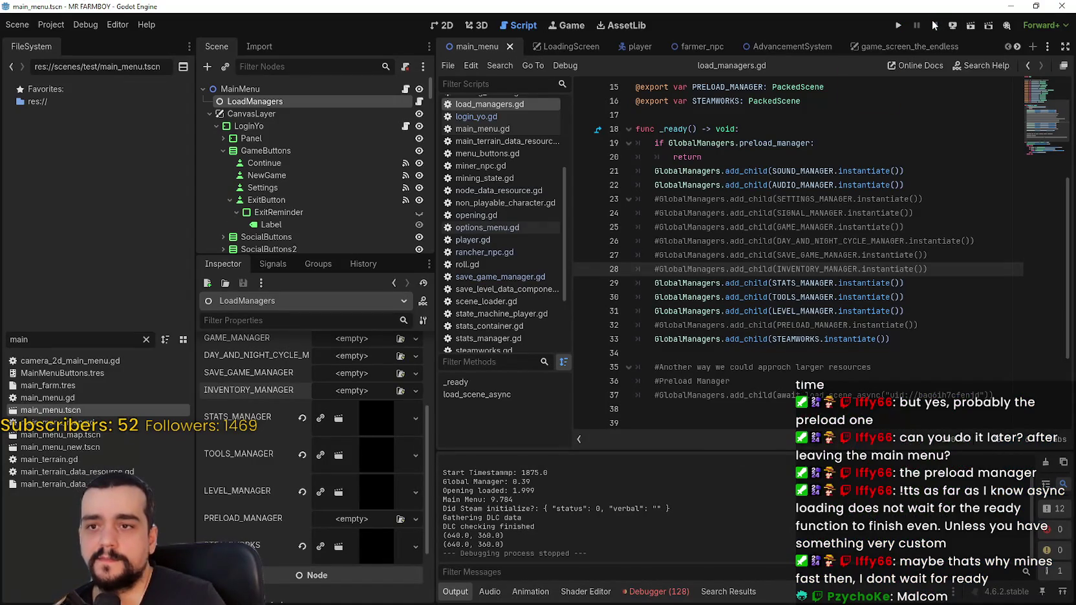
pyautogui.click(654, 283)
pyautogui.write('#')
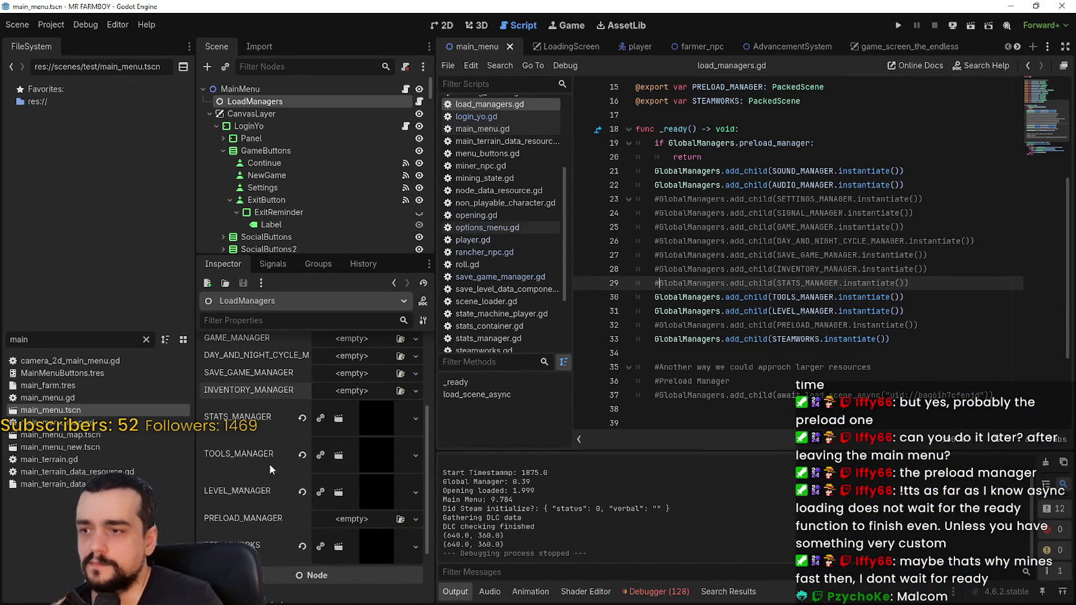
pyautogui.click(301, 418)
pyautogui.hotkey('ctrl', 's')
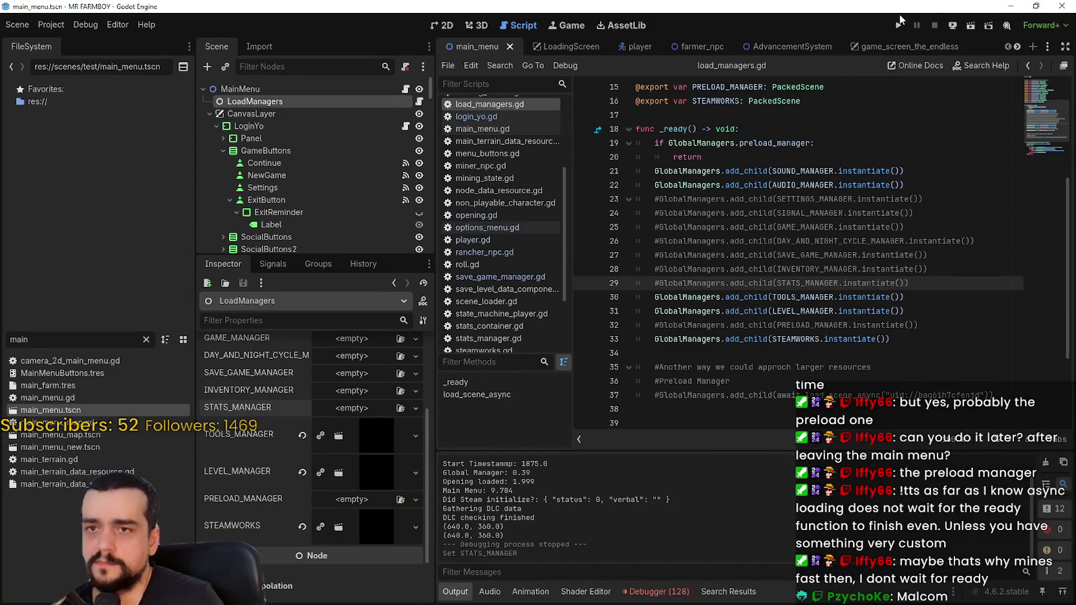
# - Run the game to time loading, close it with F8, and begin restoring scene assignments
pyautogui.click(901, 24)
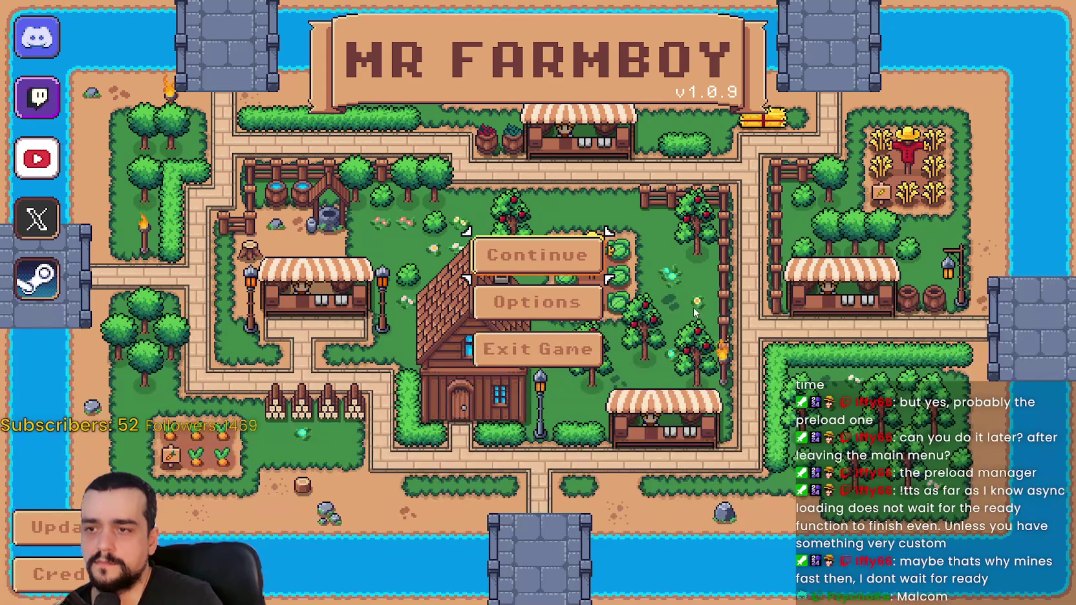
pyautogui.press('F8')
pyautogui.click(768, 310)
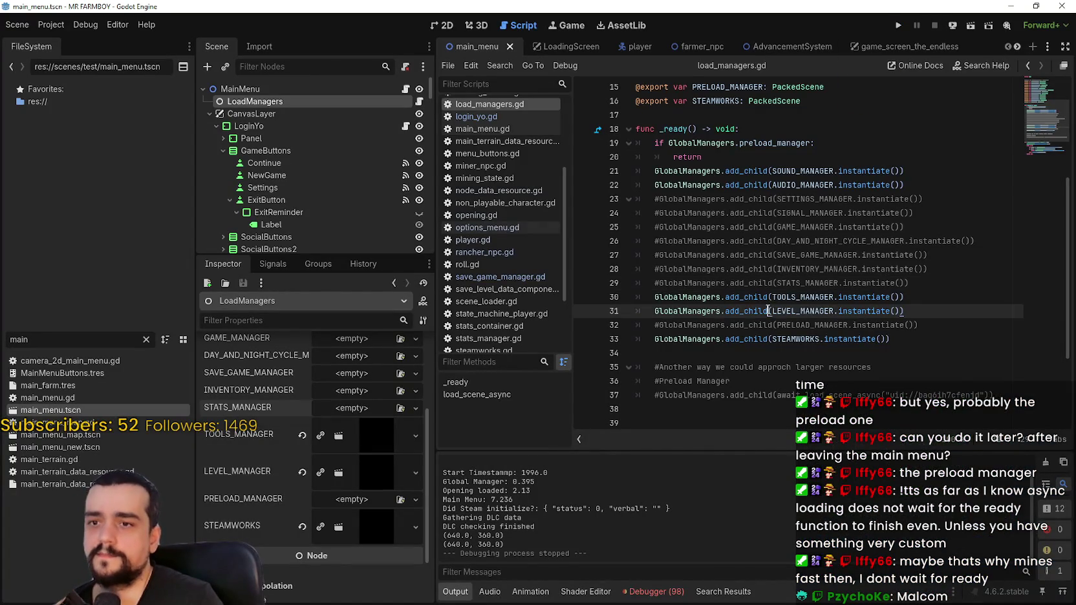
pyautogui.click(726, 366)
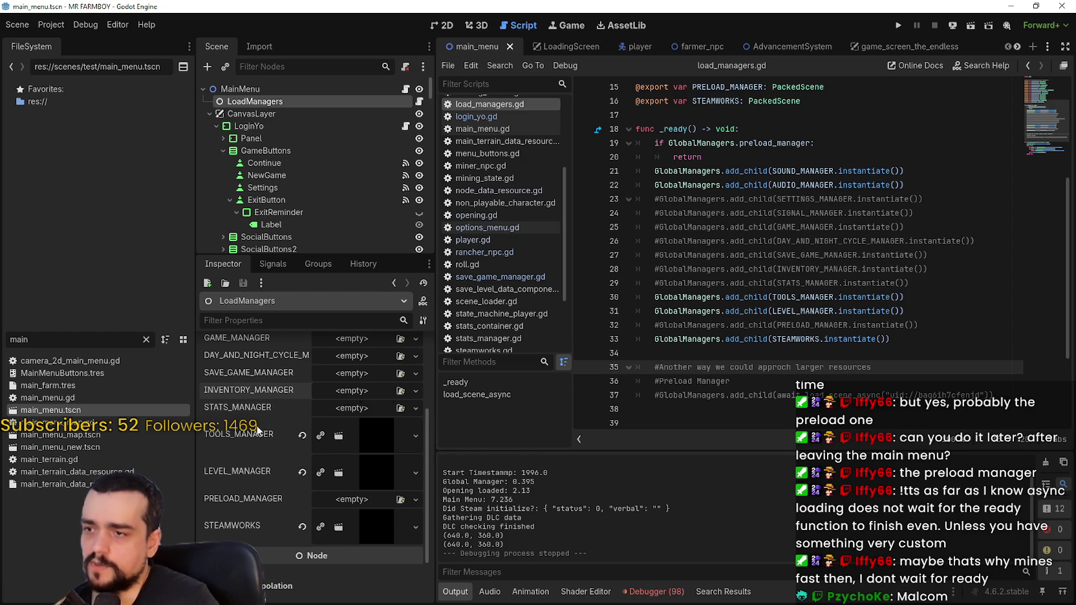
pyautogui.hotkey('ctrl', 'v')
pyautogui.hotkey('ctrl', 'v')
pyautogui.hotkey('ctrl', 'v')
pyautogui.hotkey('ctrl', 'v')
pyautogui.hotkey('ctrl', 'v')
pyautogui.hotkey('ctrl', 'v')
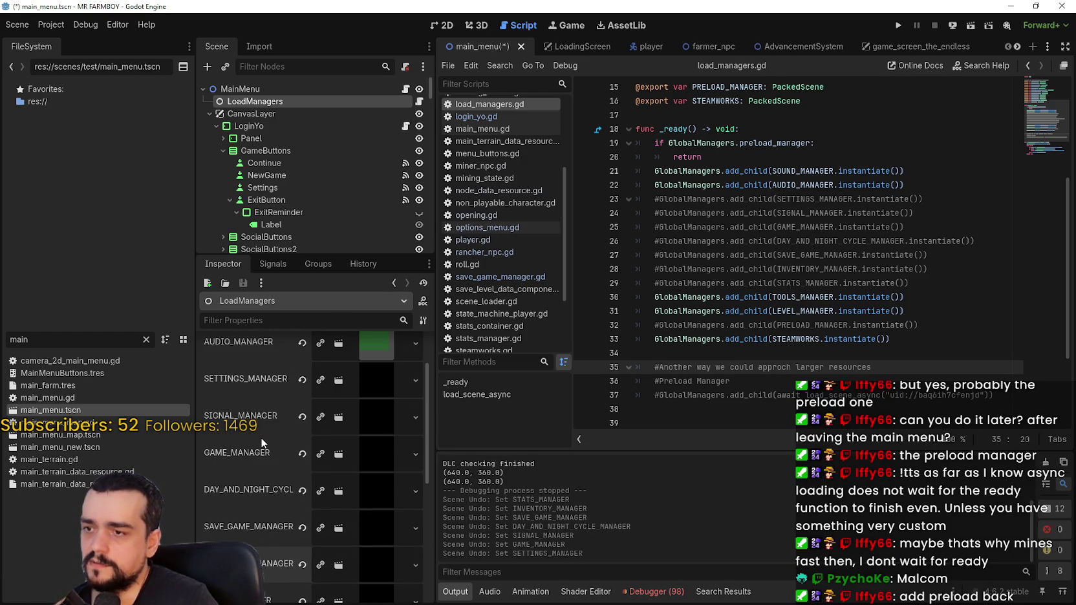
# - Restore the GAME_MANAGER, SETTINGS_MANAGER and PRELOAD_MANAGER scene assignments
pyautogui.hotkey('ctrl', 'v')
pyautogui.scroll(-5, 263, 435)
pyautogui.hotkey('ctrl', 'v')
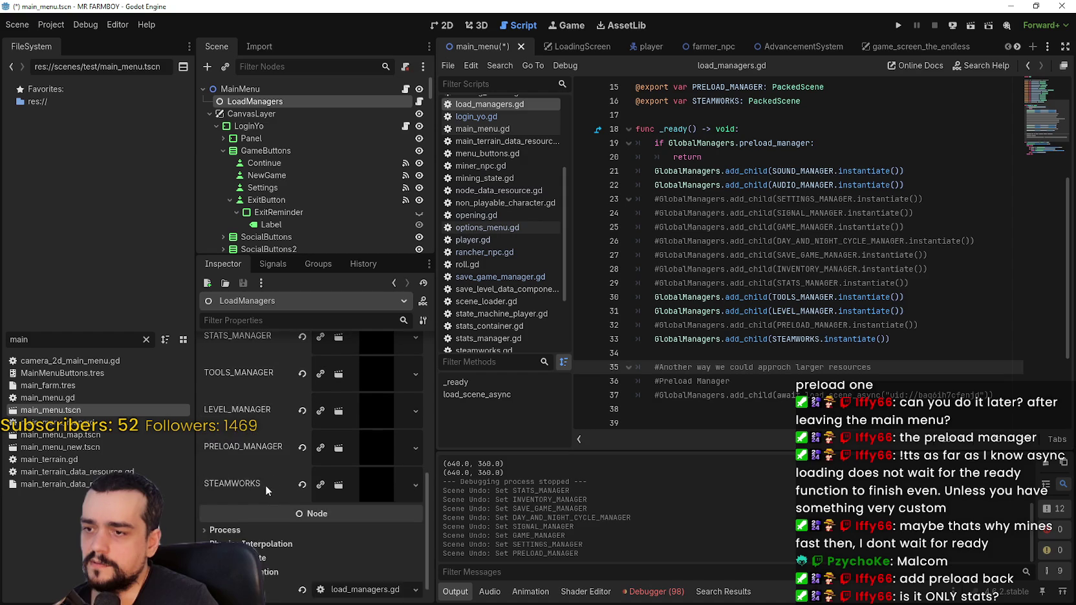
# - Uncomment the manager add_child lines 23–29 and the PRELOAD_MANAGER line, then save
pyautogui.click(914, 283)
pyautogui.hotkey('ctrl', 'k')
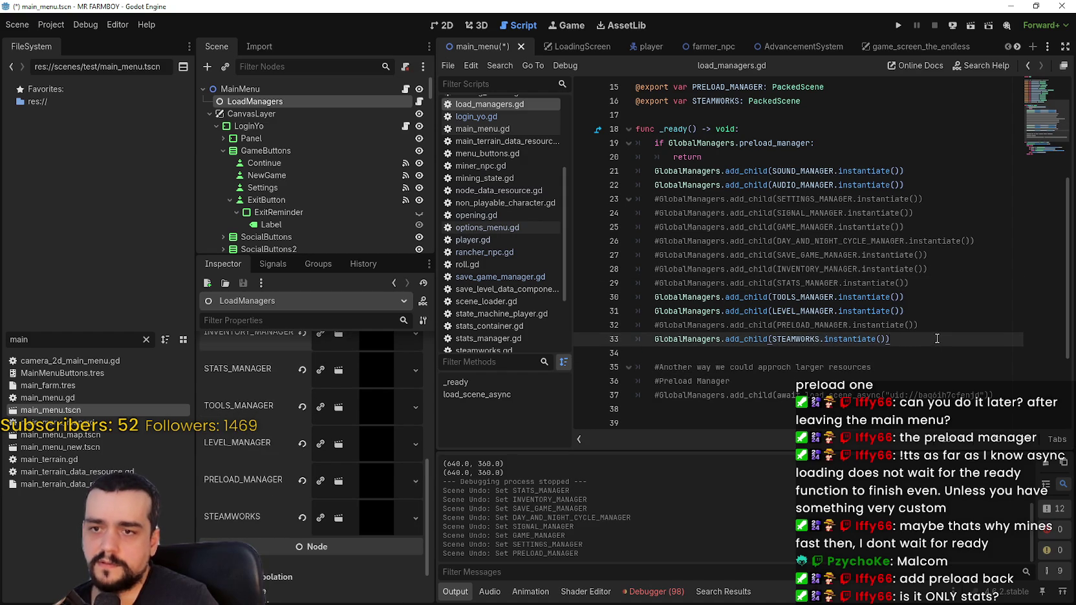
pyautogui.press('Up')
pyautogui.hotkey('ctrl', 'k')
pyautogui.press('Up')
pyautogui.hotkey('ctrl', 'k')
pyautogui.press('Up')
pyautogui.hotkey('ctrl', 'k')
pyautogui.press('Up')
pyautogui.hotkey('ctrl', 'k')
pyautogui.press('Up')
pyautogui.hotkey('ctrl', 'k')
pyautogui.press('Up')
pyautogui.hotkey('ctrl', 'k')
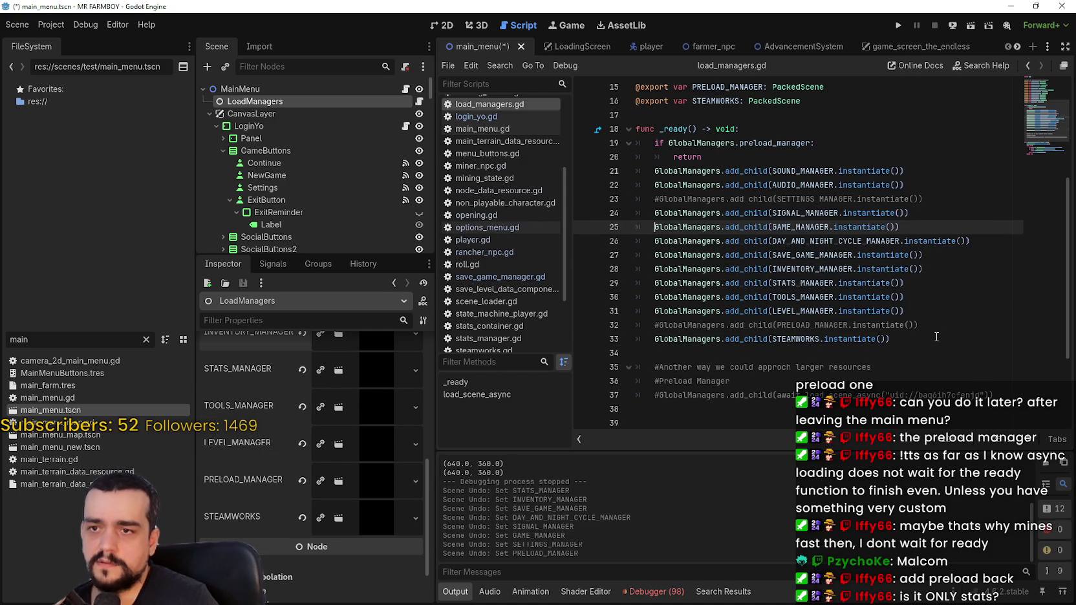
pyautogui.click(808, 357)
pyautogui.click(661, 326)
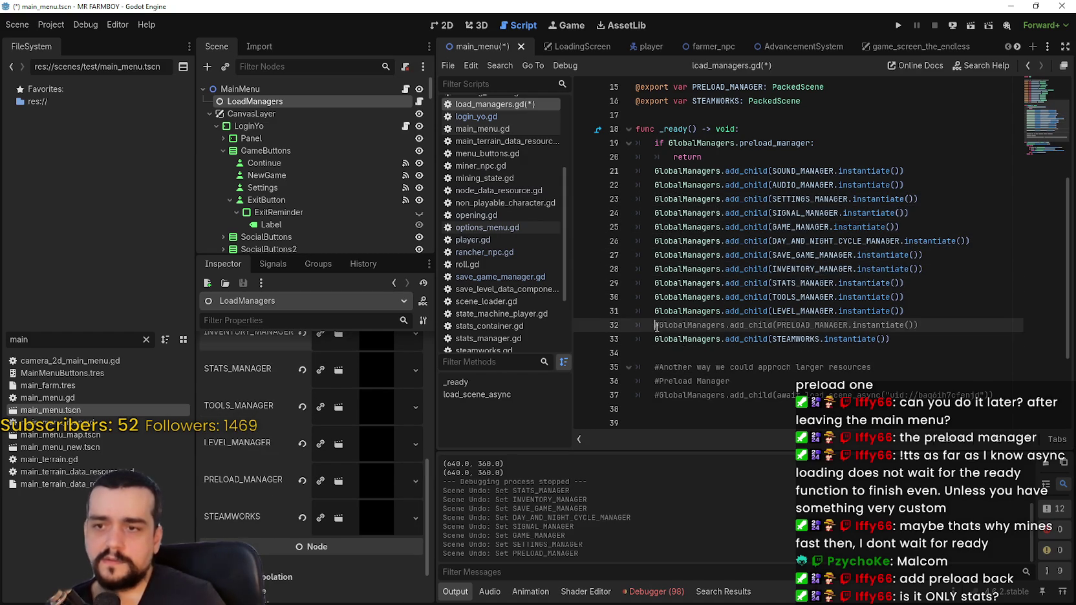
pyautogui.hotkey('ctrl', 'k')
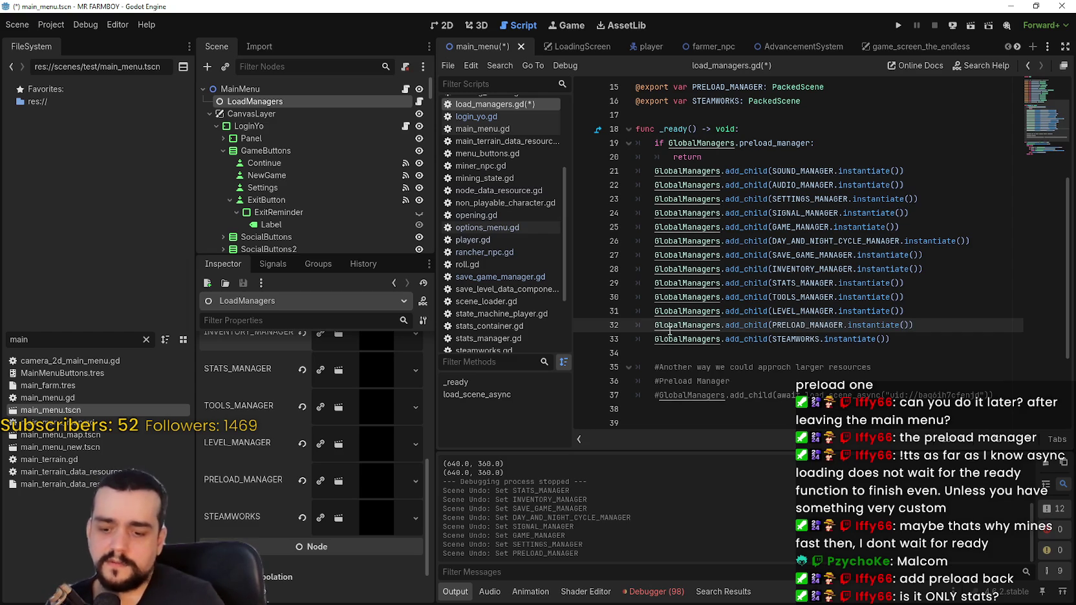
pyautogui.hotkey('ctrl', 's')
# - Re-comment the STATS_MANAGER add_child line, clear its scene slot, and save
pyautogui.click(655, 285)
pyautogui.hotkey('ctrl', 'k')
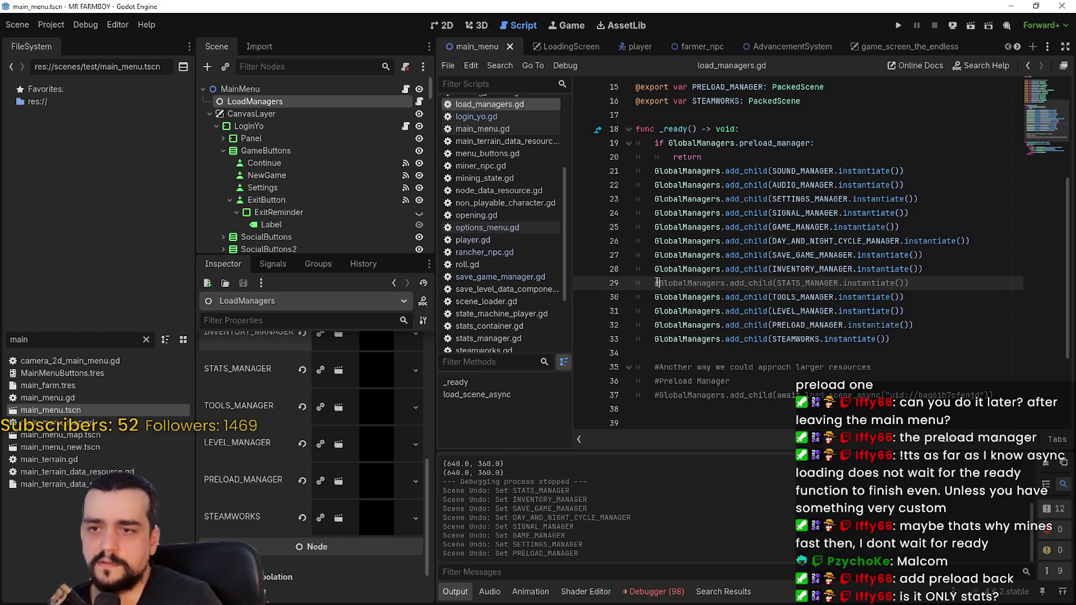
pyautogui.click(302, 369)
pyautogui.click(861, 283)
pyautogui.hotkey('ctrl', 's')
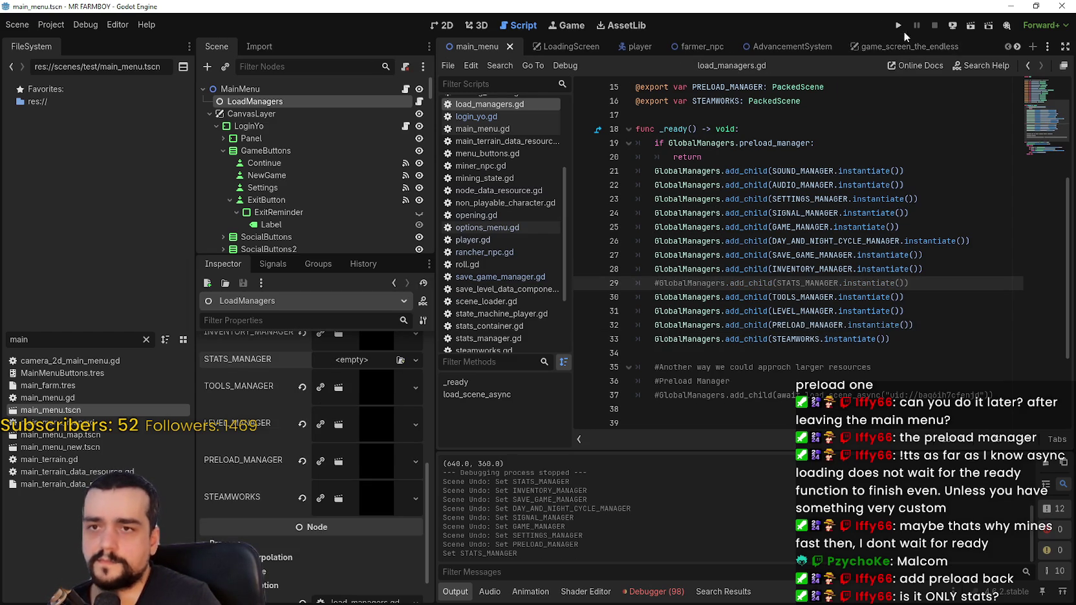
# - Run the game with only stats disabled, stop it, and undo to uncomment the STATS_MANAGER line
pyautogui.click(898, 26)
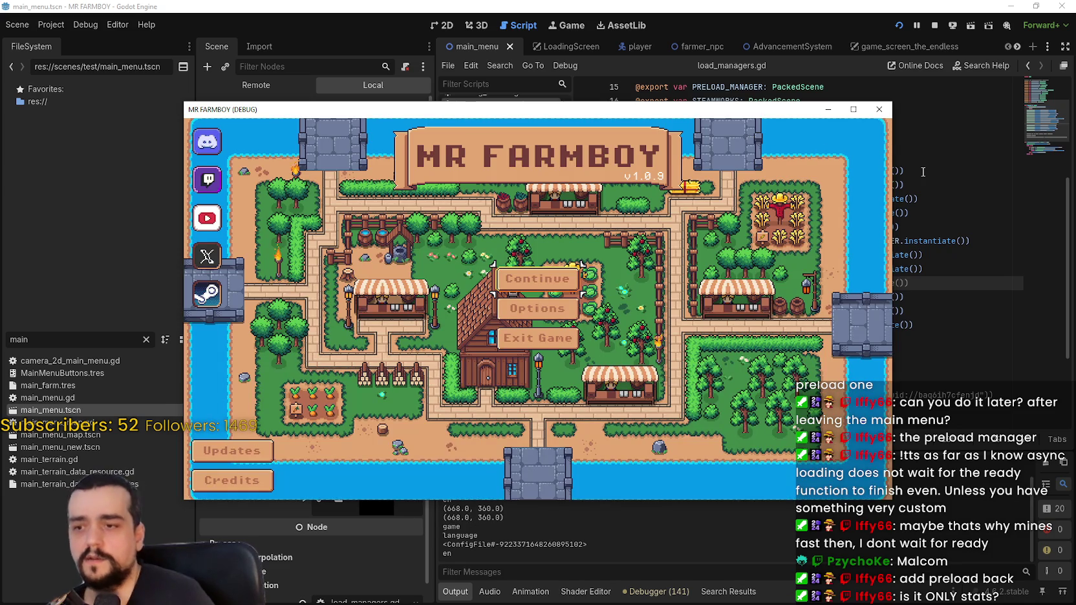
pyautogui.click(879, 109)
pyautogui.click(791, 353)
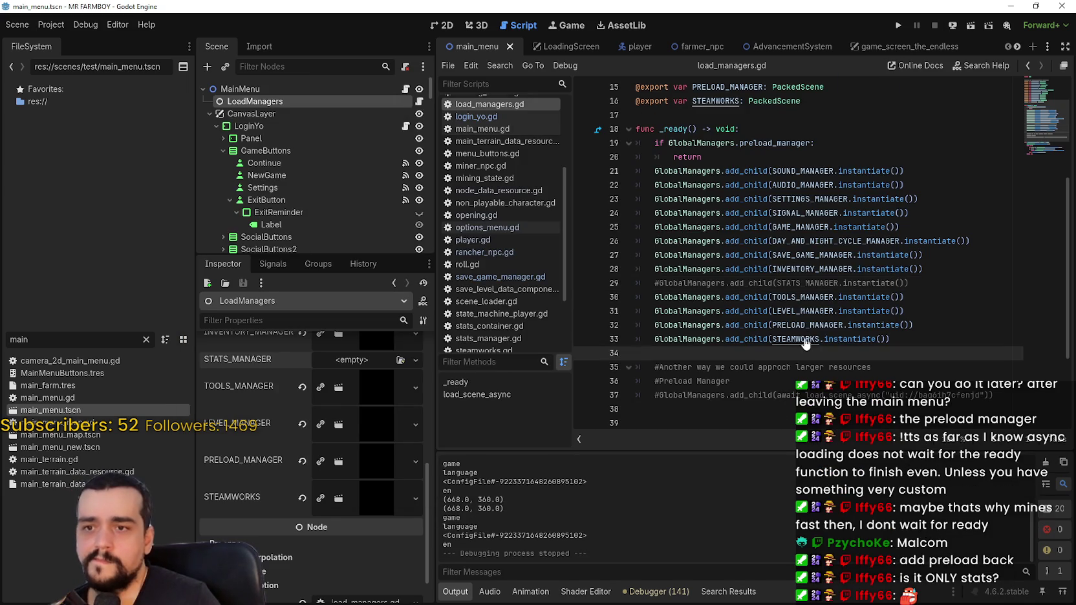
pyautogui.hotkey('ctrl', 'z')
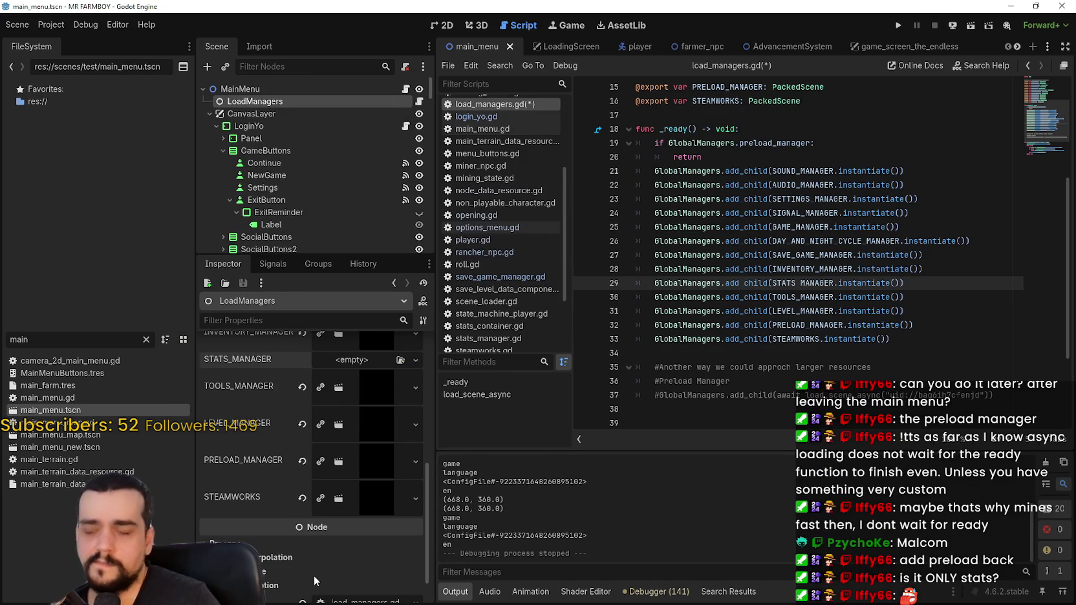
# - Restore the STATS_MANAGER assignment, save, and run then stop the game with every manager
pyautogui.hotkey('ctrl', 'z')
pyautogui.hotkey('ctrl', 's')
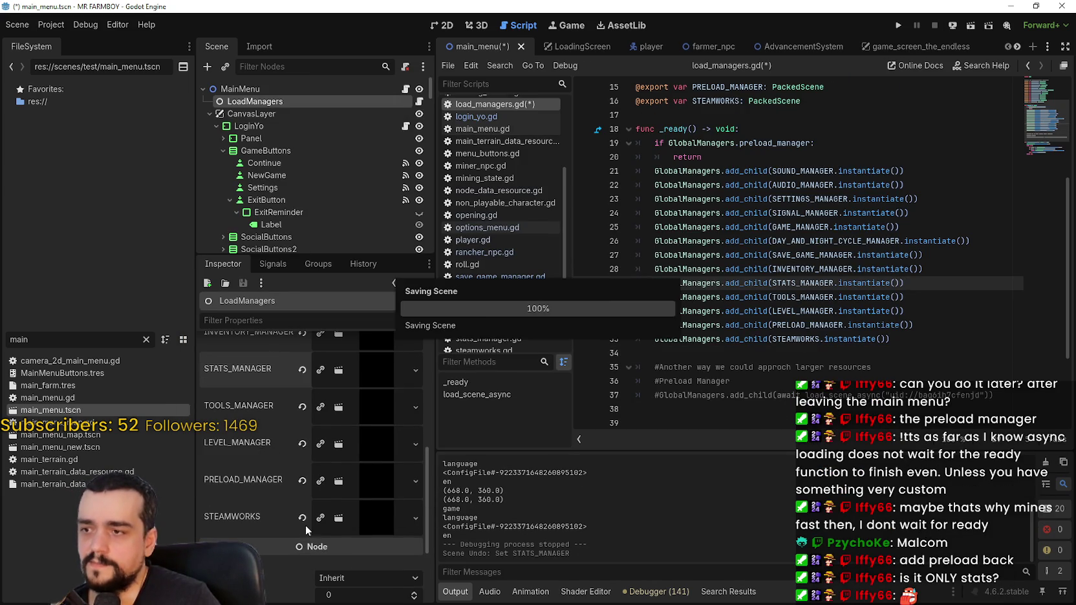
pyautogui.click(898, 25)
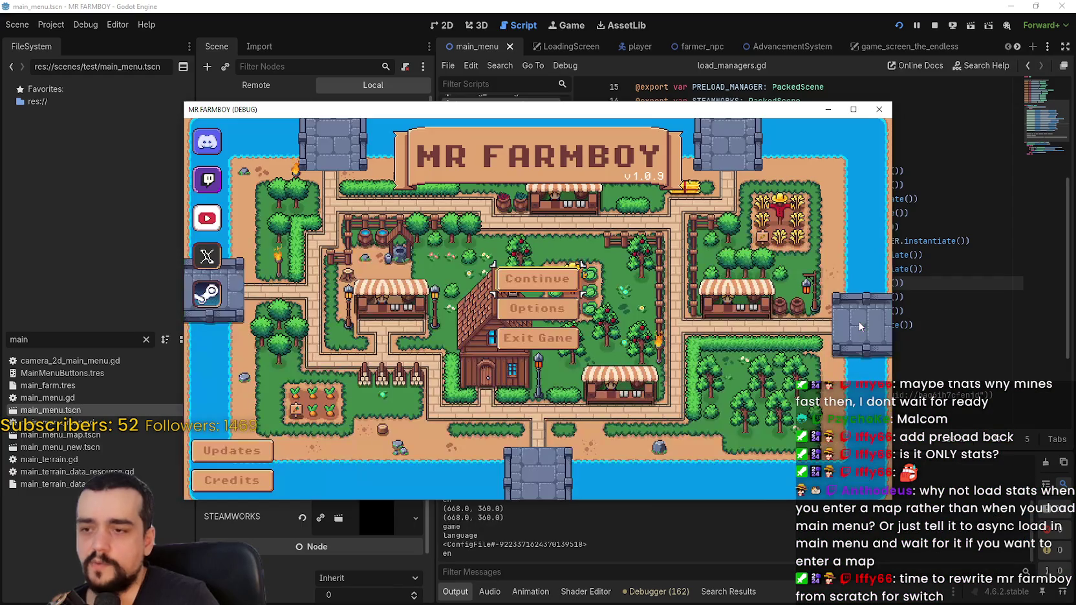
pyautogui.click(928, 27)
pyautogui.click(928, 27)
# - Select the preload check on lines 19–20 and review the script down to the STEAMWORKS line 33
pyautogui.moveTo(720, 159); pyautogui.dragTo(606, 148)
pyautogui.scroll(-1, 647, 194)
pyautogui.scroll(3, 712, 259)
pyautogui.scroll(-4, 715, 294)
pyautogui.click(709, 272)
pyautogui.scroll(1, 718, 284)
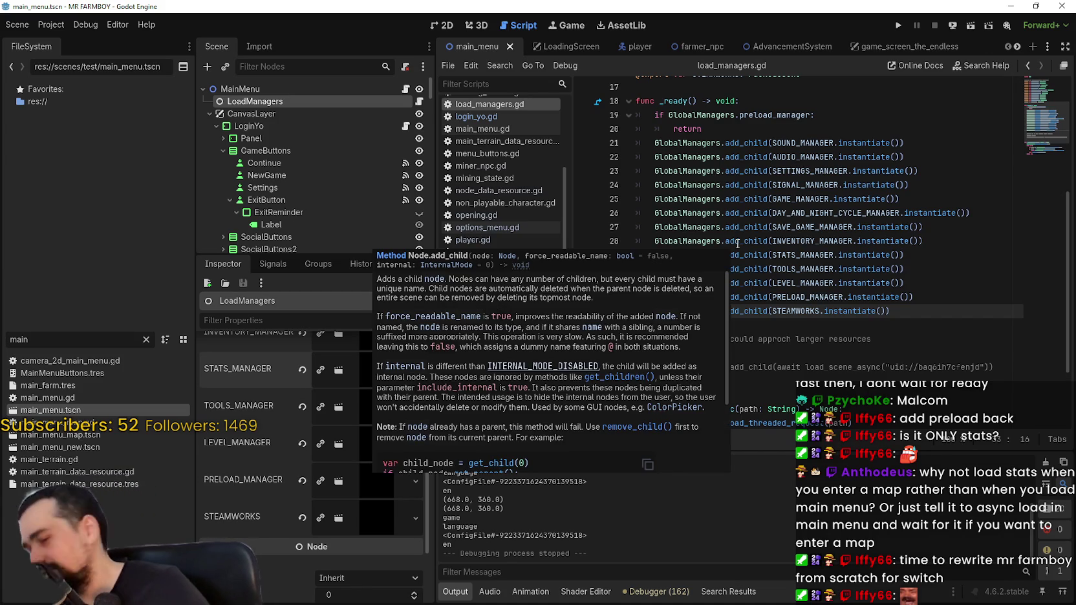
pyautogui.click(830, 156)
pyautogui.press('Up')
pyautogui.press('Up')
pyautogui.scroll(1, 744, 155)
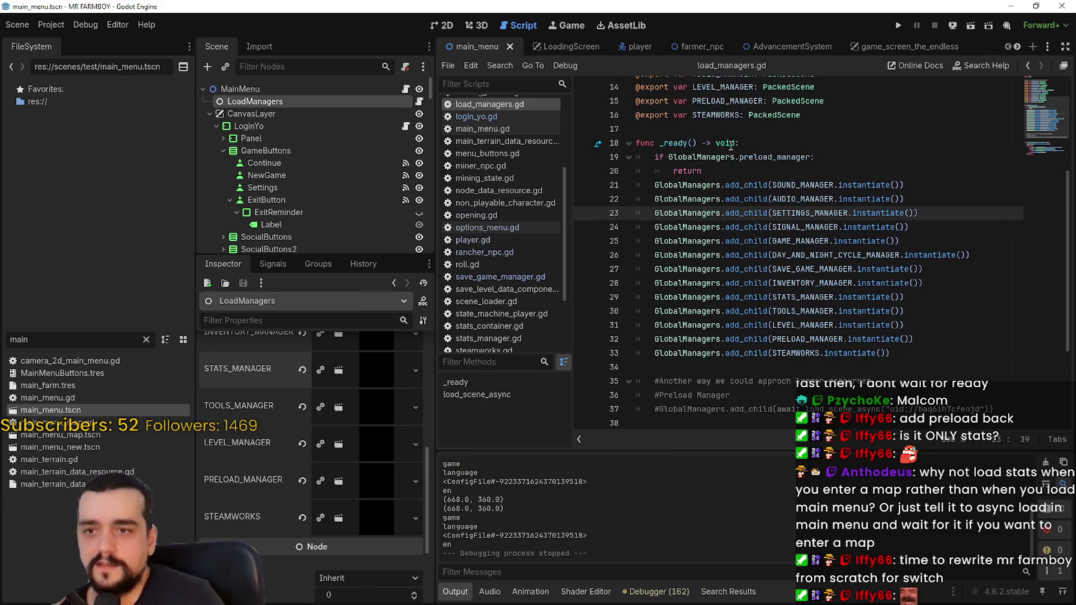
pyautogui.scroll(5, 378, 521)
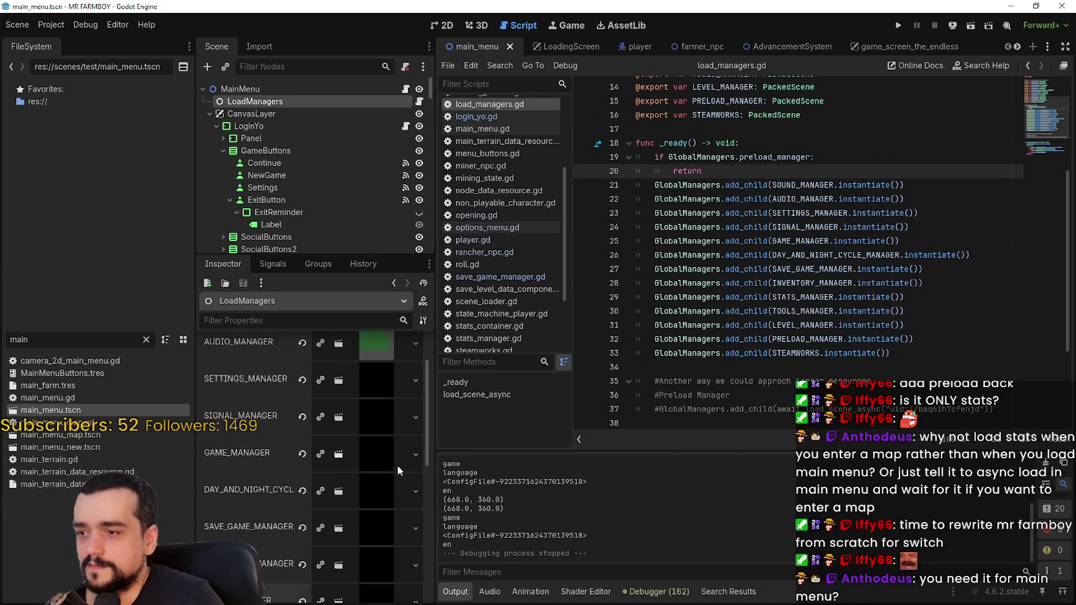
pyautogui.scroll(-3, 360, 448)
pyautogui.scroll(-5, 352, 442)
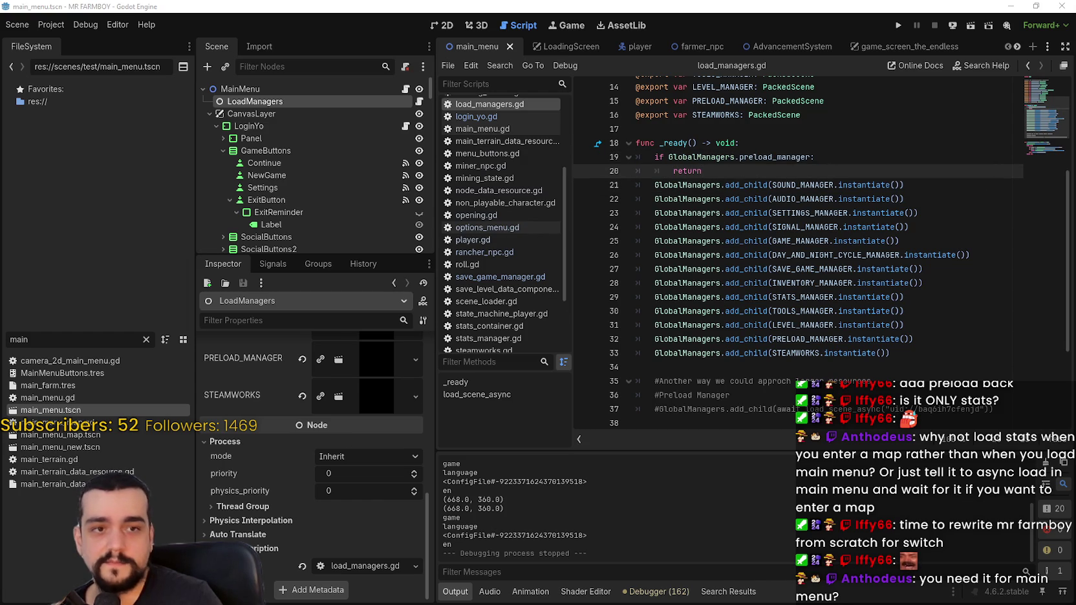
pyautogui.click(815, 254)
pyautogui.scroll(3, 225, 428)
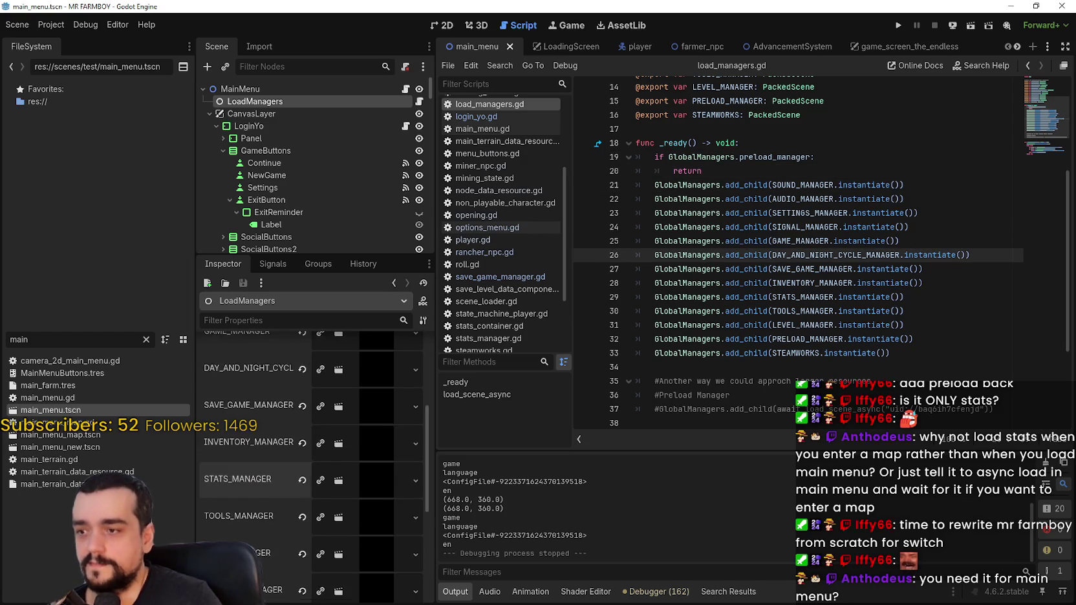
pyautogui.moveTo(698, 155)
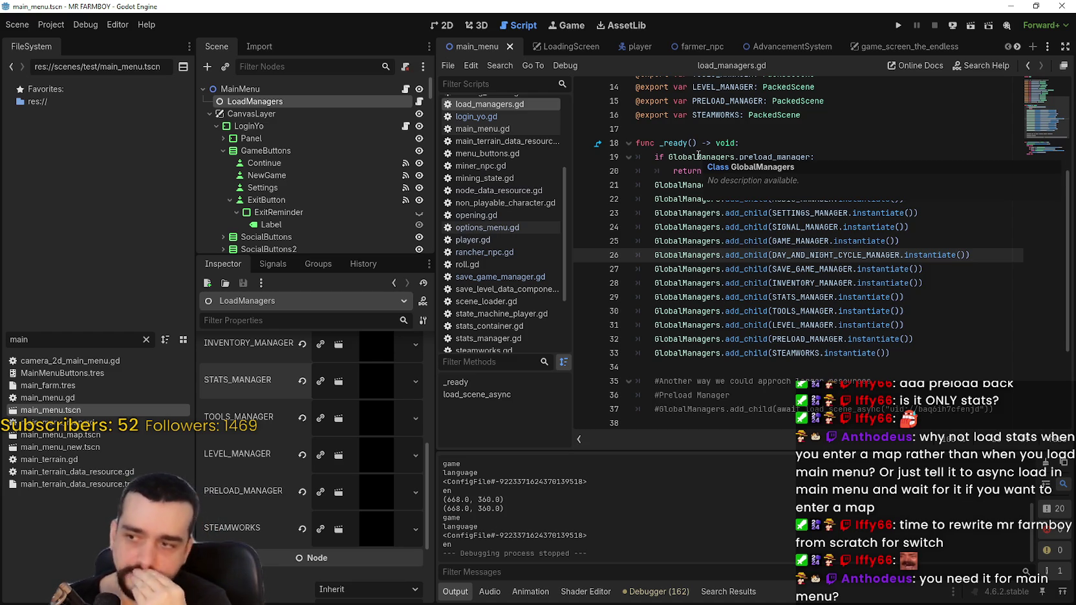
pyautogui.scroll(3, 313, 534)
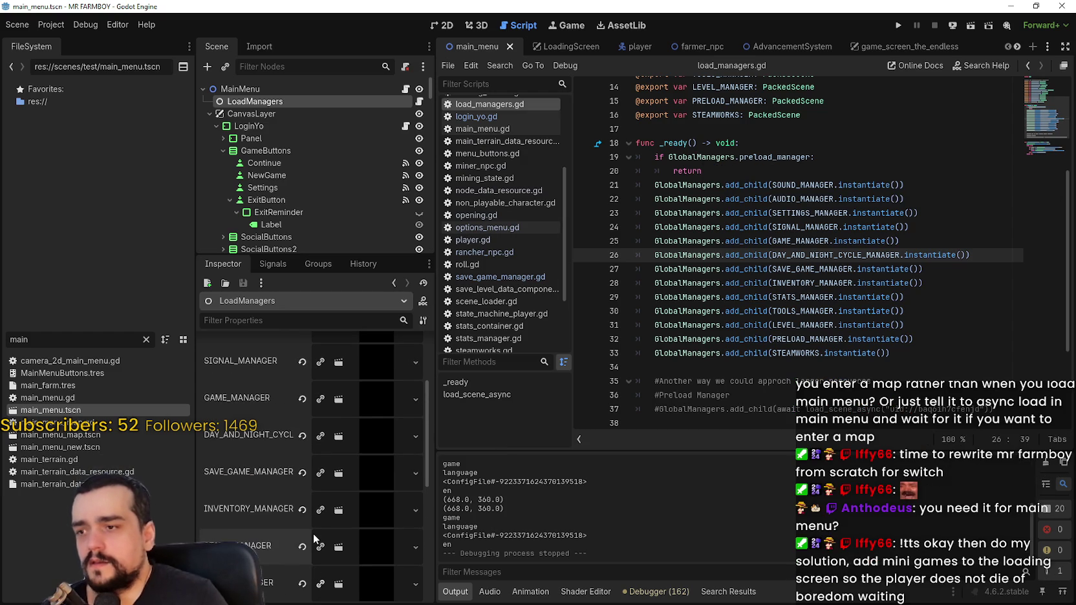
pyautogui.scroll(-2, 317, 524)
pyautogui.scroll(2, 317, 524)
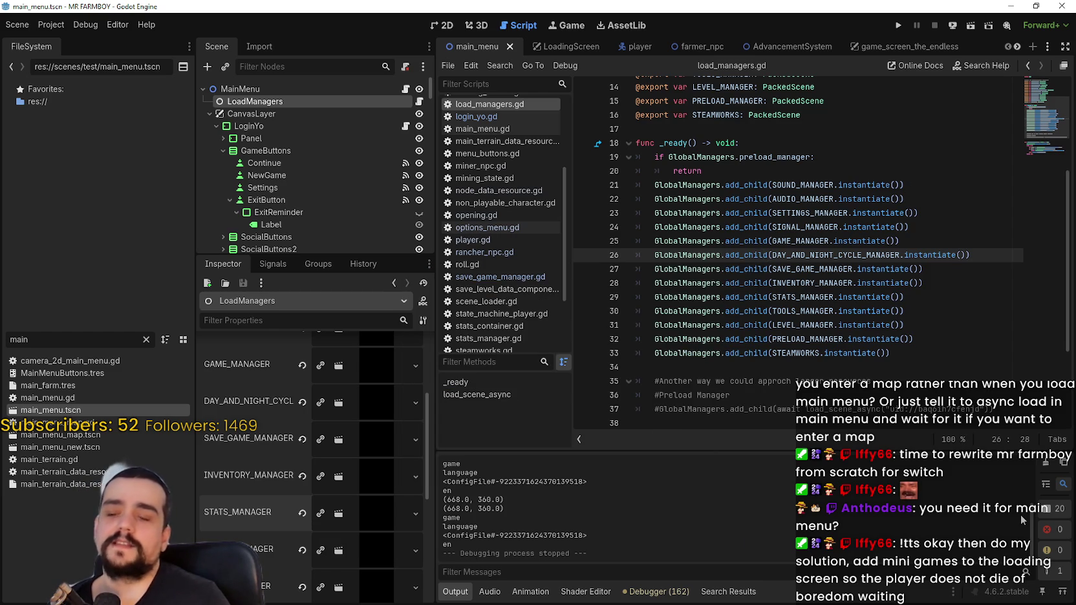
pyautogui.click(50, 24)
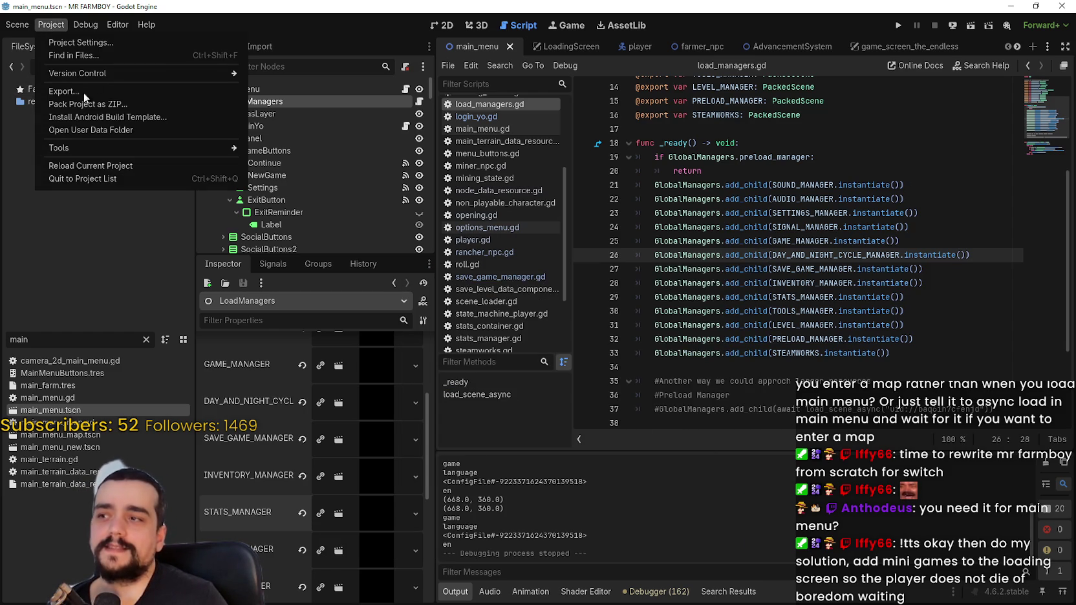
# - Dismiss the Project menu, then reopen it and open the Export dialog
pyautogui.press('Escape')
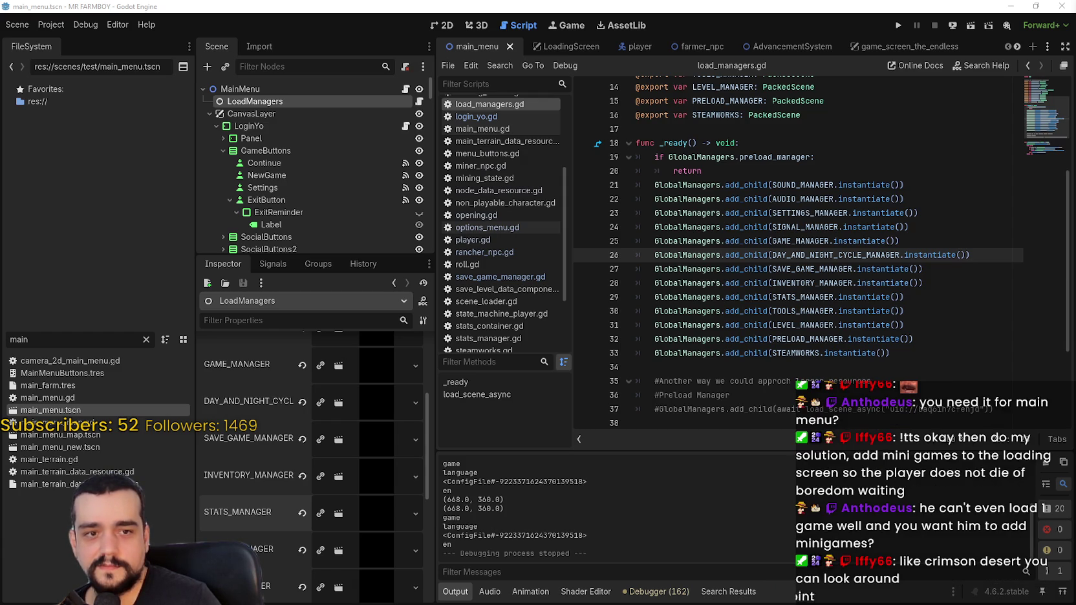
pyautogui.click(59, 26)
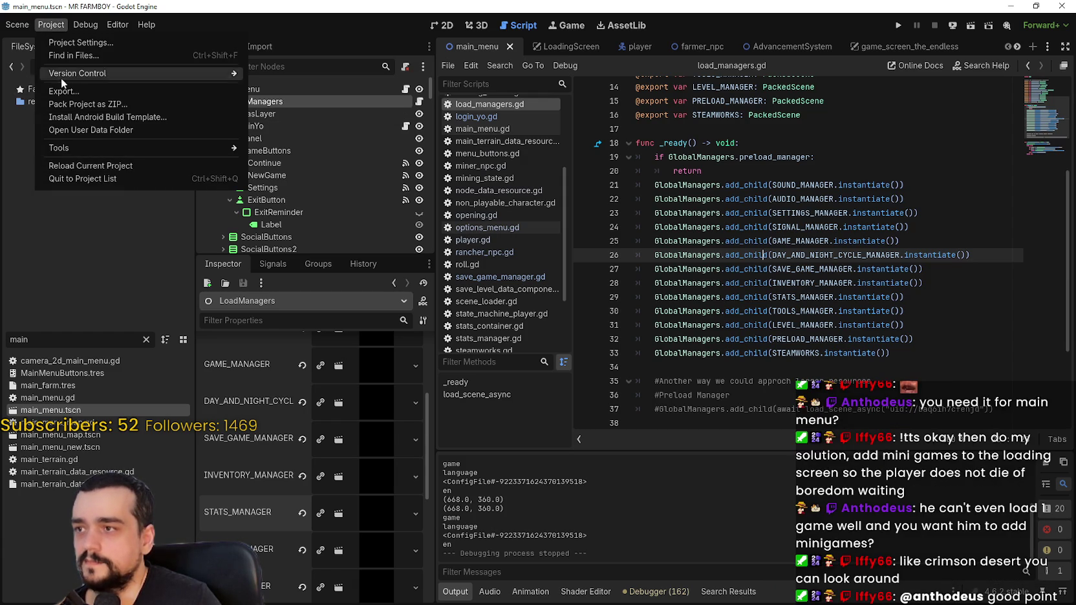
pyautogui.click(145, 132)
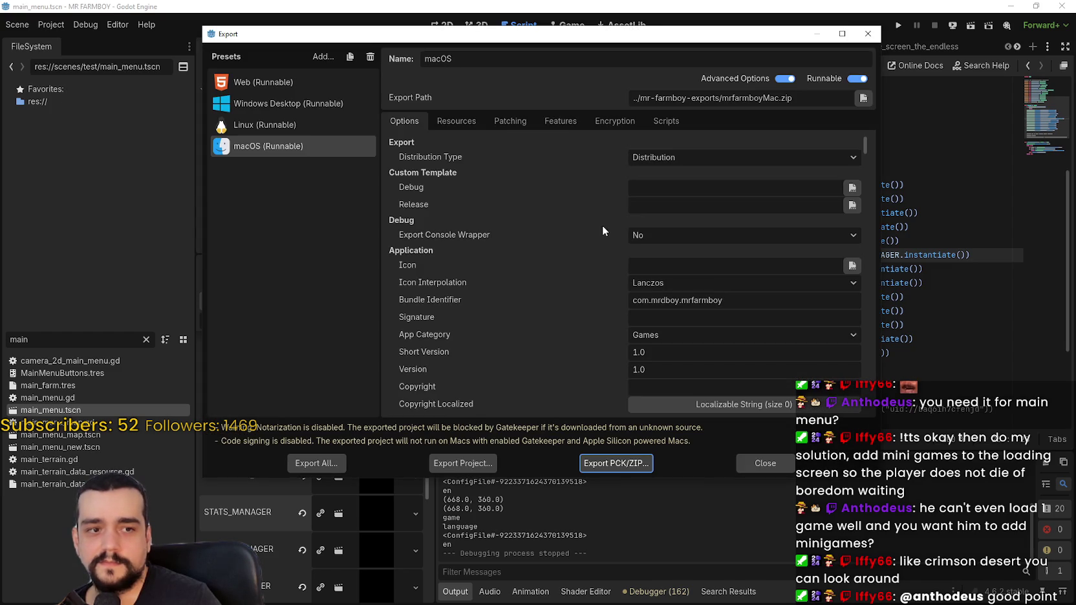
# - Export the Windows Desktop preset as MrFarmBoy.zip into mr-farmboy-exports and reposition the folder window
pyautogui.click(286, 105)
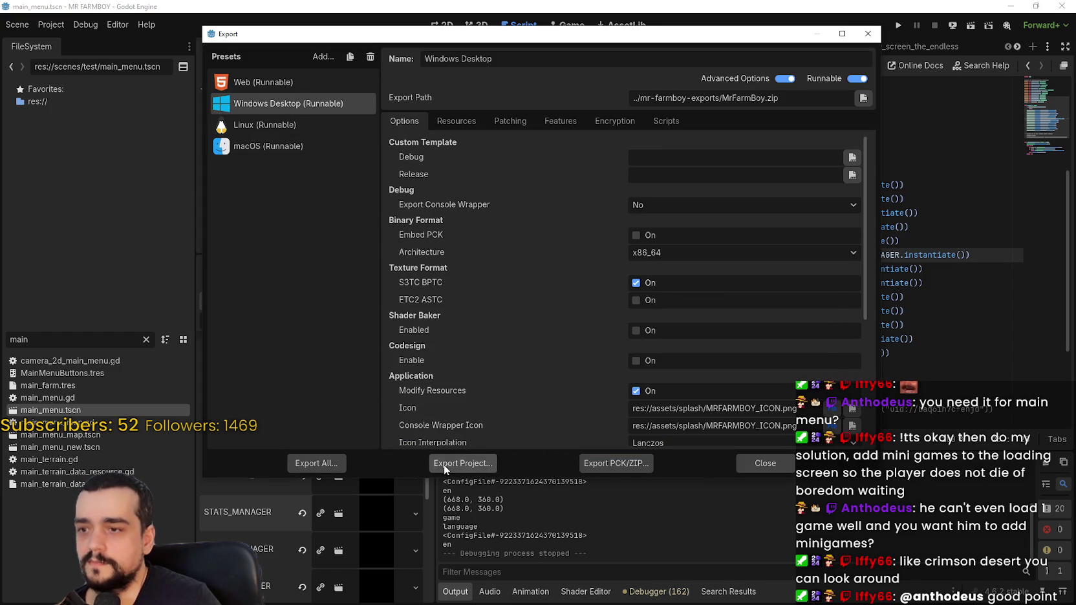
pyautogui.click(443, 465)
pyautogui.click(419, 480)
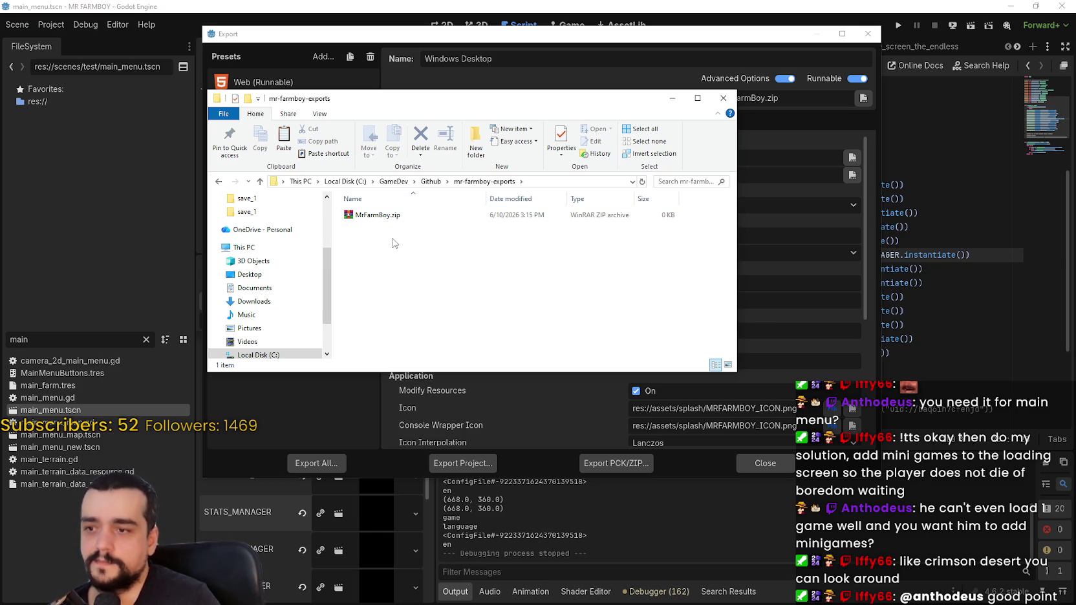
pyautogui.moveTo(418, 101)
pyautogui.mouseDown()
pyautogui.moveTo(518, 43)
pyautogui.moveTo(386, 47)
pyautogui.moveTo(445, 47)
pyautogui.moveTo(697, 224)
pyautogui.moveTo(722, 348)
pyautogui.moveTo(491, 111)
pyautogui.mouseUp()
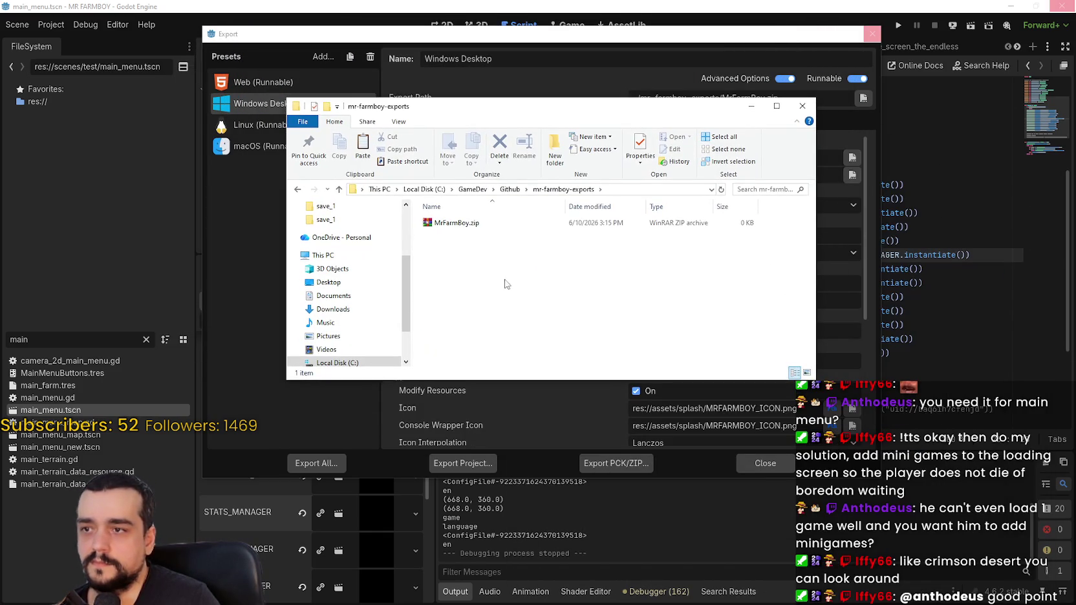
# - Extract MrFarmBoy.zip with WinRAR into a MrFarmBoy folder and open that folder
pyautogui.click(438, 224)
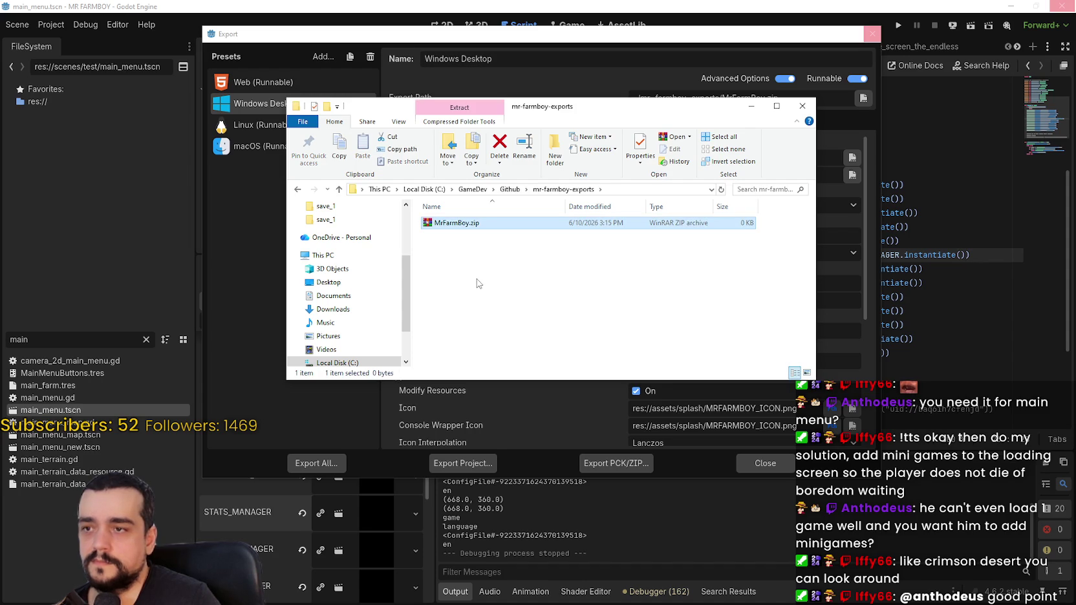
pyautogui.rightClick(462, 217)
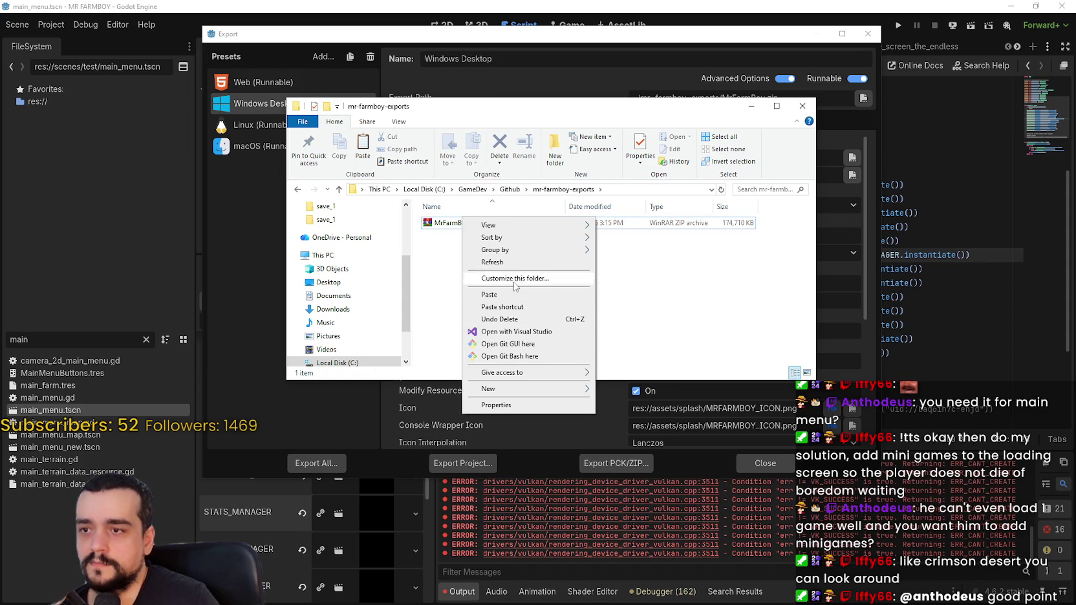
pyautogui.rightClick(434, 222)
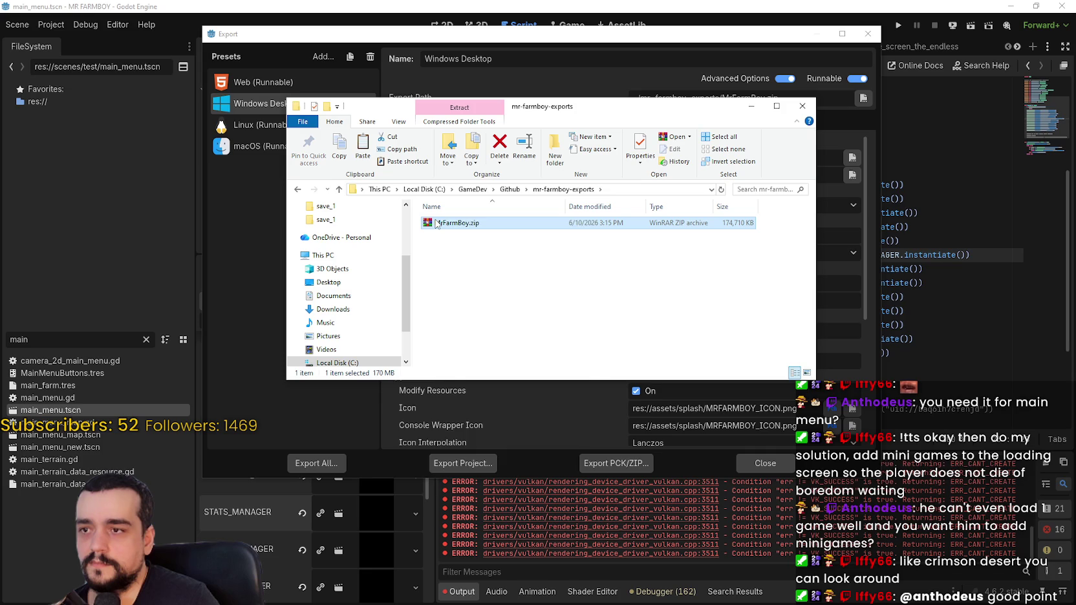
pyautogui.click(491, 278)
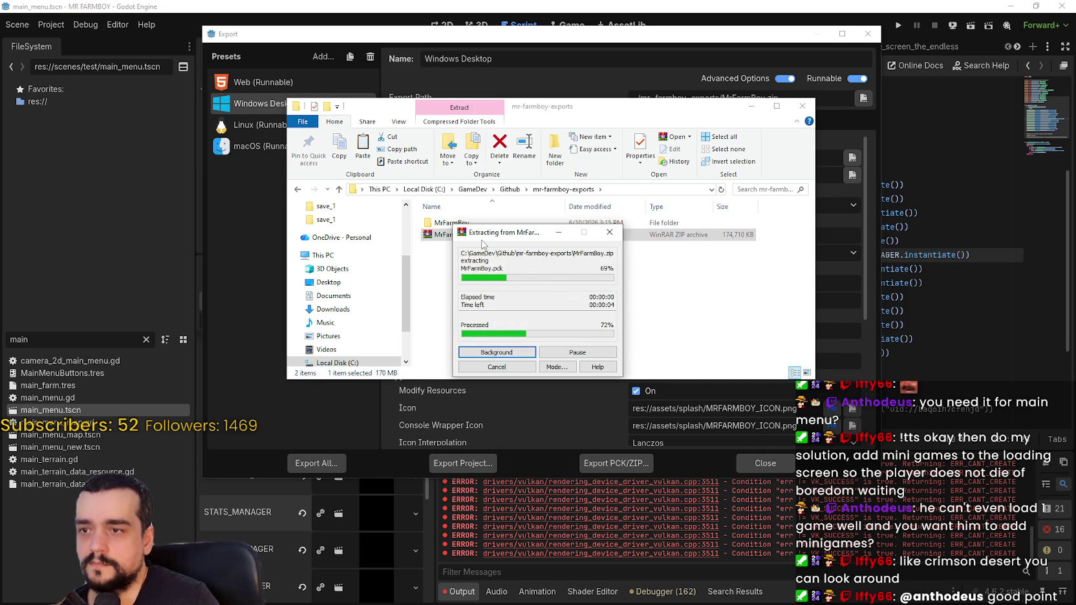
pyautogui.doubleClick(452, 224)
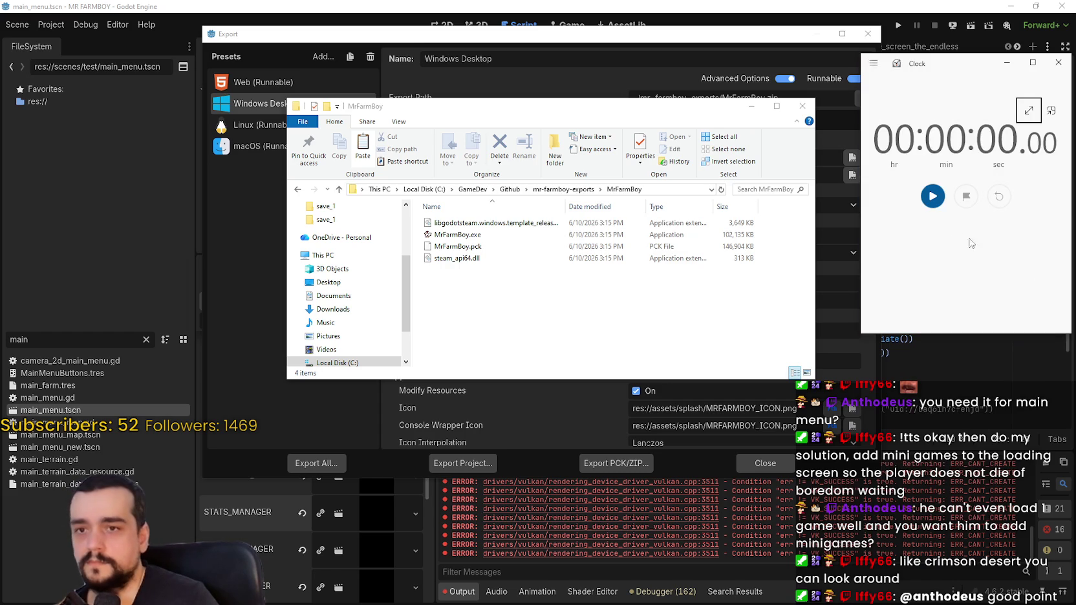
# - Launch MrFarmBoy.exe from the extracted MrFarmBoy folder
pyautogui.click(524, 237)
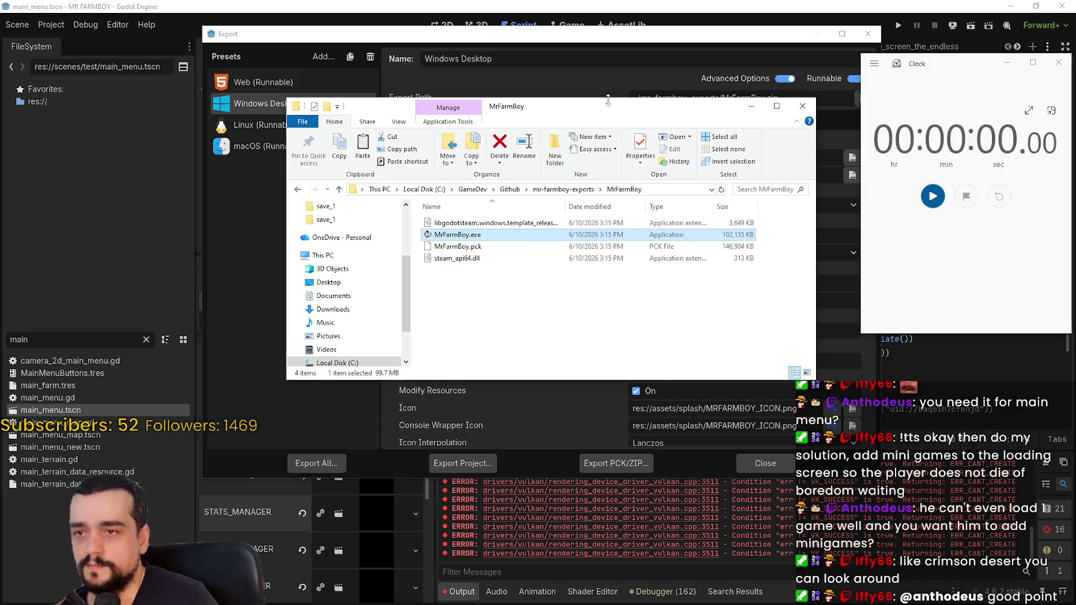
pyautogui.moveTo(598, 108); pyautogui.dragTo(561, 103)
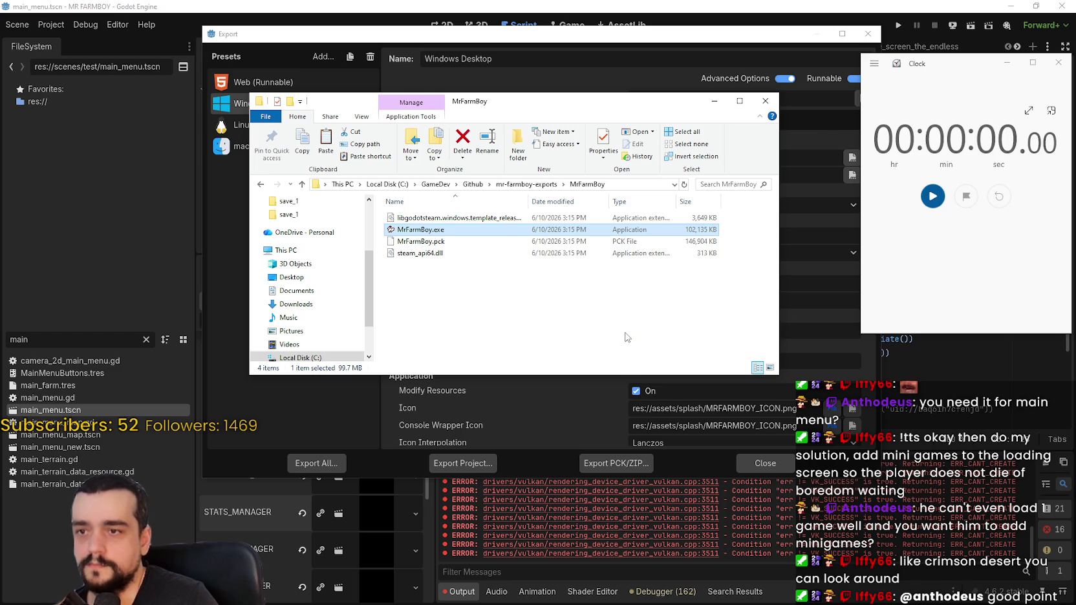
pyautogui.press('Return')
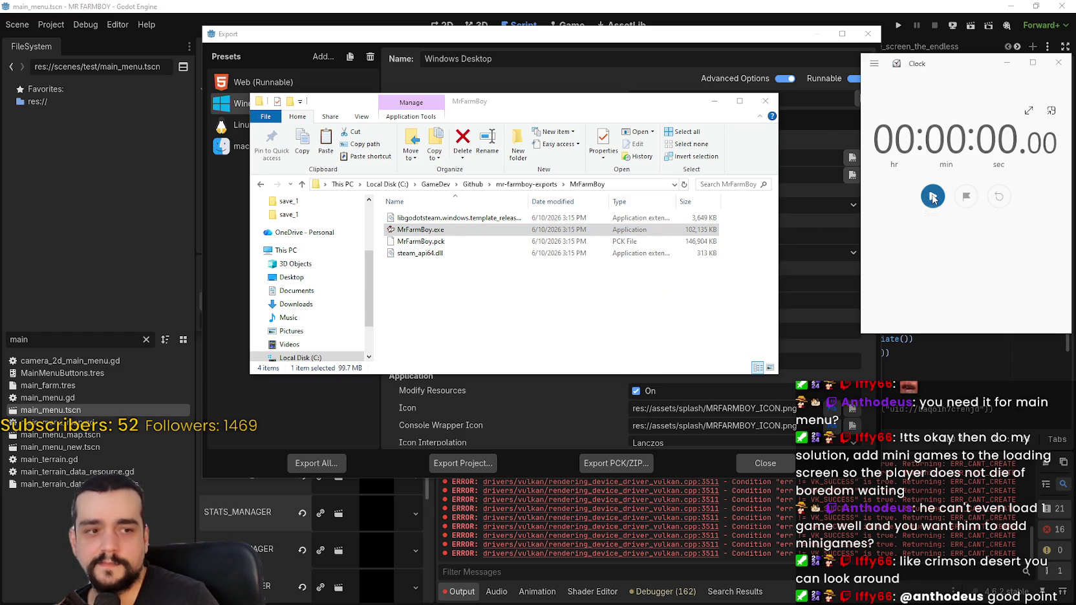
# - Time the game's startup to the v1.0.9 main menu on the Clock stopwatch, stopping at 00:00:07.87
pyautogui.click(933, 197)
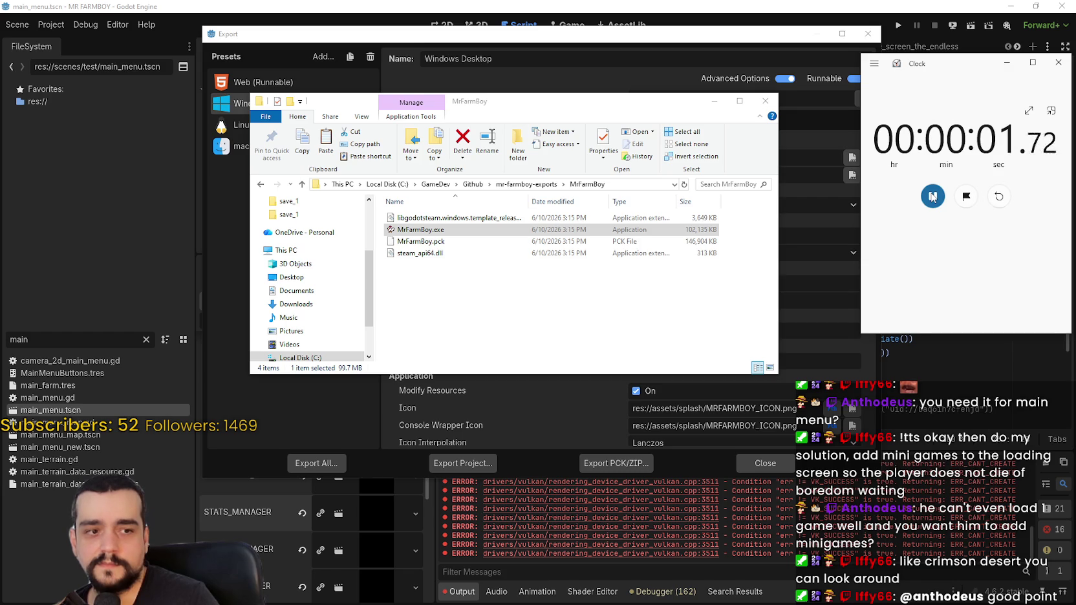
pyautogui.click(932, 197)
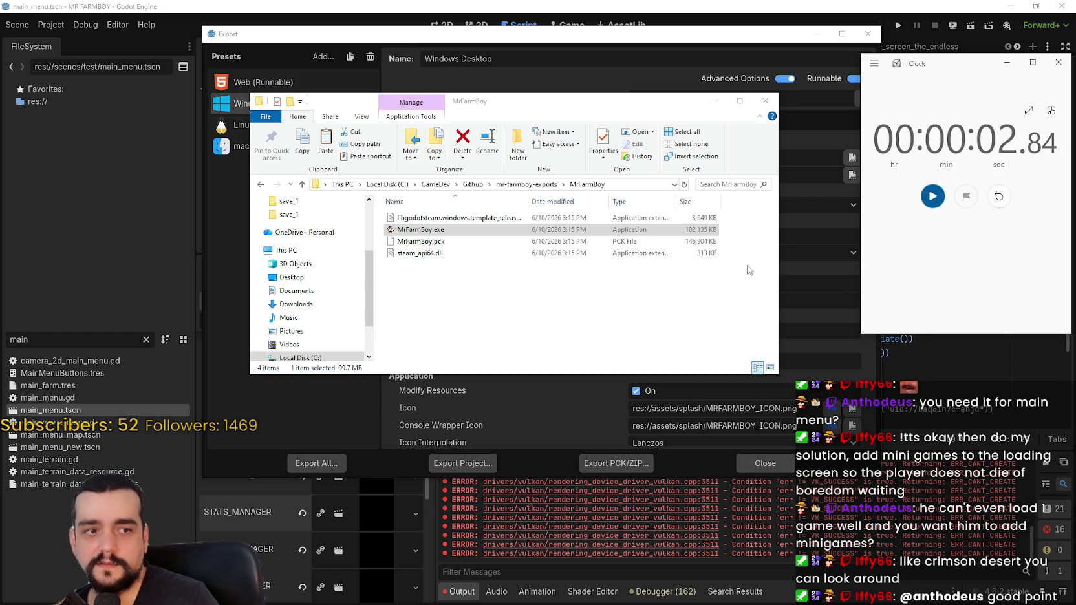
pyautogui.click(1000, 197)
pyautogui.click(547, 233)
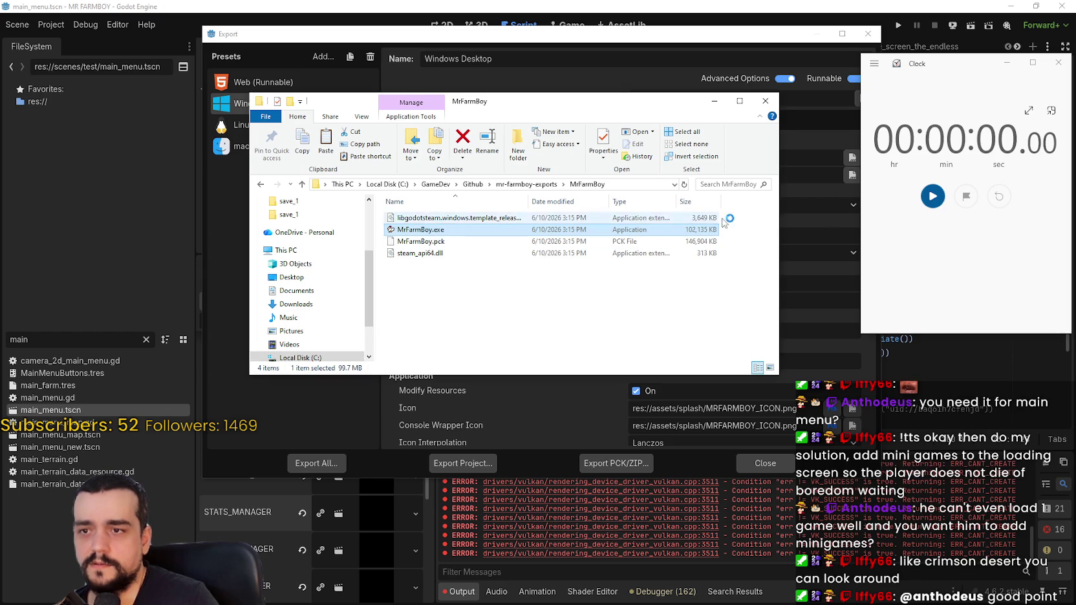
pyautogui.click(933, 196)
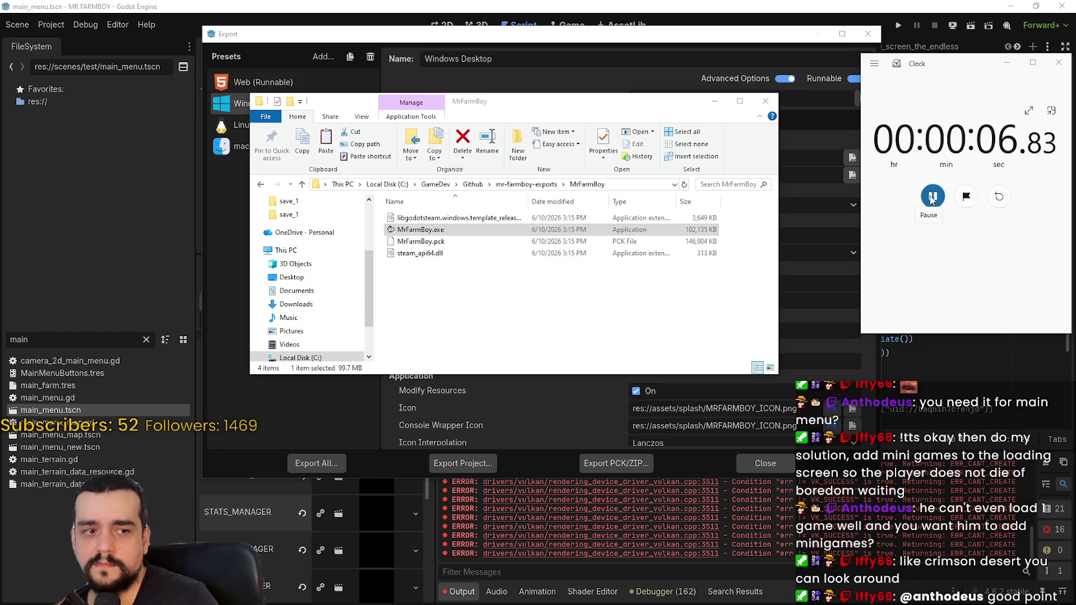
pyautogui.click(932, 197)
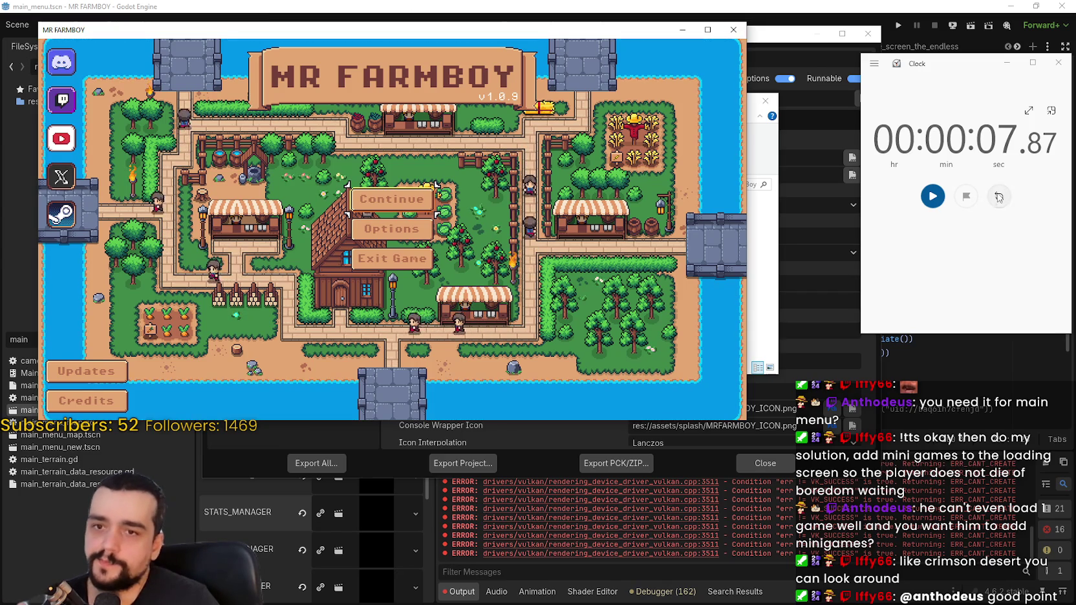
# - Load Save 9 and time its load into the farm world on the stopwatch
pyautogui.click(375, 199)
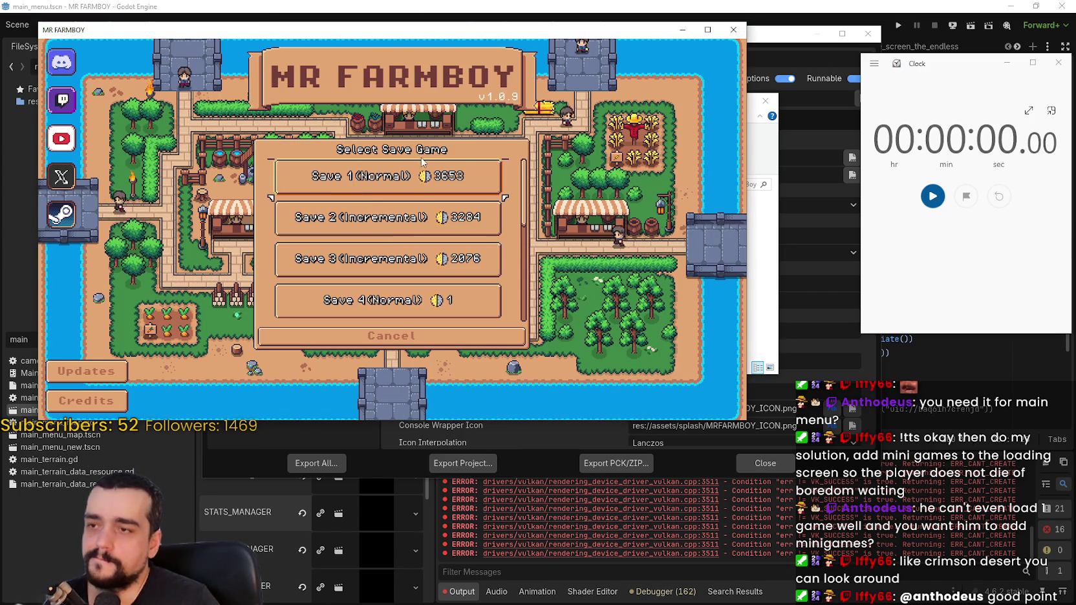
pyautogui.scroll(-5, 421, 265)
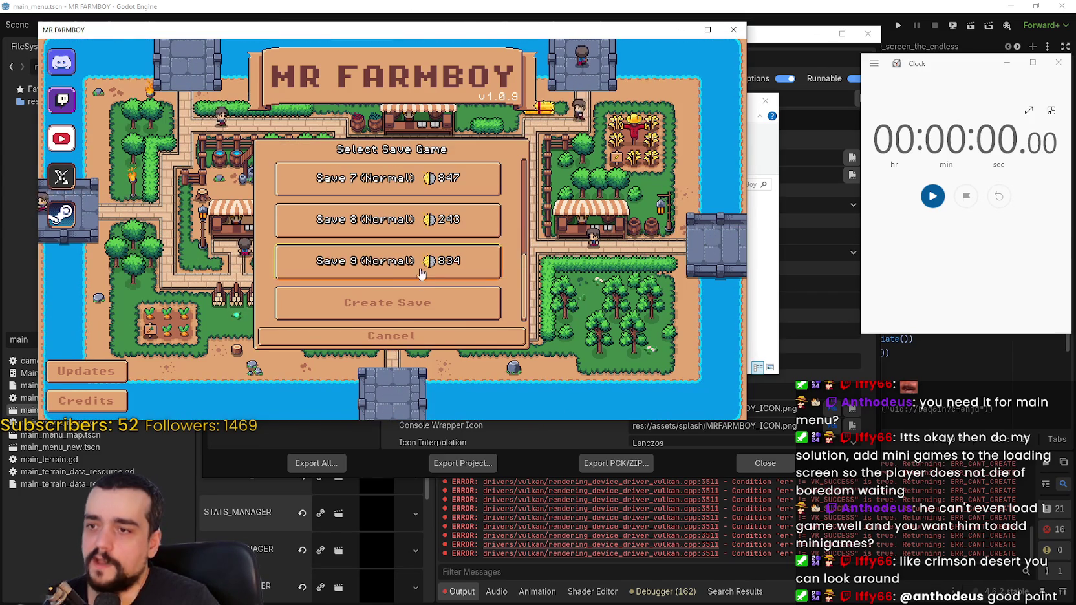
pyautogui.click(405, 268)
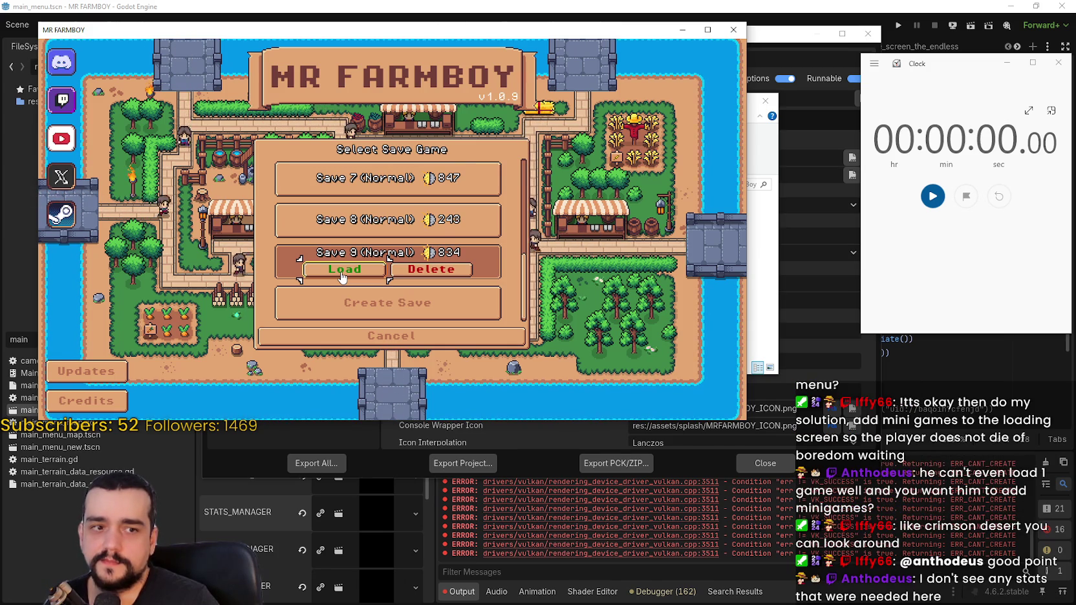
pyautogui.click(342, 269)
pyautogui.click(930, 199)
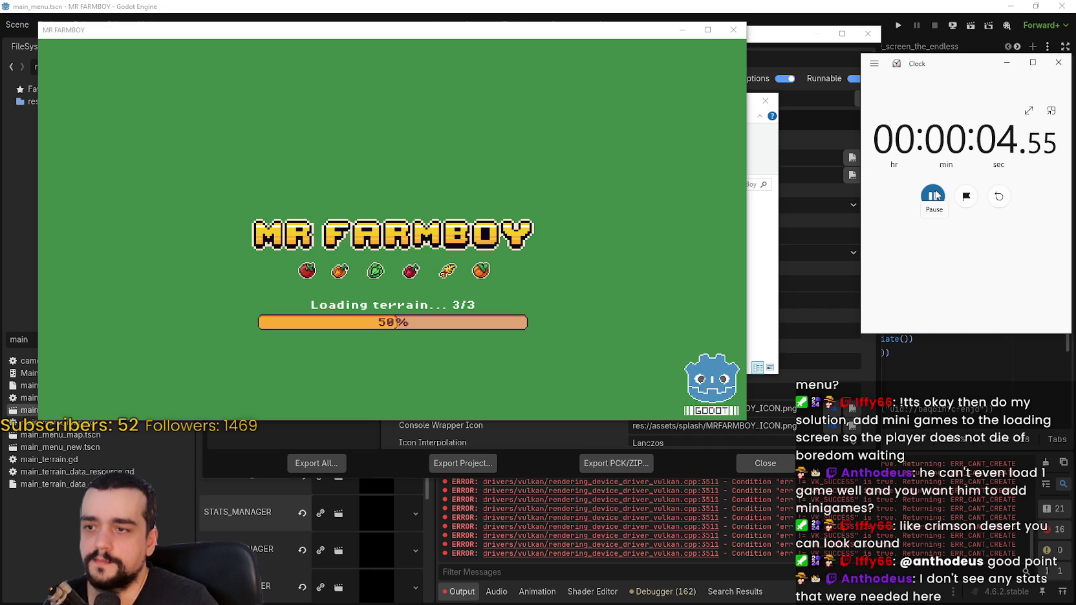
pyautogui.click(933, 196)
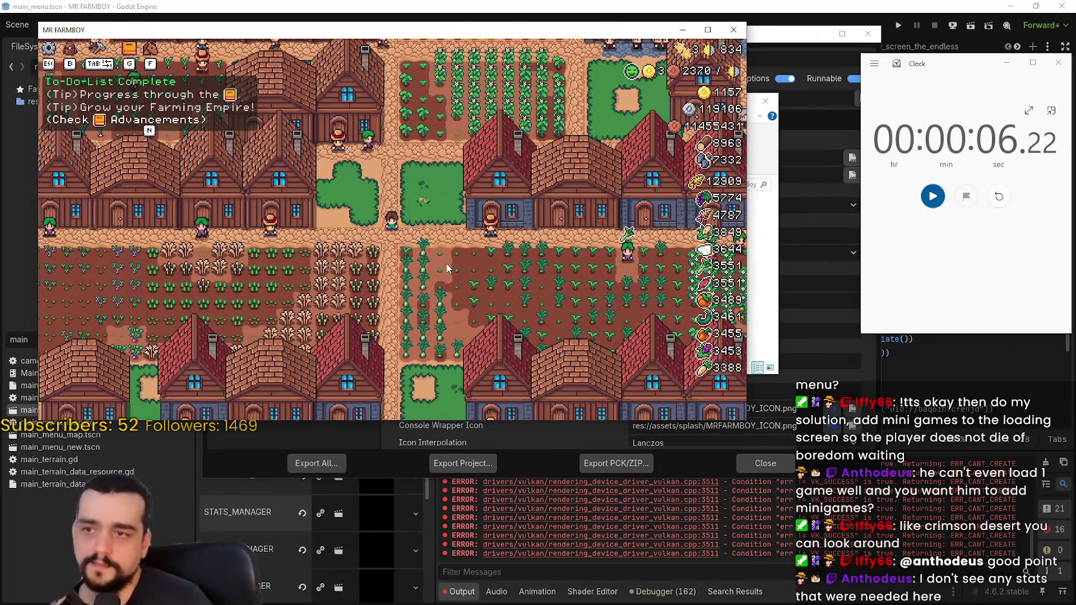
# - Pause the game, return to the title screen and reopen the save list
pyautogui.press('Escape')
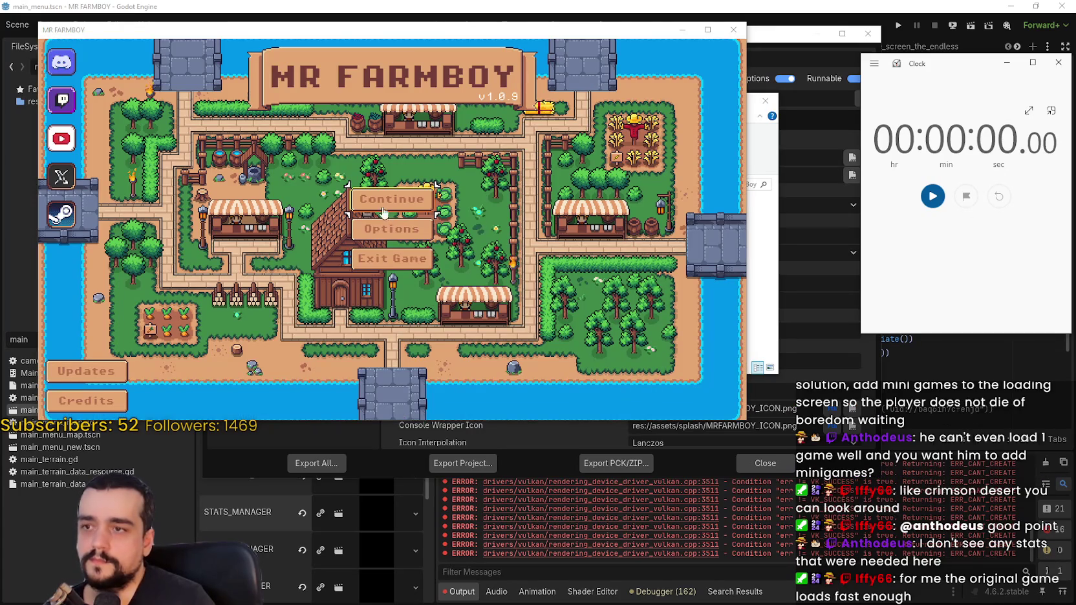
pyautogui.click(383, 212)
pyautogui.scroll(-3, 386, 267)
pyautogui.scroll(-1, 385, 267)
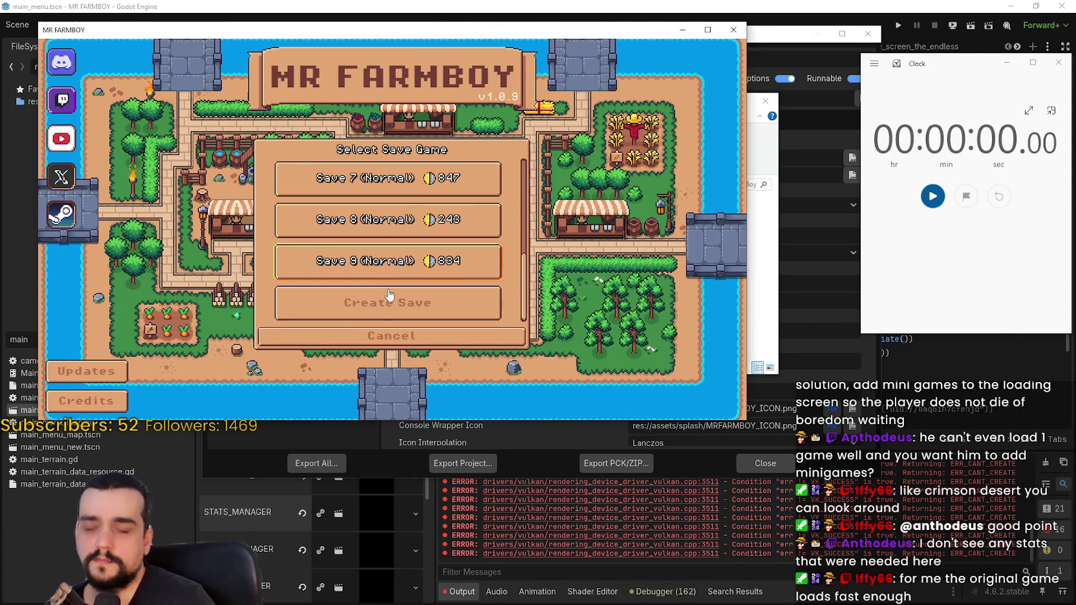
# - Load and time Save 9 again, then return to the title screen's save selection
pyautogui.click(388, 264)
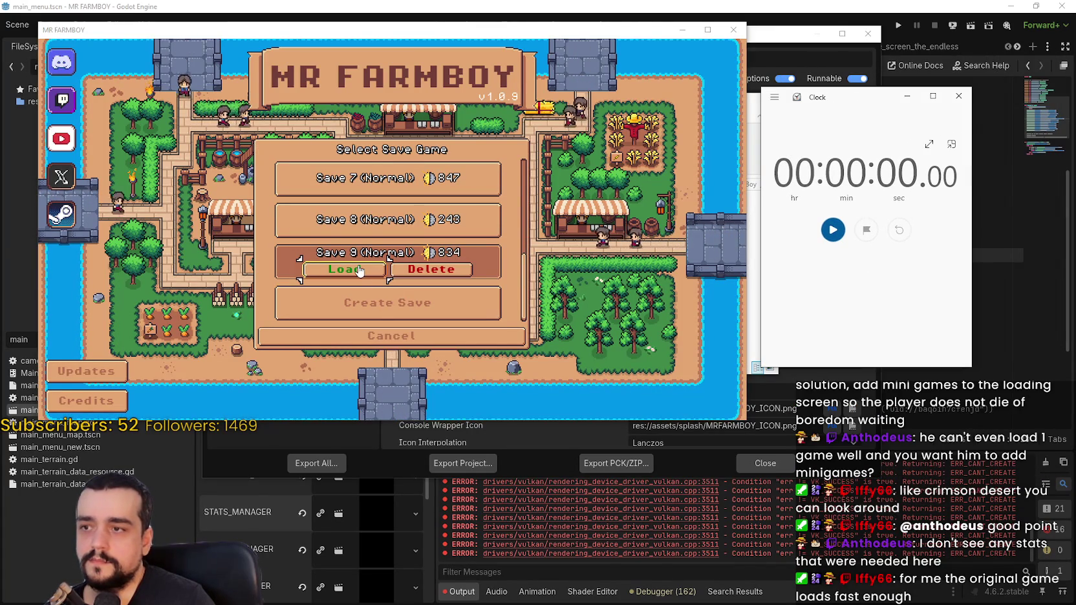
pyautogui.click(333, 268)
pyautogui.click(831, 231)
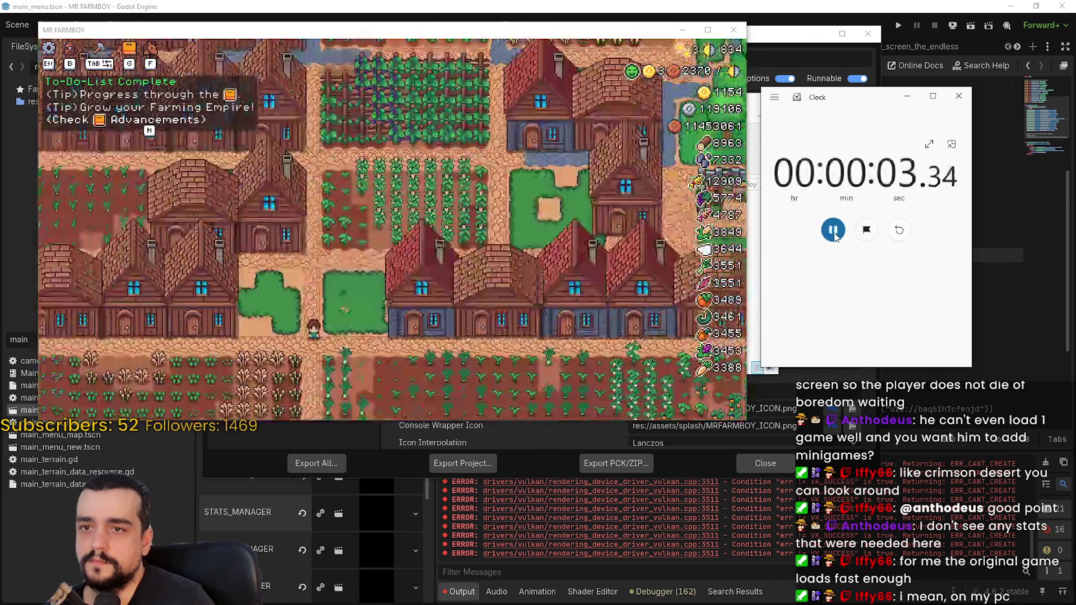
pyautogui.click(835, 238)
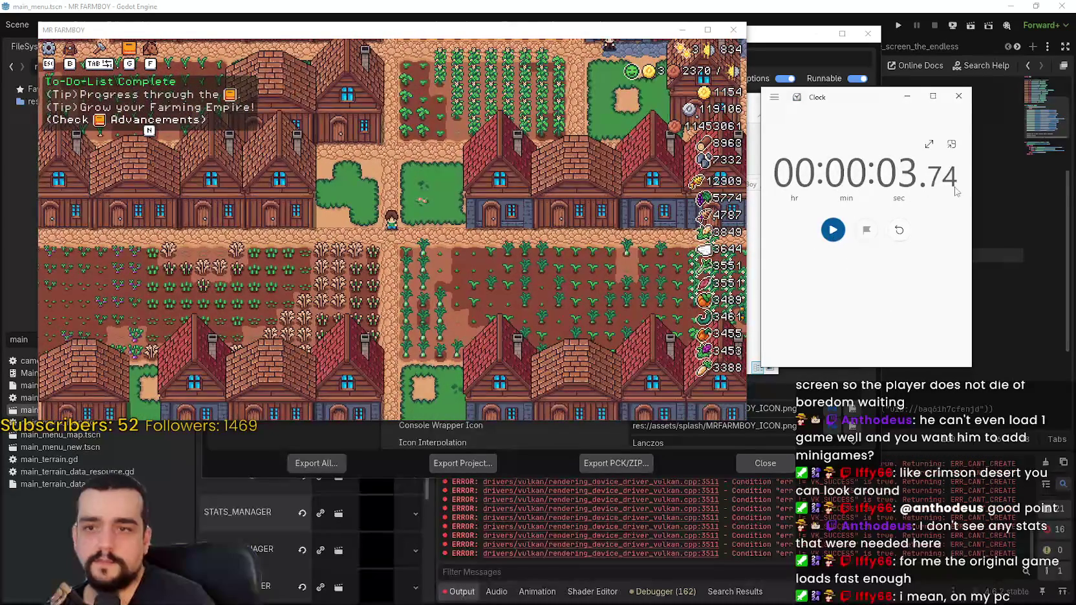
pyautogui.press('Escape')
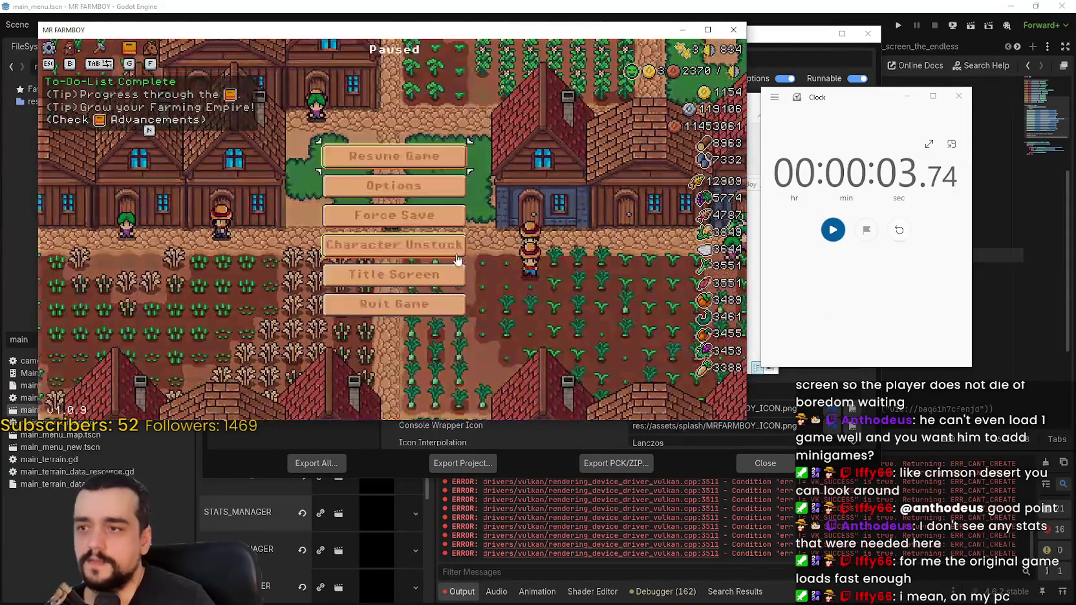
pyautogui.click(426, 277)
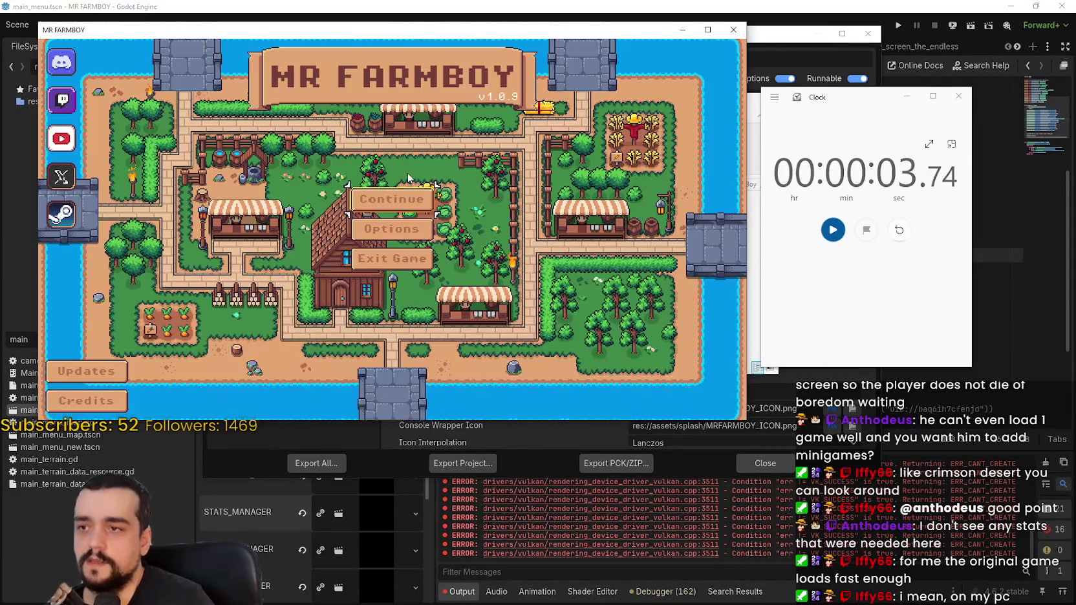
pyautogui.click(408, 173)
# - Time another Save 9 load into the farm, stopping the stopwatch at 00:00:03.55
pyautogui.click(962, 246)
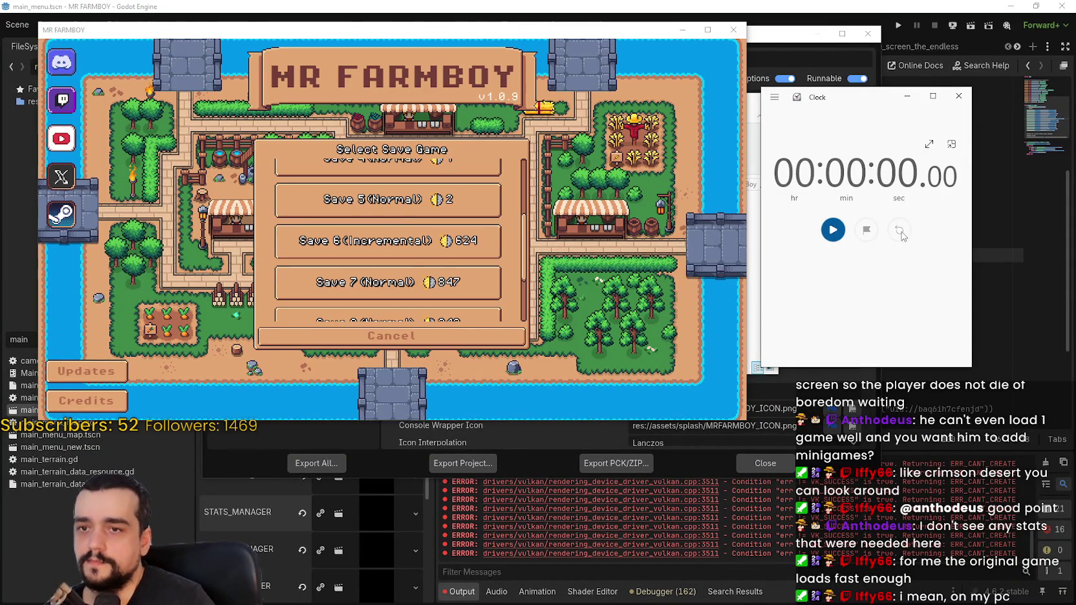
pyautogui.scroll(-3, 416, 276)
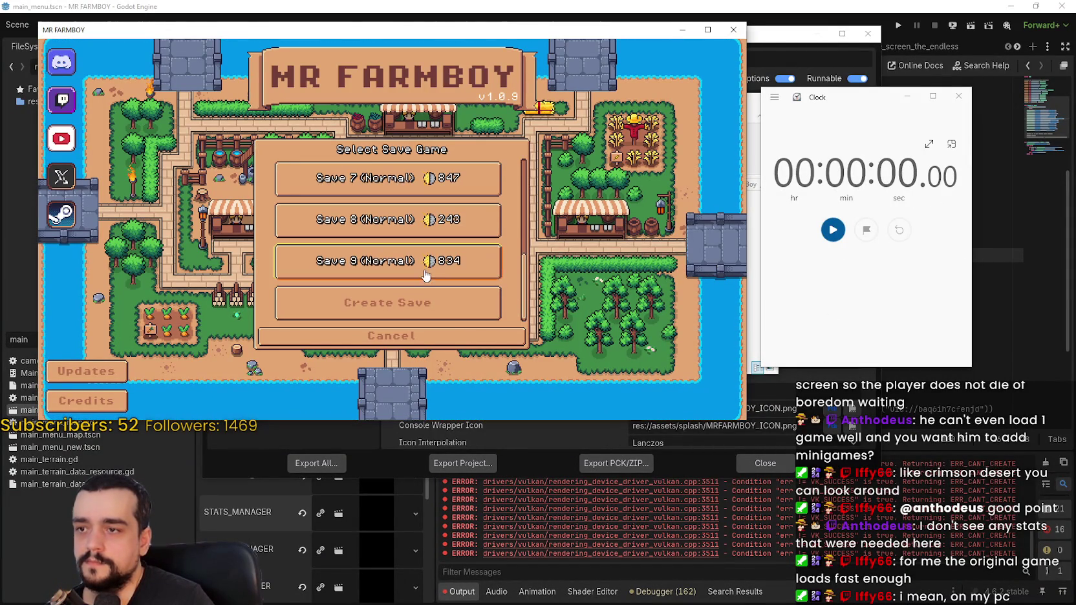
pyautogui.click(426, 271)
pyautogui.click(367, 276)
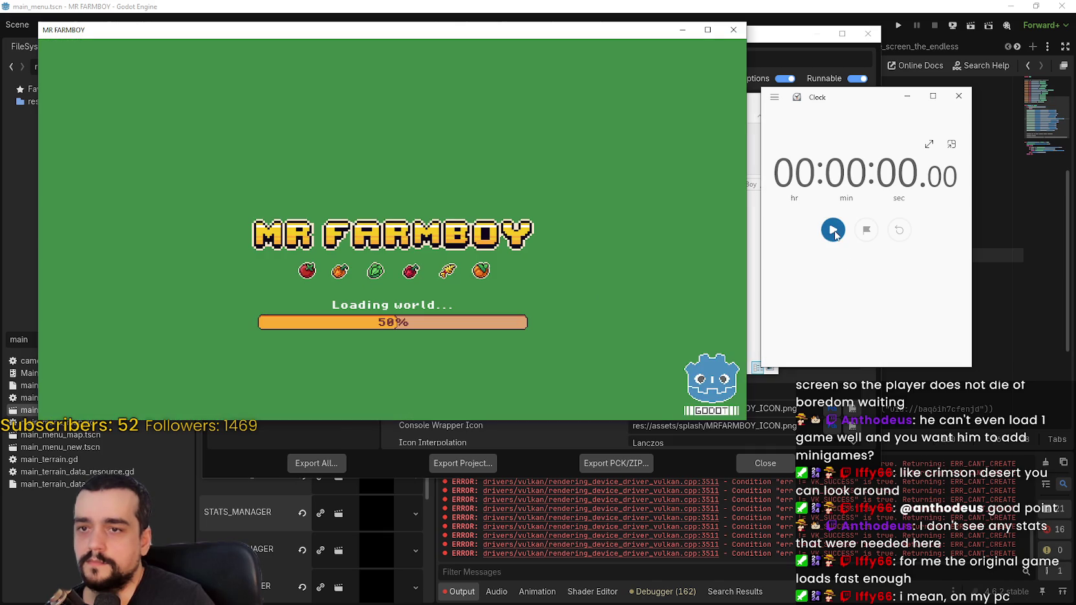
pyautogui.click(834, 232)
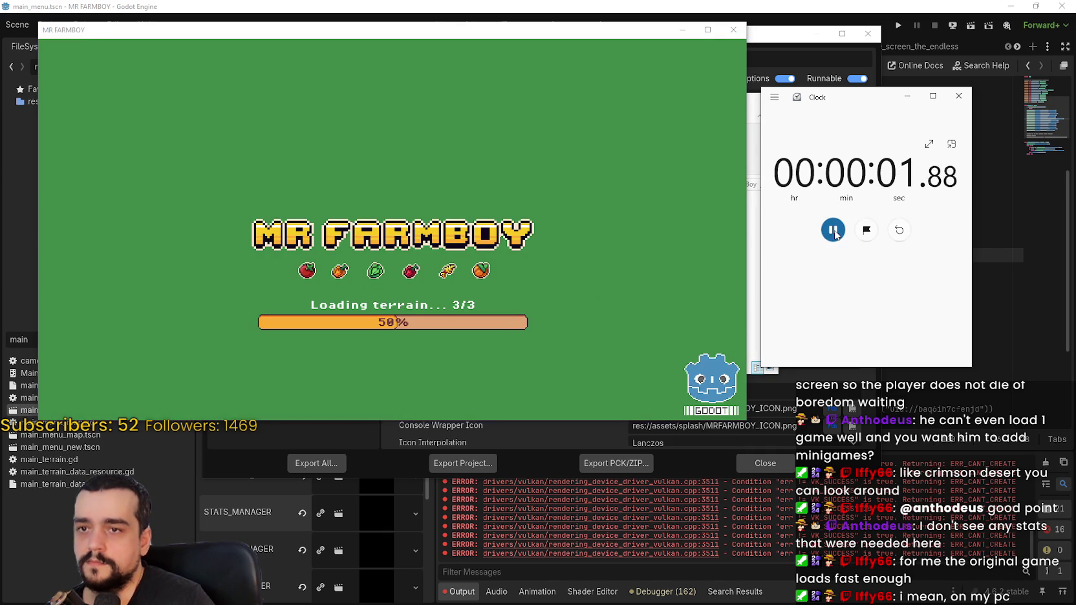
pyautogui.click(834, 232)
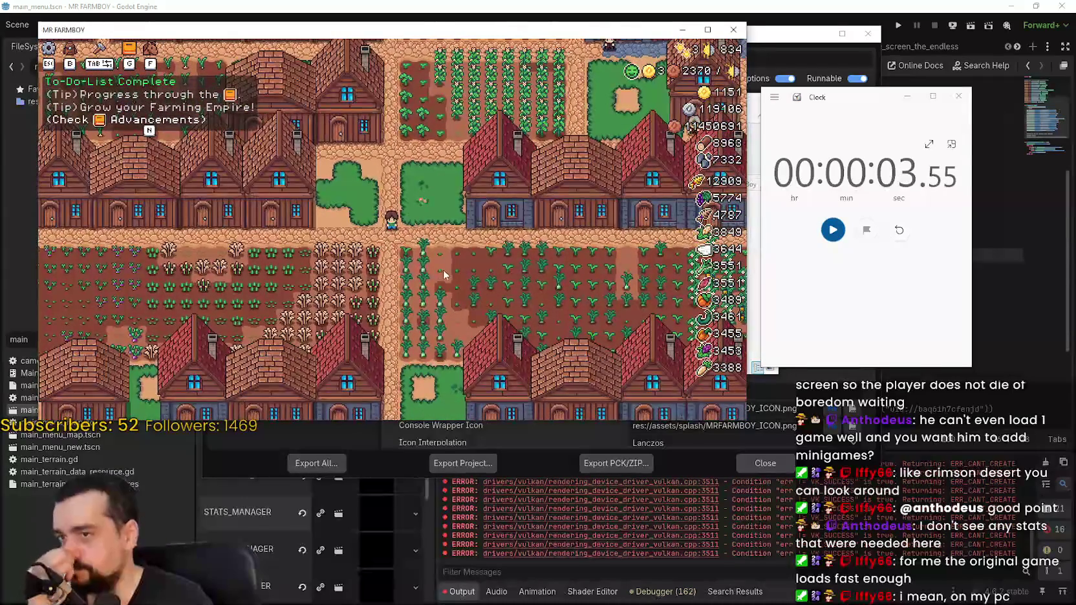
# - Pause the game and quit it
pyautogui.click(436, 285)
pyautogui.scroll(3, 472, 229)
pyautogui.press('Escape')
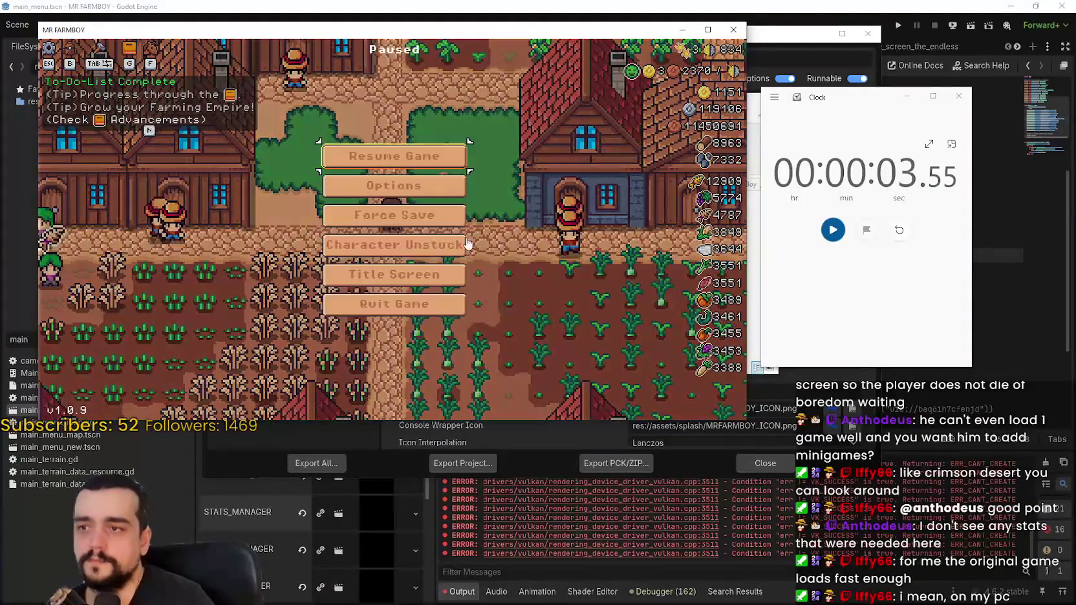
pyautogui.click(394, 304)
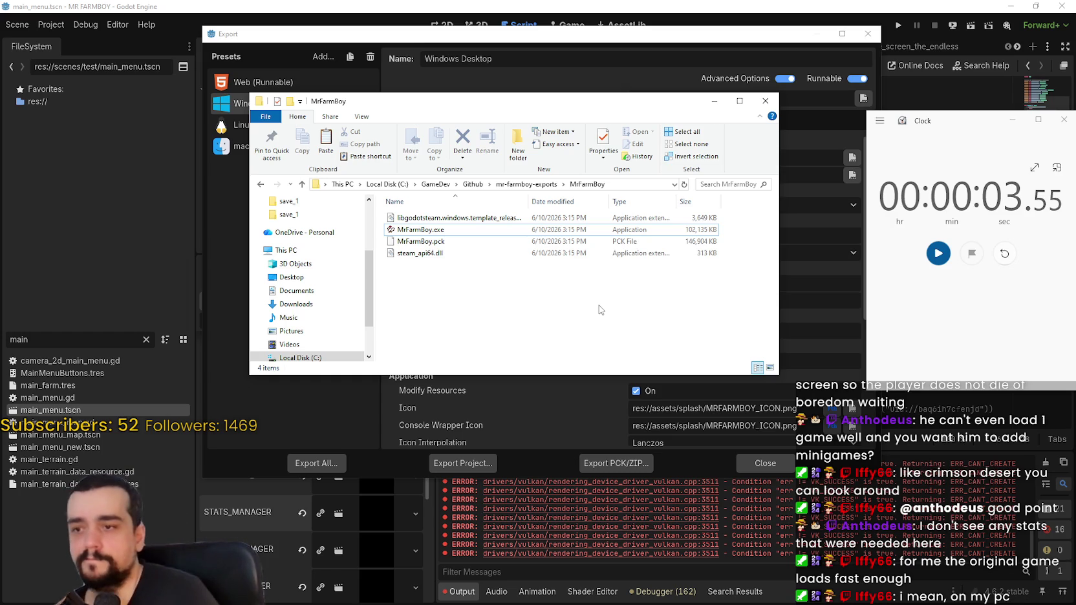
# - Launch MrFarmBoy.exe, time its start-up to the main menu, then close Clock and the game
pyautogui.doubleClick(453, 229)
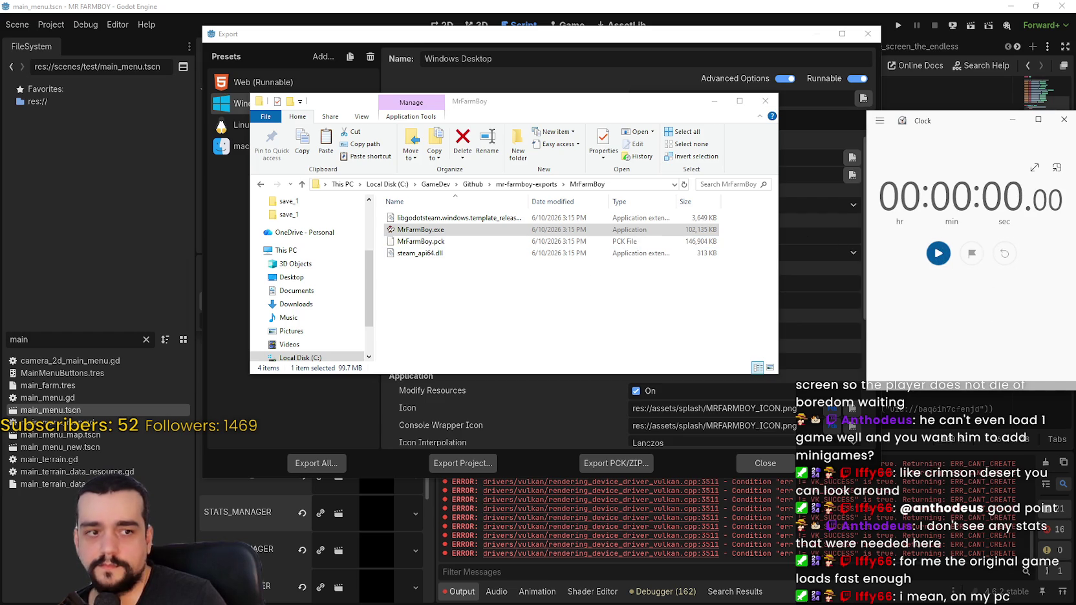
pyautogui.click(497, 231)
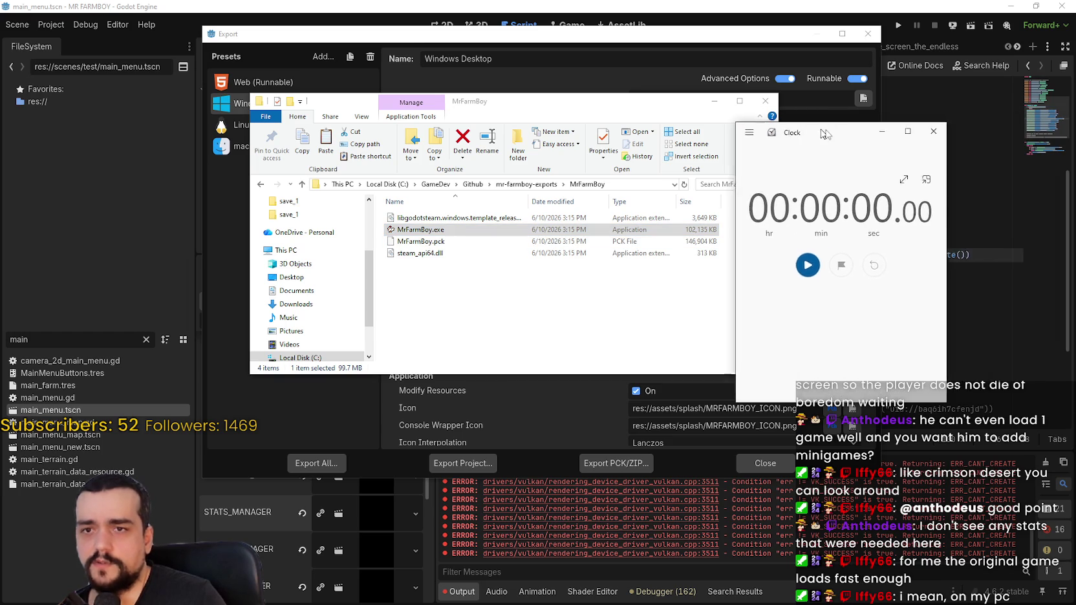
pyautogui.click(439, 234)
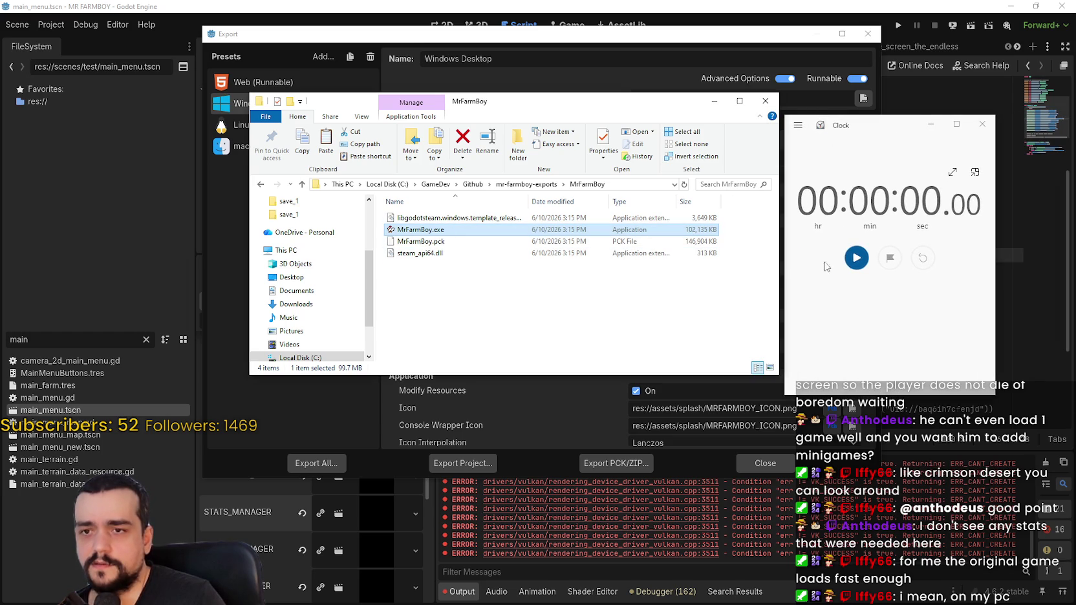
pyautogui.click(857, 259)
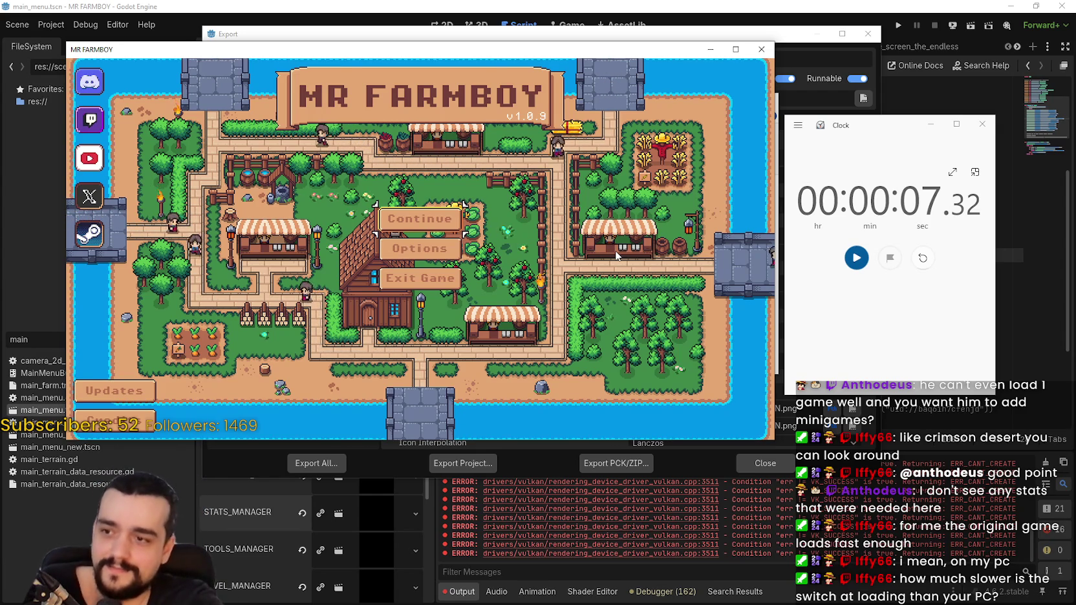
pyautogui.click(984, 132)
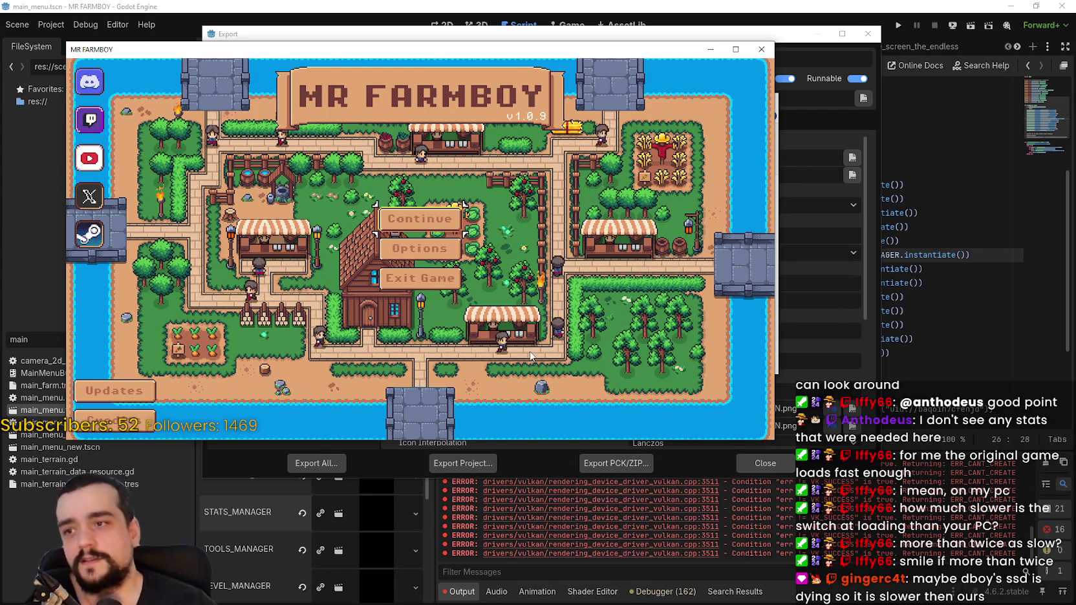
pyautogui.hotkey('alt', 'F4')
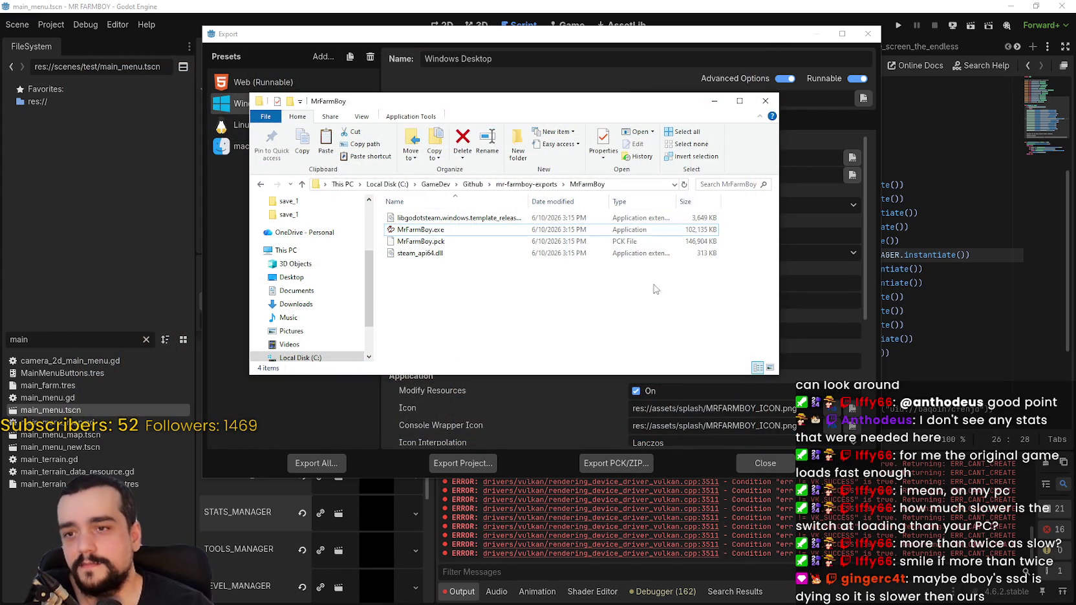
# - Close the Export dialog and look through load_managers.gd's manager exports and add_child calls
pyautogui.click(750, 457)
pyautogui.click(753, 227)
pyautogui.scroll(-3, 761, 256)
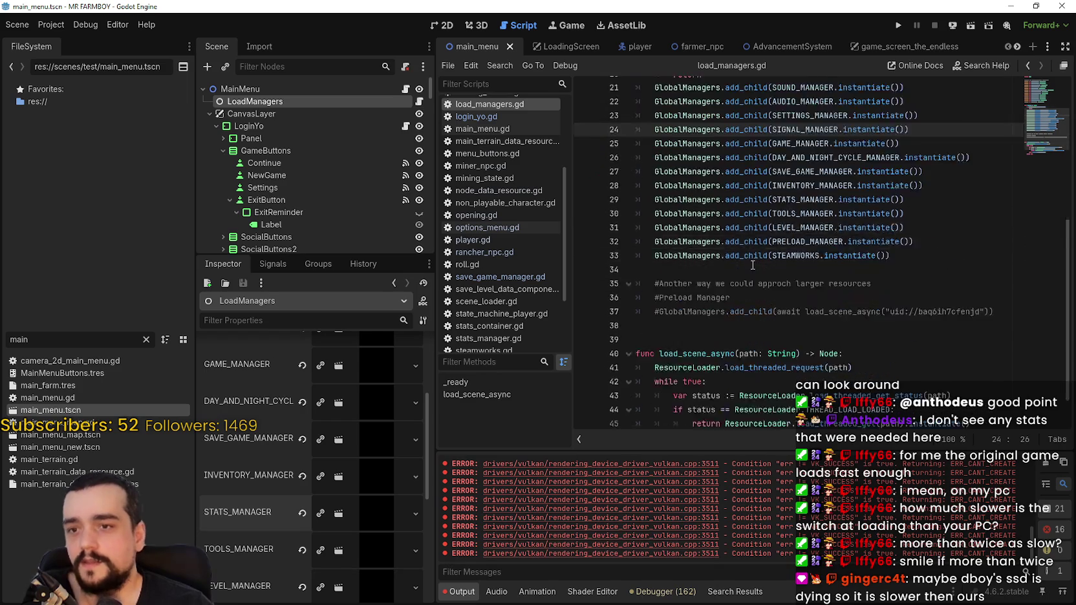
pyautogui.click(724, 282)
pyautogui.scroll(1, 724, 282)
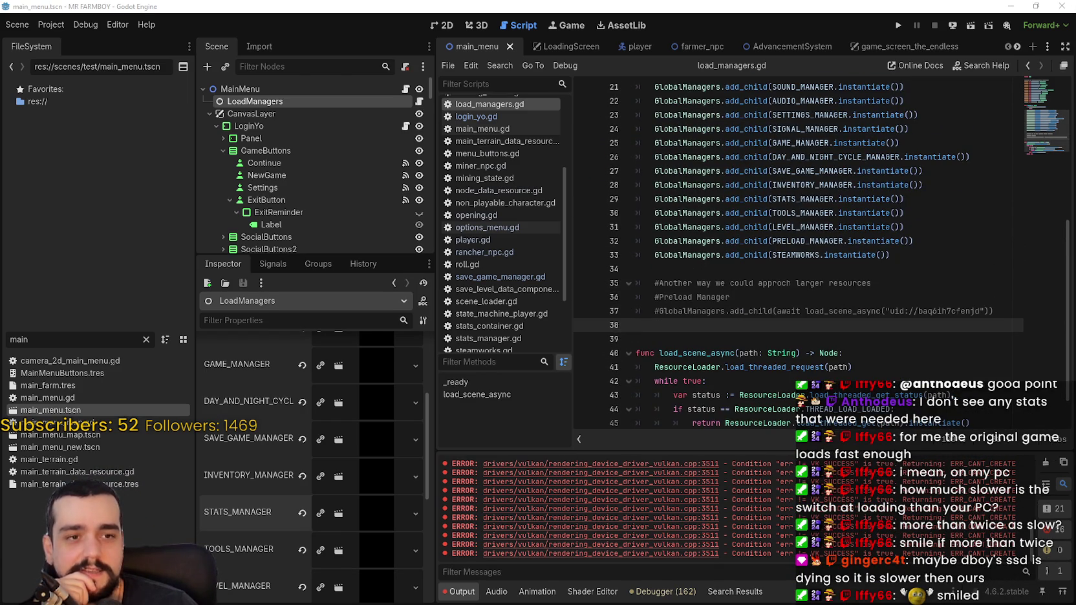
pyautogui.scroll(5, 857, 258)
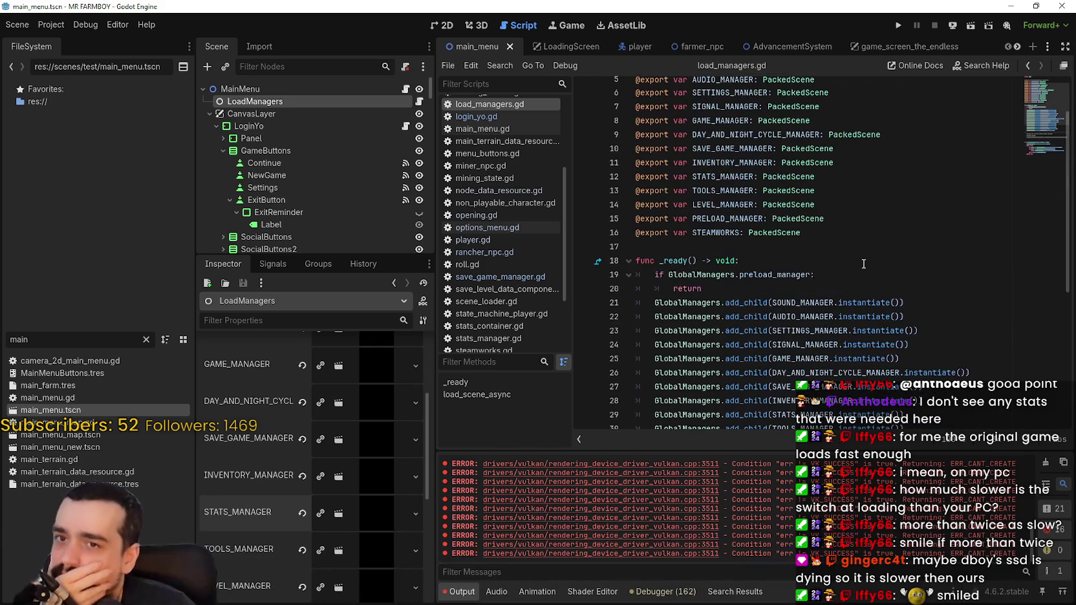
pyautogui.scroll(1, 864, 264)
pyautogui.click(805, 293)
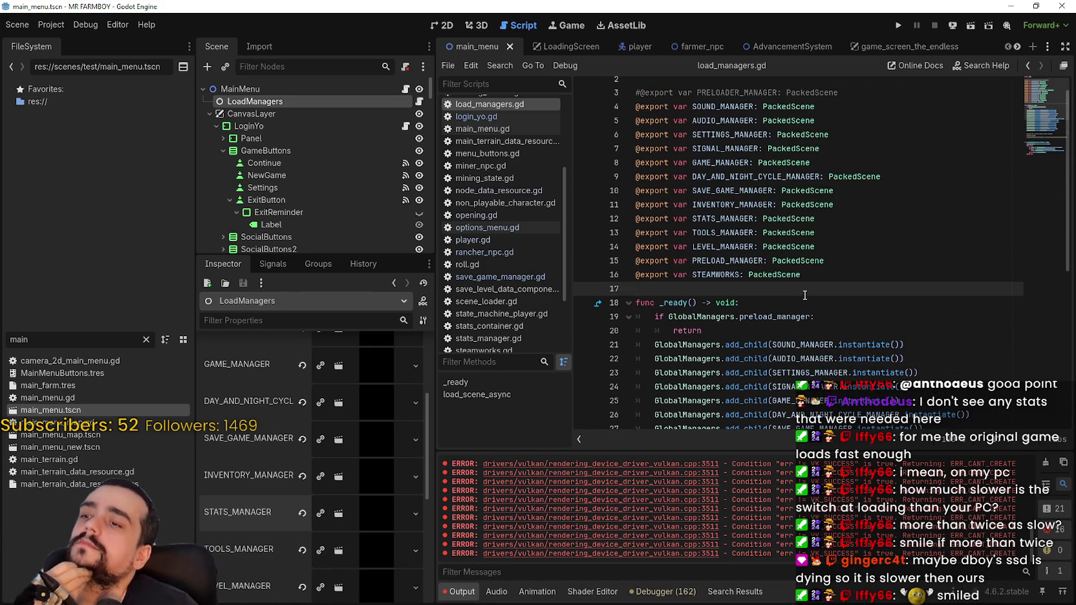
pyautogui.scroll(-4, 366, 481)
pyautogui.scroll(10, 372, 476)
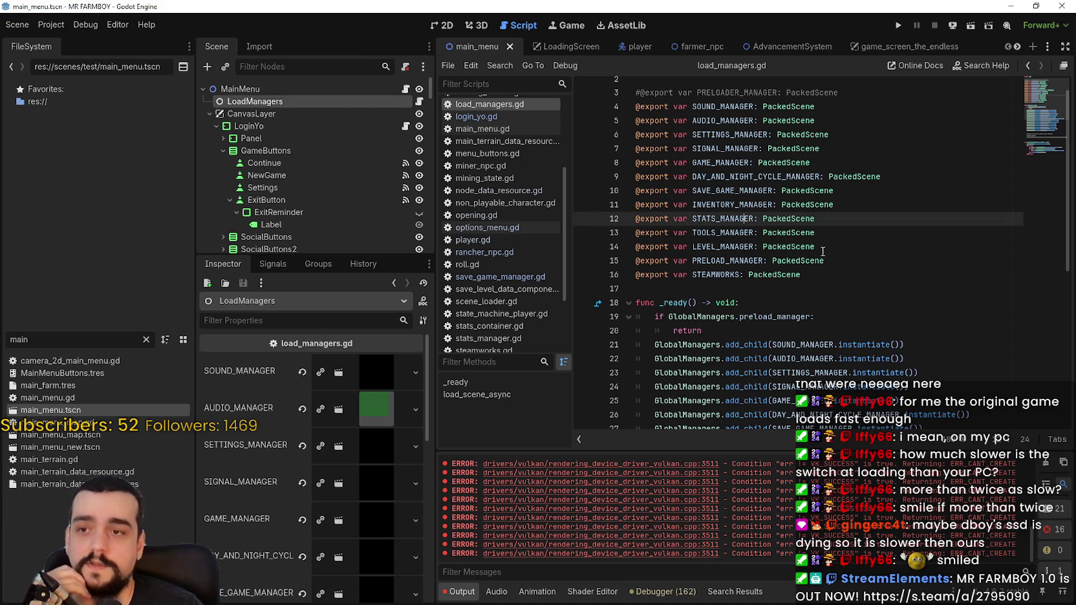
# - Select the commented-out preload block on lines 35–37 of load_managers.gd
pyautogui.scroll(1, 866, 294)
pyautogui.click(737, 116)
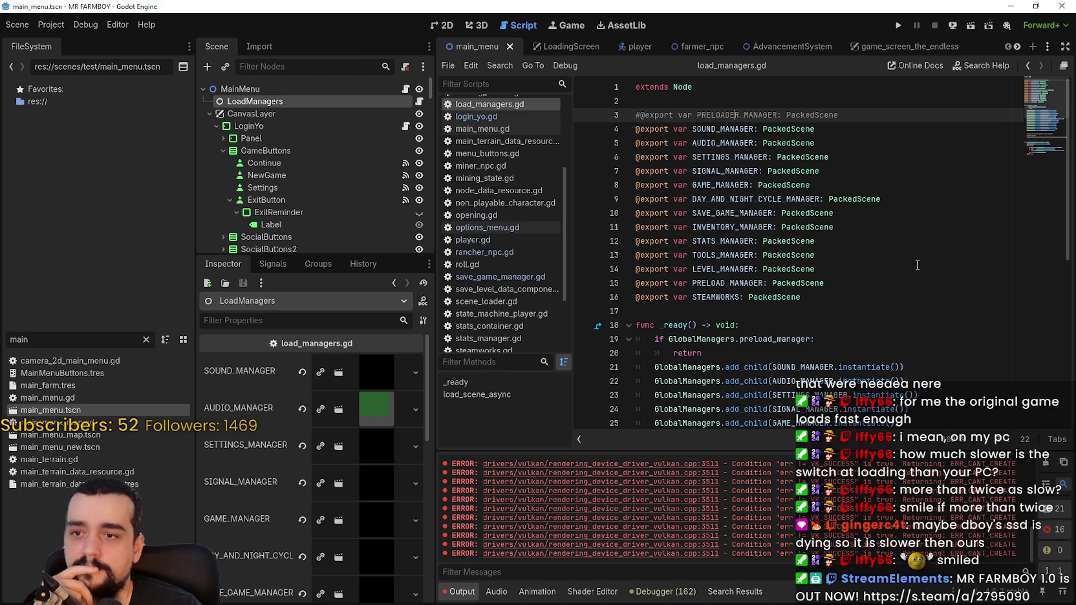
pyautogui.scroll(-8, 918, 265)
pyautogui.click(821, 227)
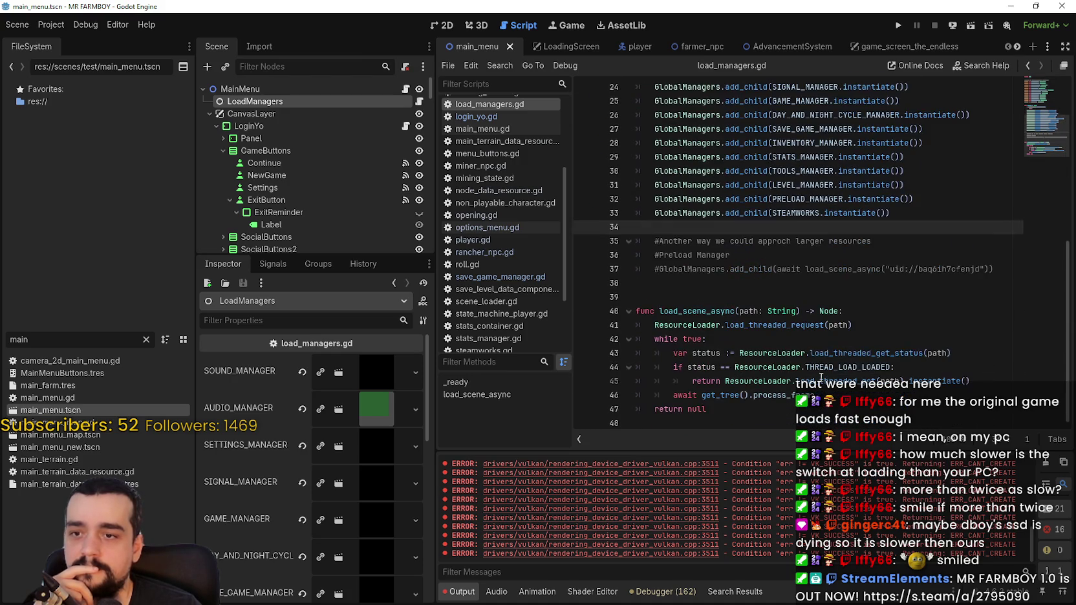
pyautogui.moveTo(705, 284)
pyautogui.mouseDown()
pyautogui.moveTo(646, 269)
pyautogui.moveTo(576, 229)
pyautogui.mouseUp()
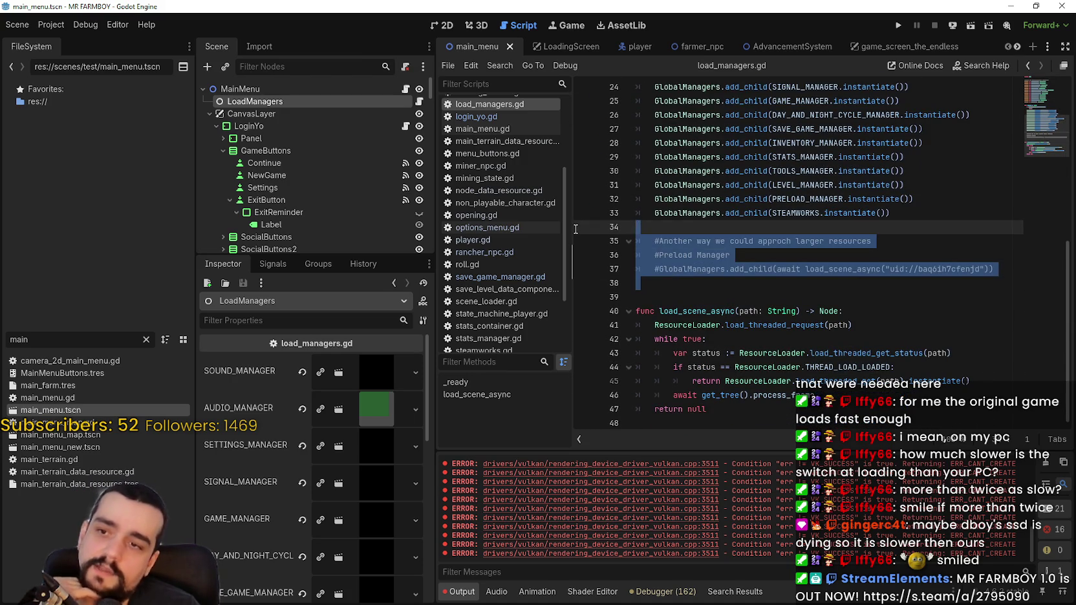
pyautogui.scroll(2, 959, 307)
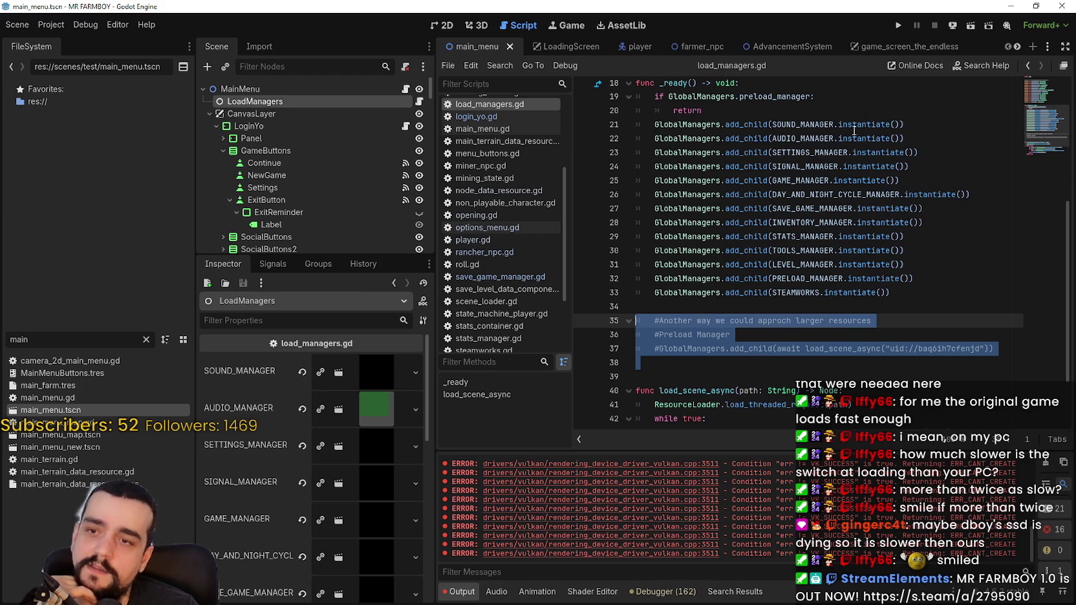
pyautogui.scroll(-2, 859, 124)
pyautogui.moveTo(643, 284); pyautogui.dragTo(642, 254)
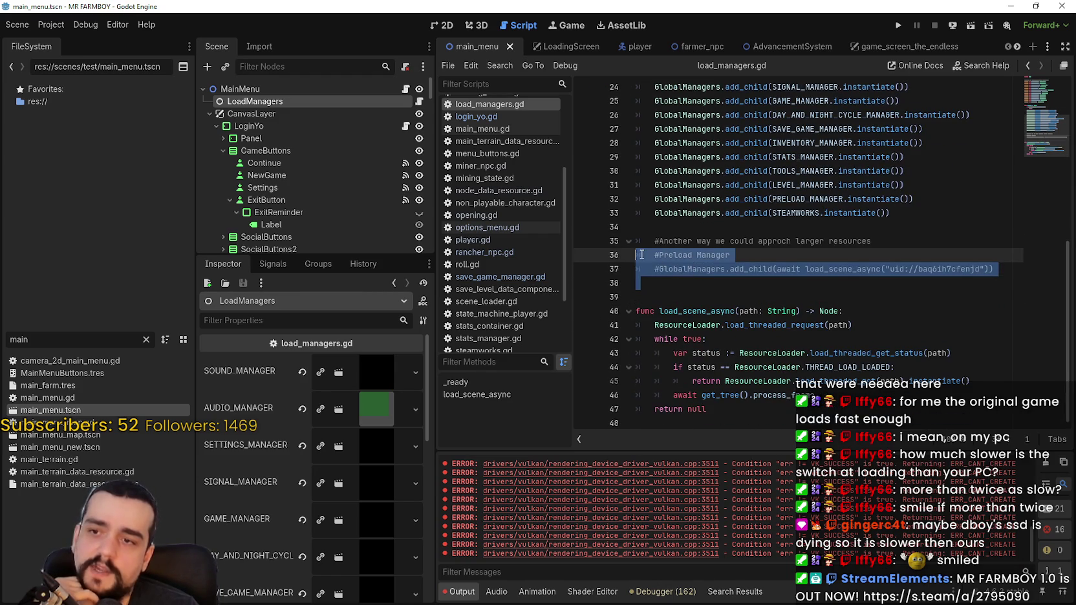
pyautogui.click(817, 285)
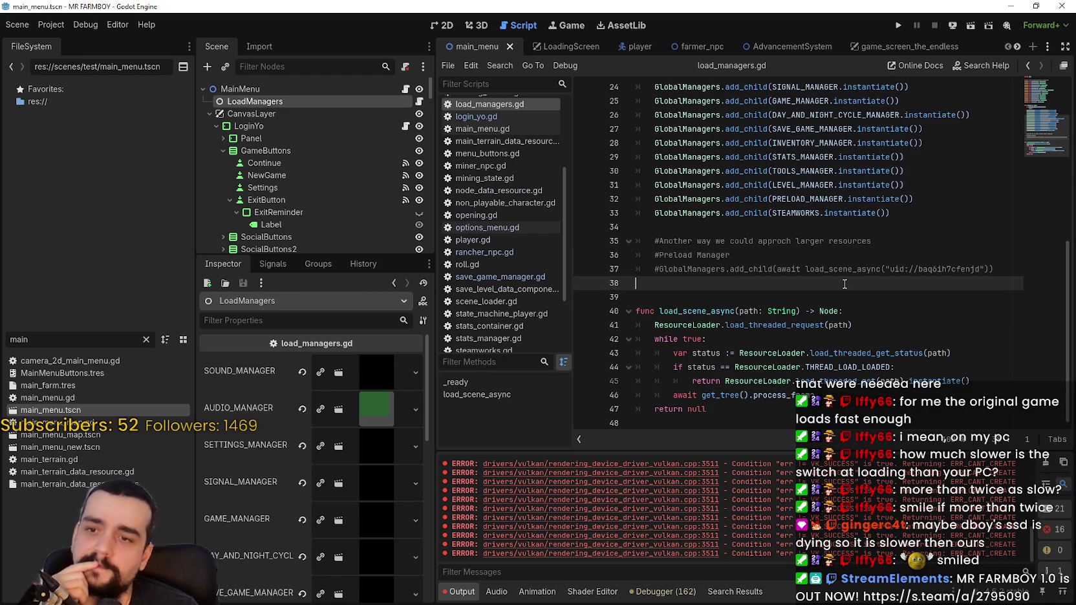
pyautogui.hotkey('shift', 'Up')
pyautogui.hotkey('shift', 'Up')
pyautogui.hotkey('shift', 'Up')
# - Drag the Scene/Inspector splitter upward so more manager exports show in the Inspector
pyautogui.moveTo(330, 255); pyautogui.dragTo(330, 110)
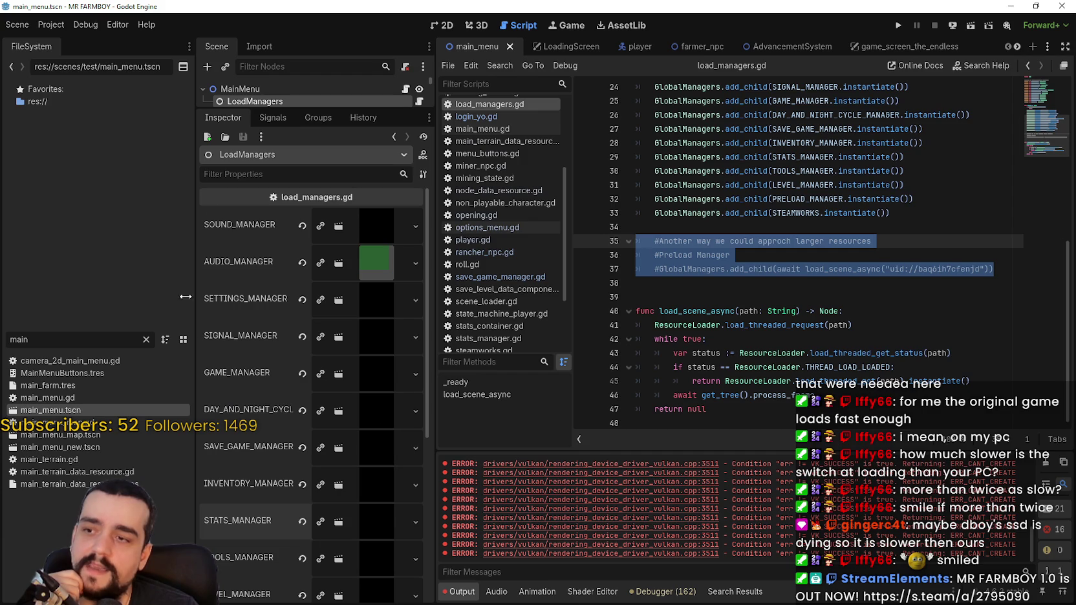
pyautogui.scroll(-5, 349, 411)
pyautogui.scroll(3, 350, 404)
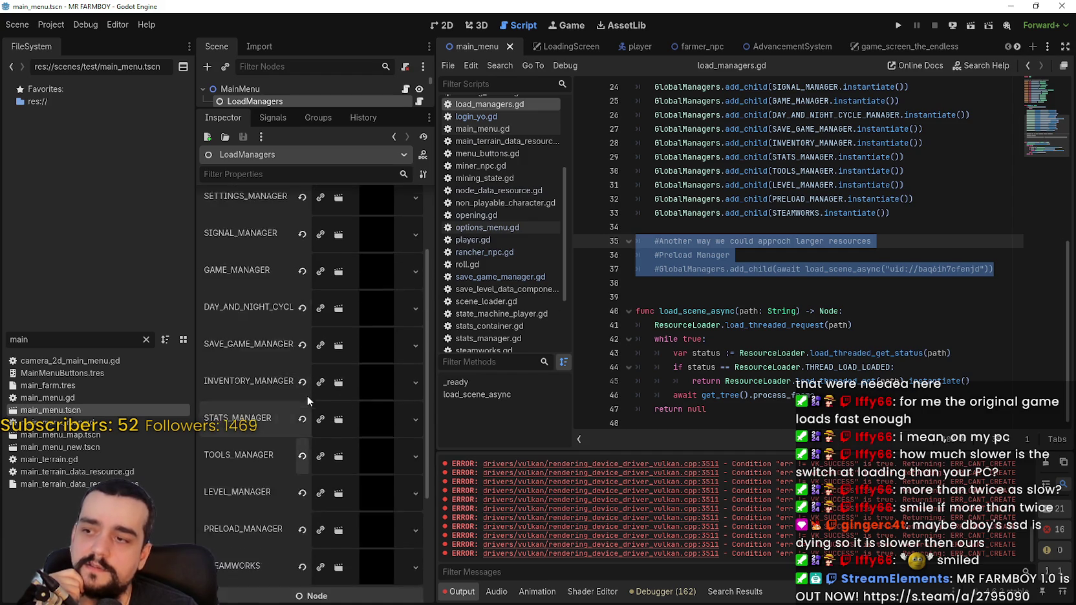
pyautogui.scroll(2, 307, 401)
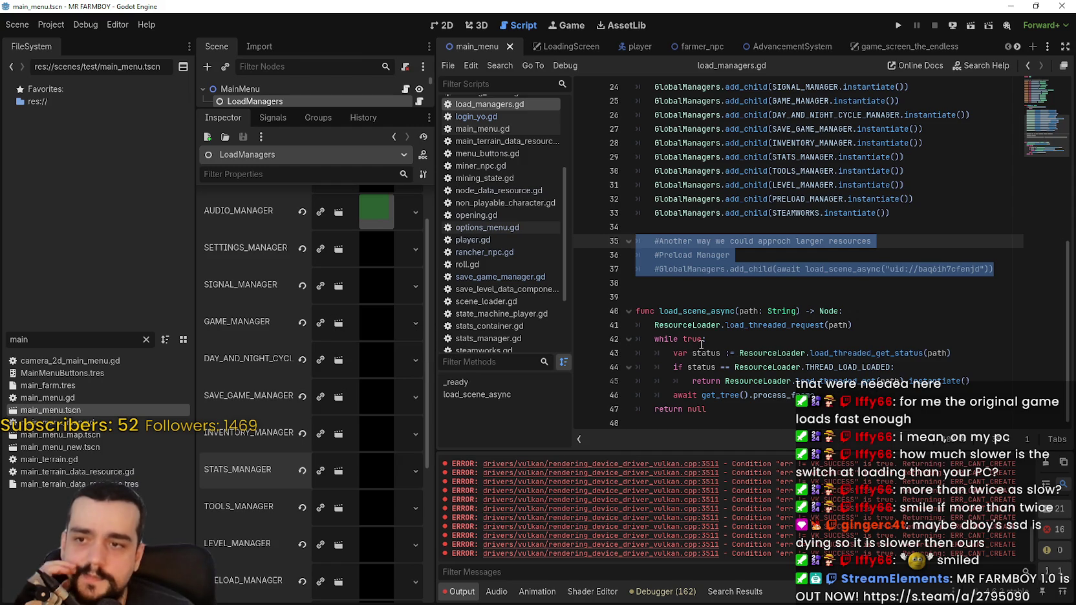
pyautogui.click(757, 299)
pyautogui.tripleClick(691, 270)
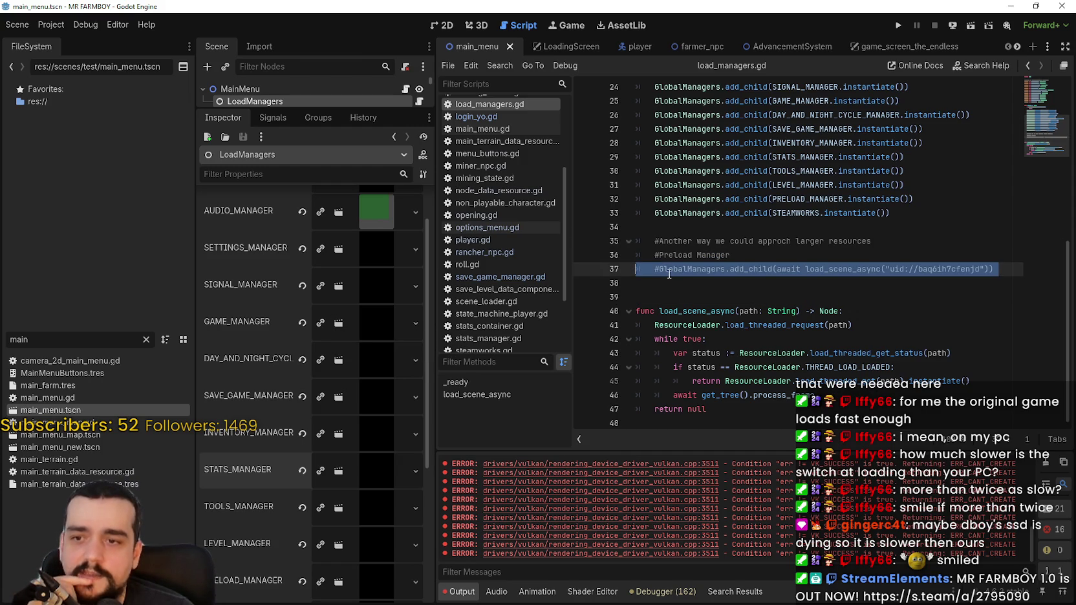
pyautogui.click(670, 279)
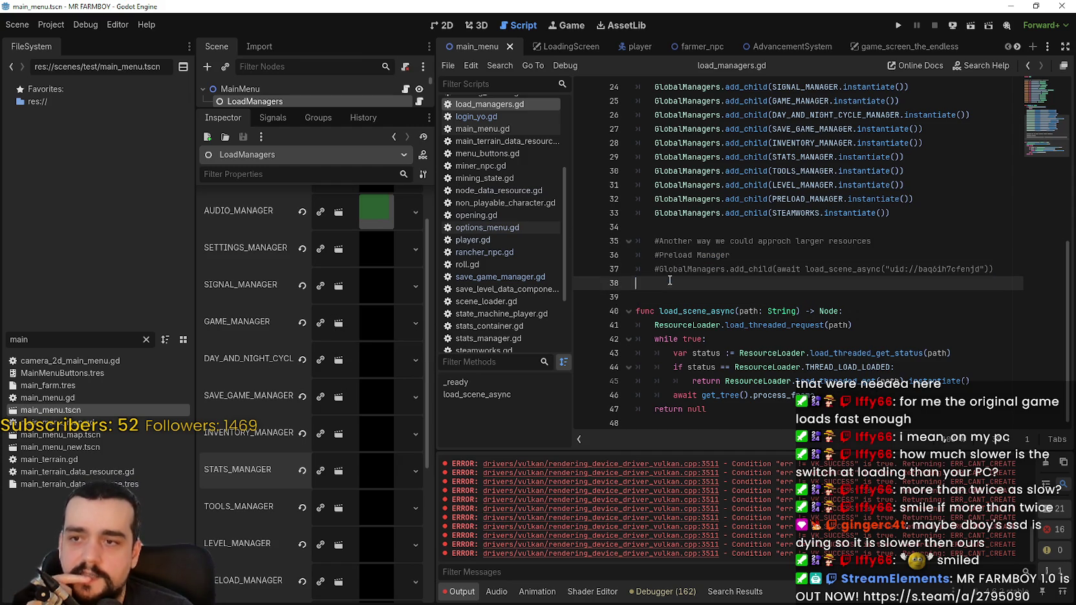
pyautogui.hotkey('shift', 'Up')
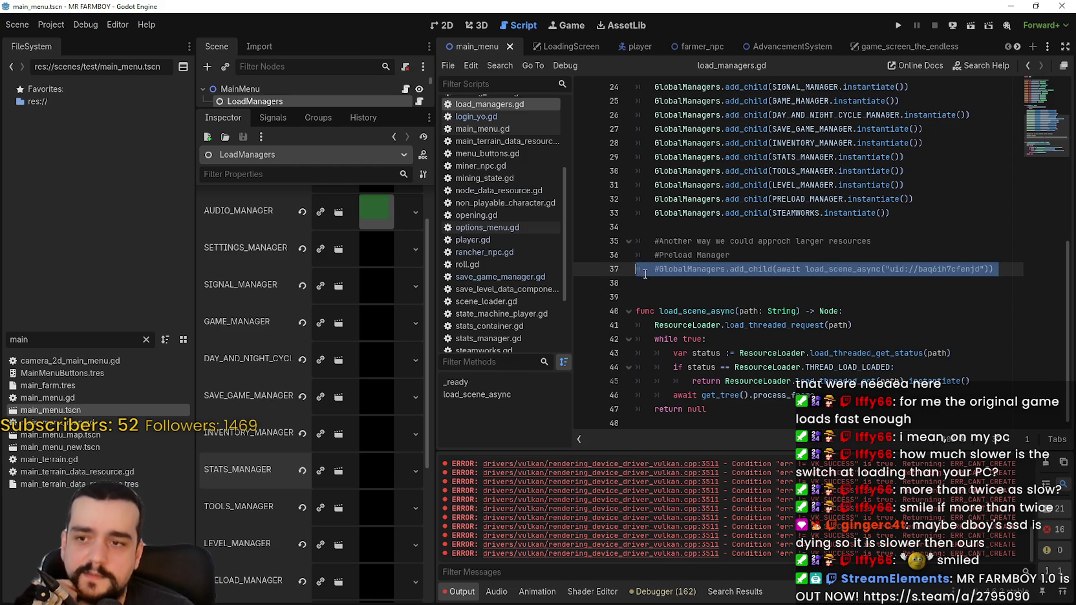
pyautogui.scroll(2, 669, 334)
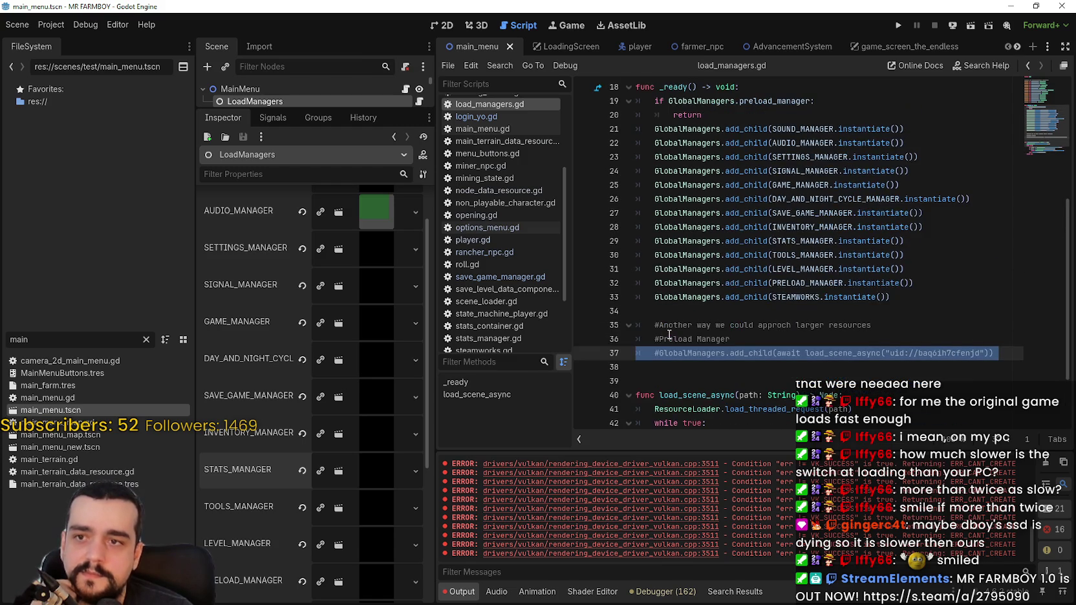
pyautogui.click(675, 305)
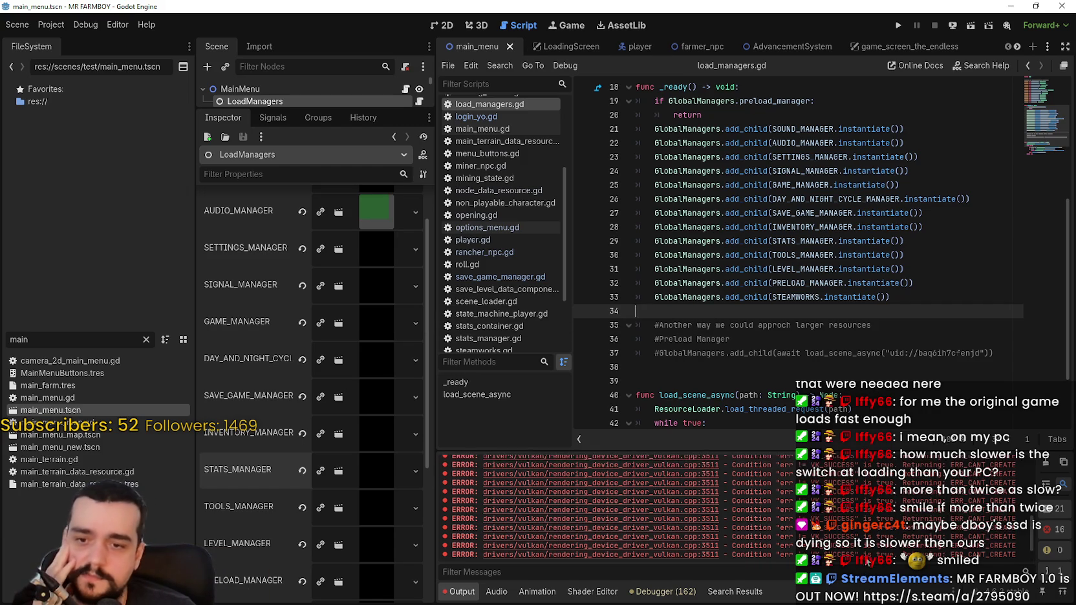
pyautogui.scroll(-1, 853, 314)
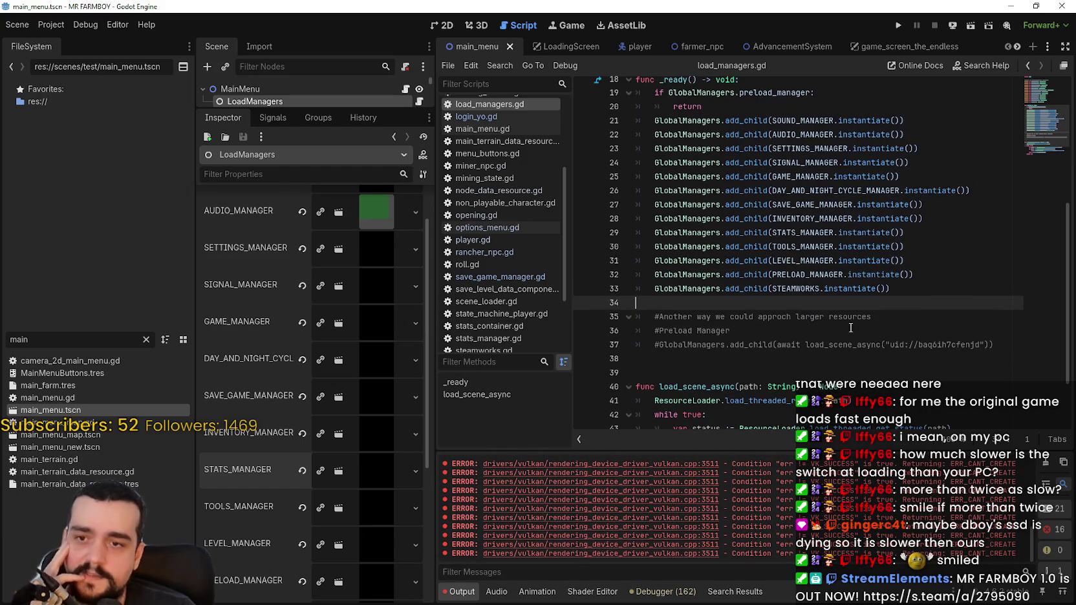
pyautogui.click(624, 340)
pyautogui.scroll(-5, 743, 356)
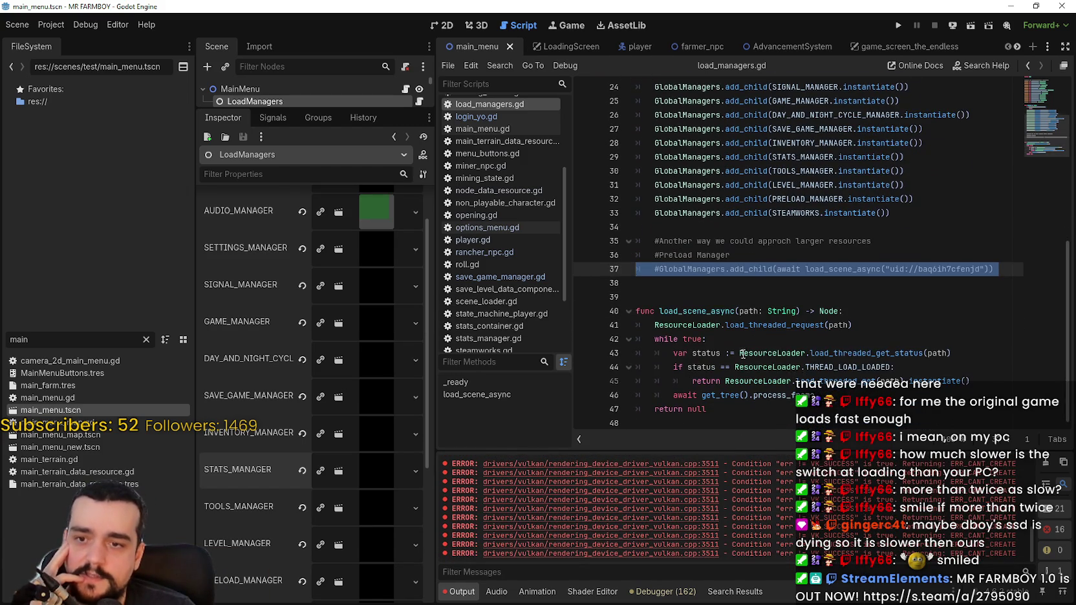
pyautogui.click(716, 286)
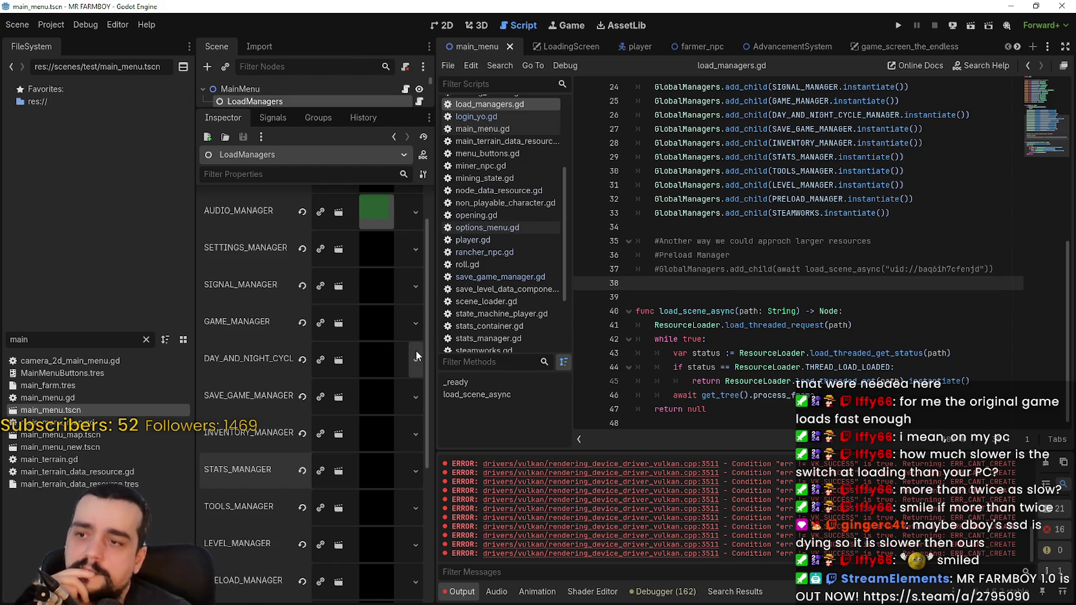
# - Widen the property list and expand the scene tree to show MainMenu's children
pyautogui.moveTo(433, 344)
pyautogui.mouseDown()
pyautogui.moveTo(624, 375)
pyautogui.moveTo(564, 388)
pyautogui.mouseUp()
pyautogui.scroll(5, 501, 446)
pyautogui.scroll(-1, 494, 466)
pyautogui.scroll(1, 494, 441)
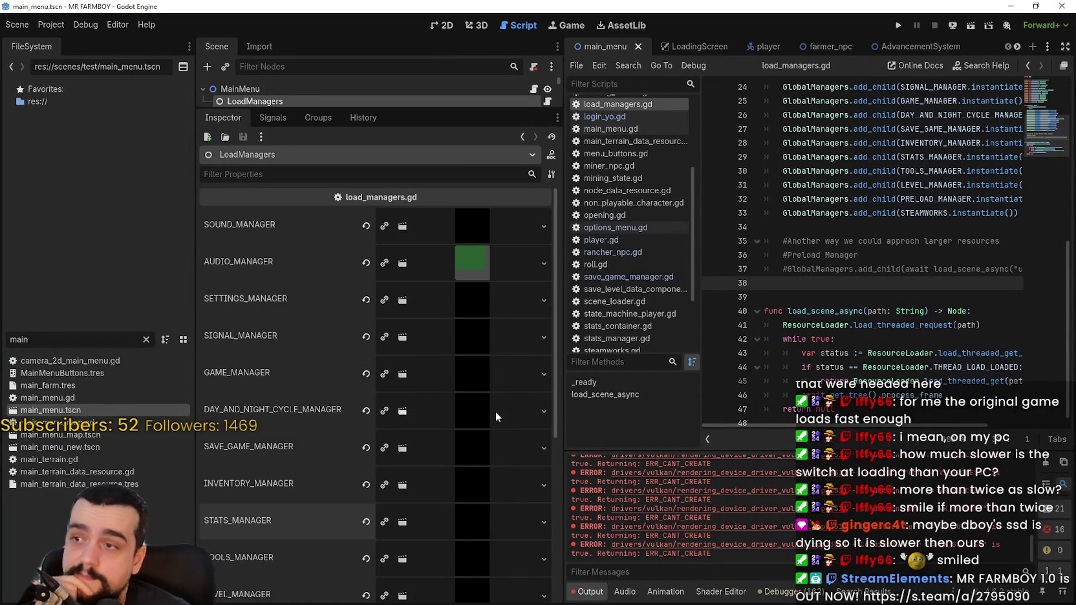
pyautogui.moveTo(416, 108)
pyautogui.mouseDown()
pyautogui.moveTo(423, 412)
pyautogui.moveTo(378, 167)
pyautogui.moveTo(382, 193)
pyautogui.mouseUp()
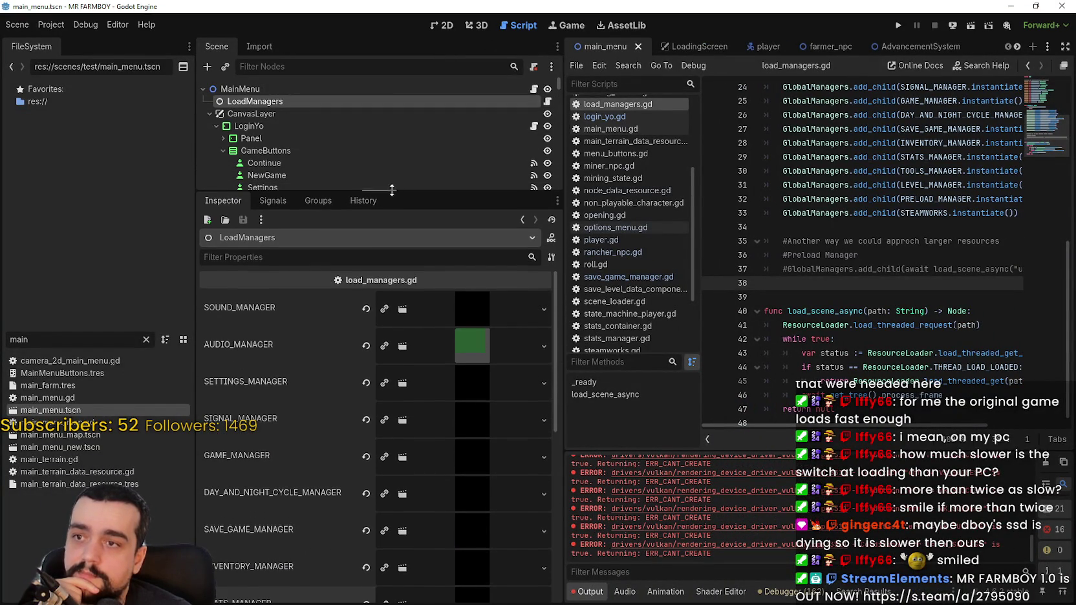
pyautogui.click(783, 226)
# - Browse load_managers.gd, placing the caret on empty lines 34 and 39 and the script's end
pyautogui.click(813, 299)
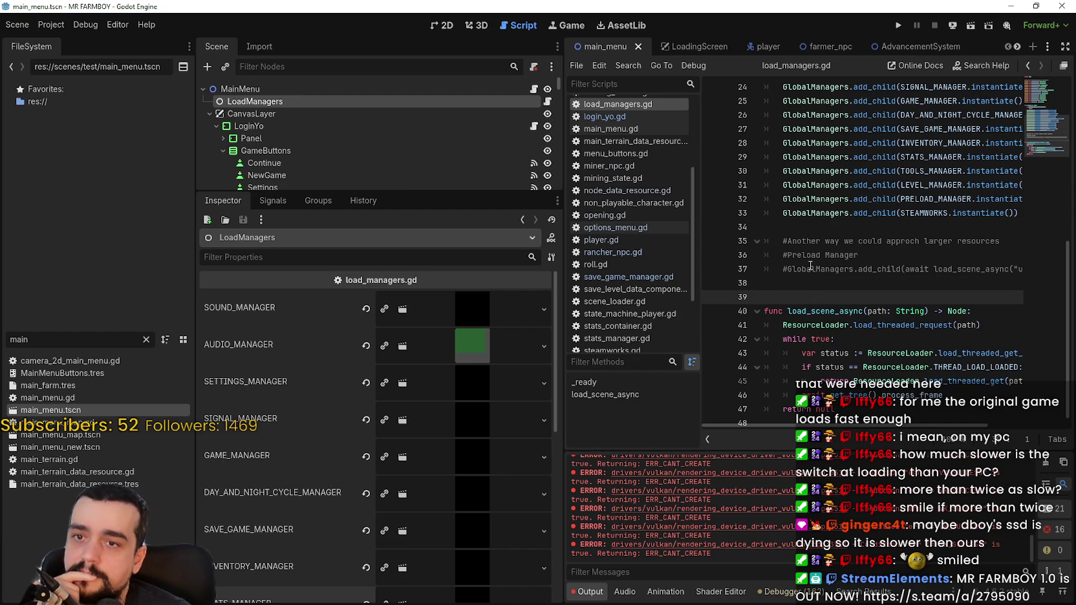
pyautogui.click(805, 228)
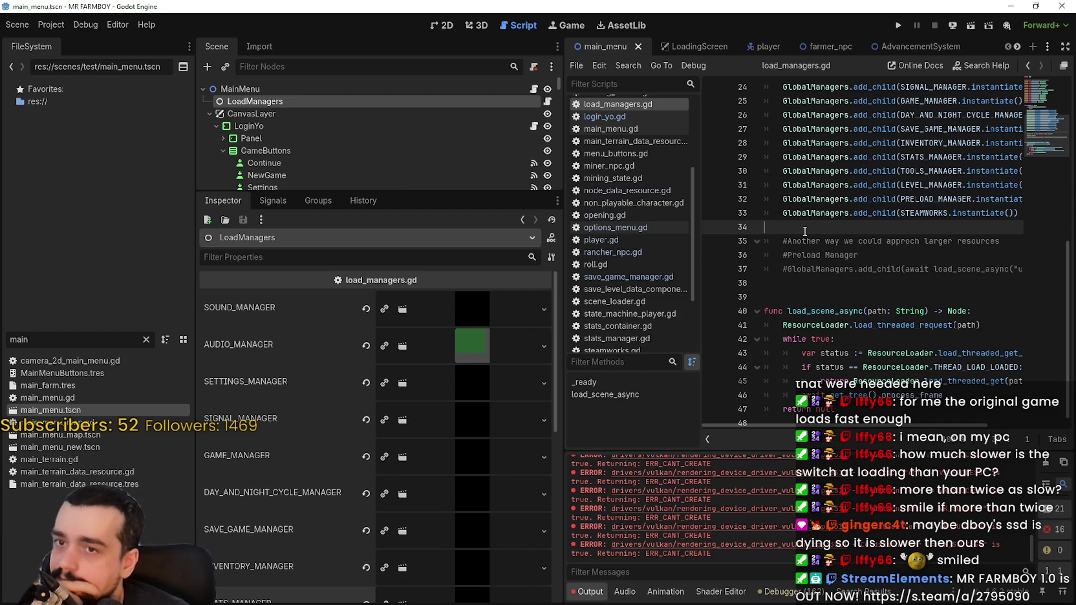
pyautogui.scroll(3, 801, 242)
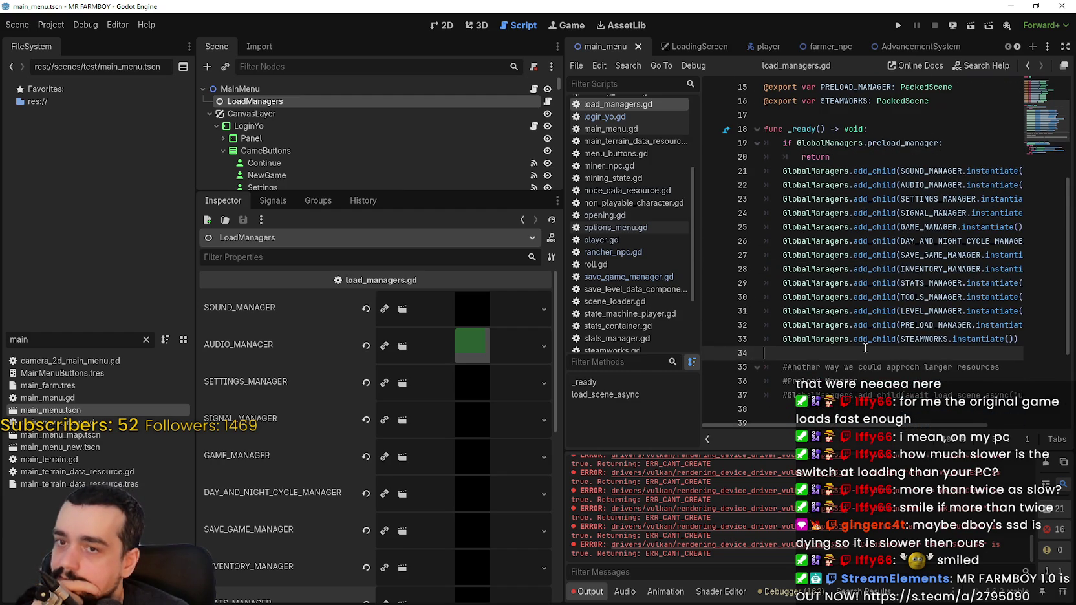
pyautogui.moveTo(862, 344)
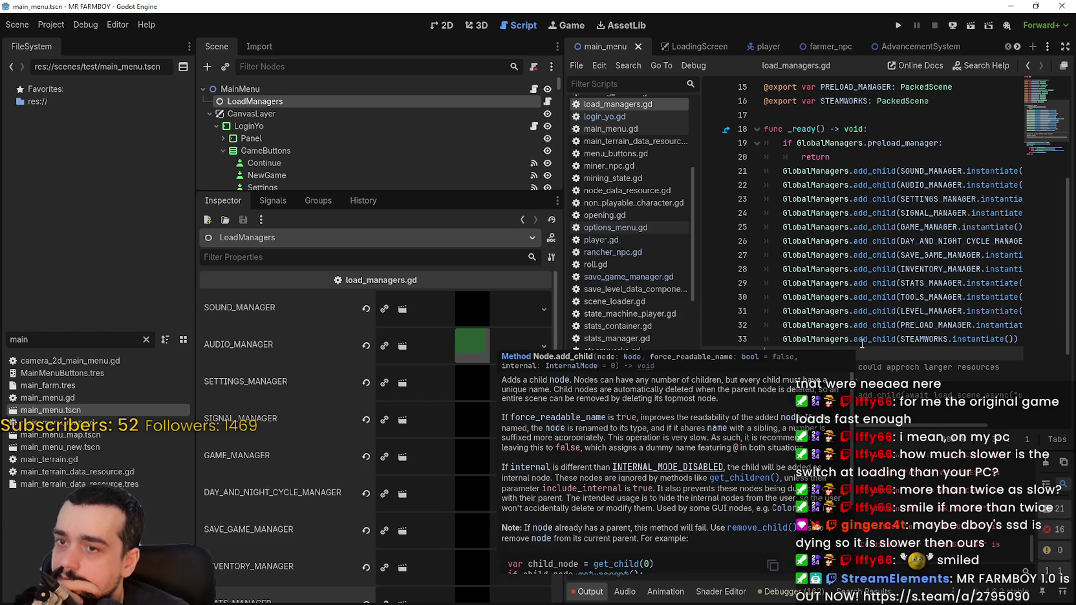
pyautogui.scroll(-2, 858, 337)
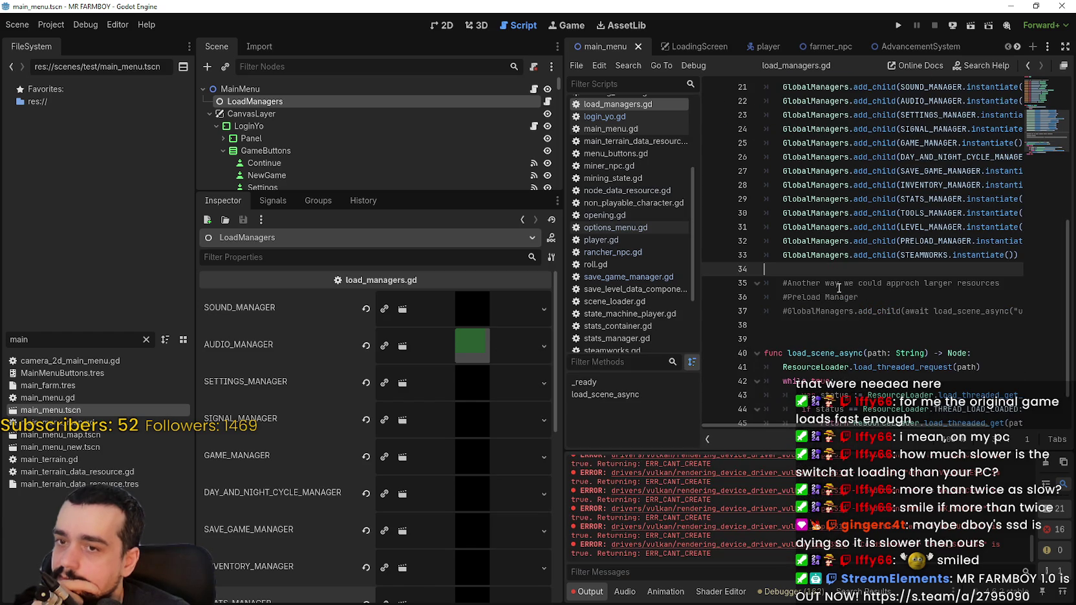
pyautogui.scroll(-1, 842, 324)
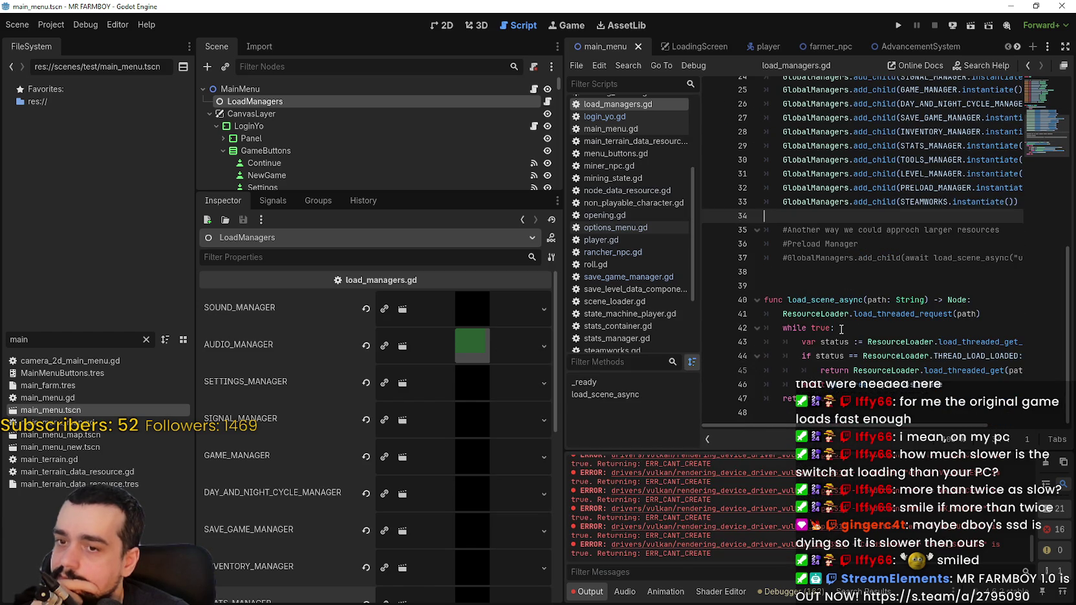
pyautogui.click(842, 282)
pyautogui.click(865, 414)
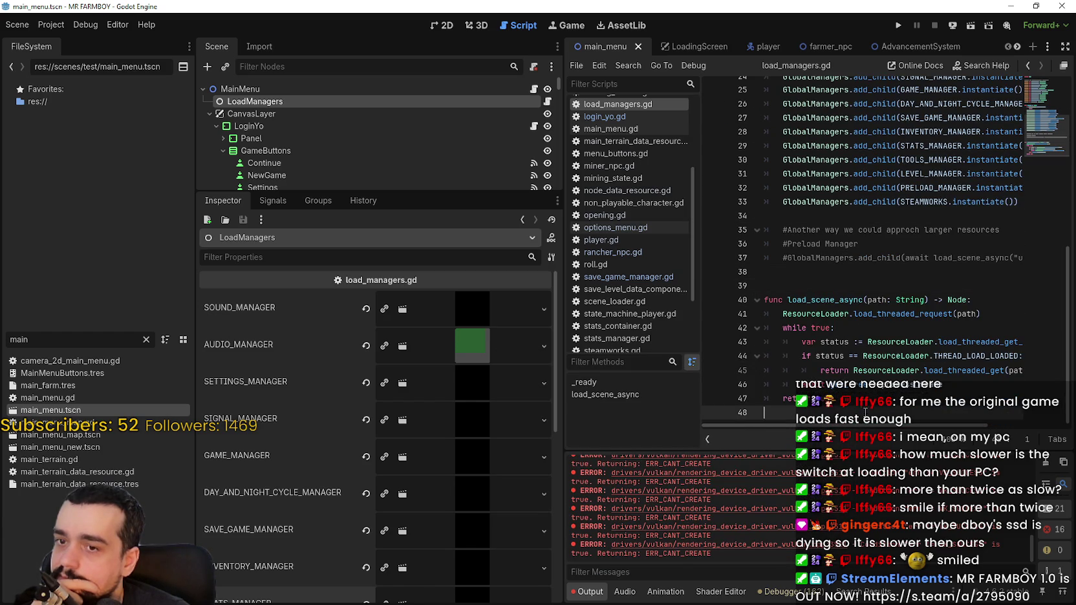
pyautogui.moveTo(867, 427); pyautogui.dragTo(951, 432)
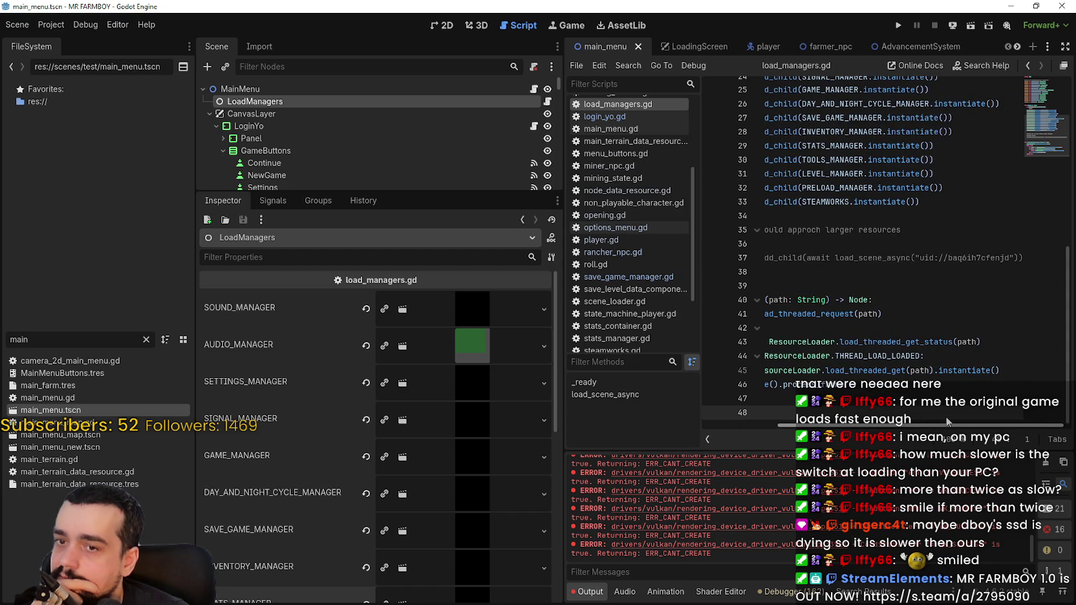
pyautogui.moveTo(947, 421); pyautogui.dragTo(836, 416)
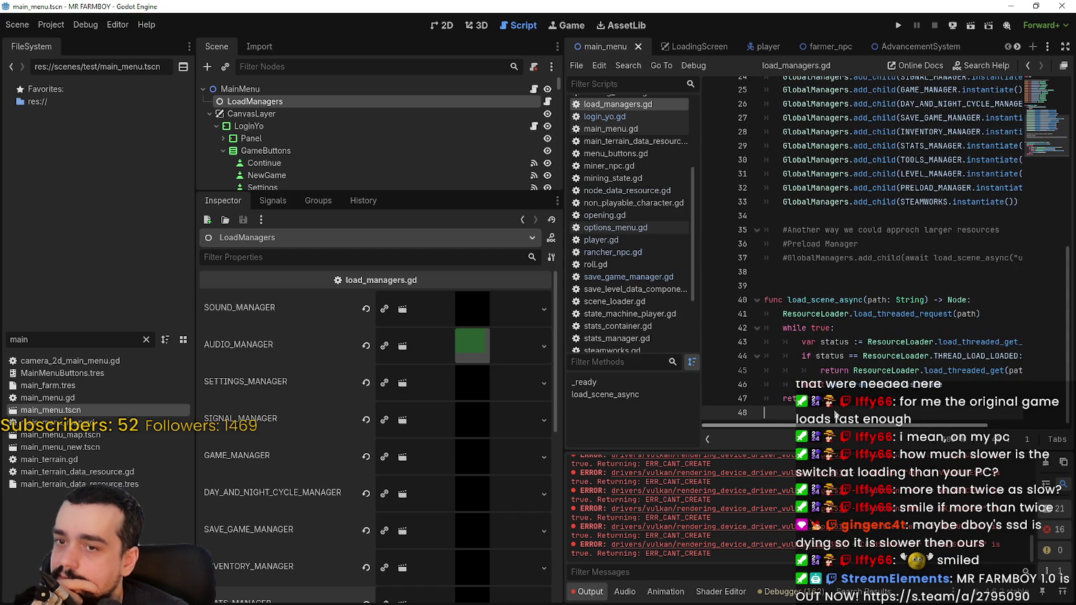
pyautogui.scroll(8, 906, 324)
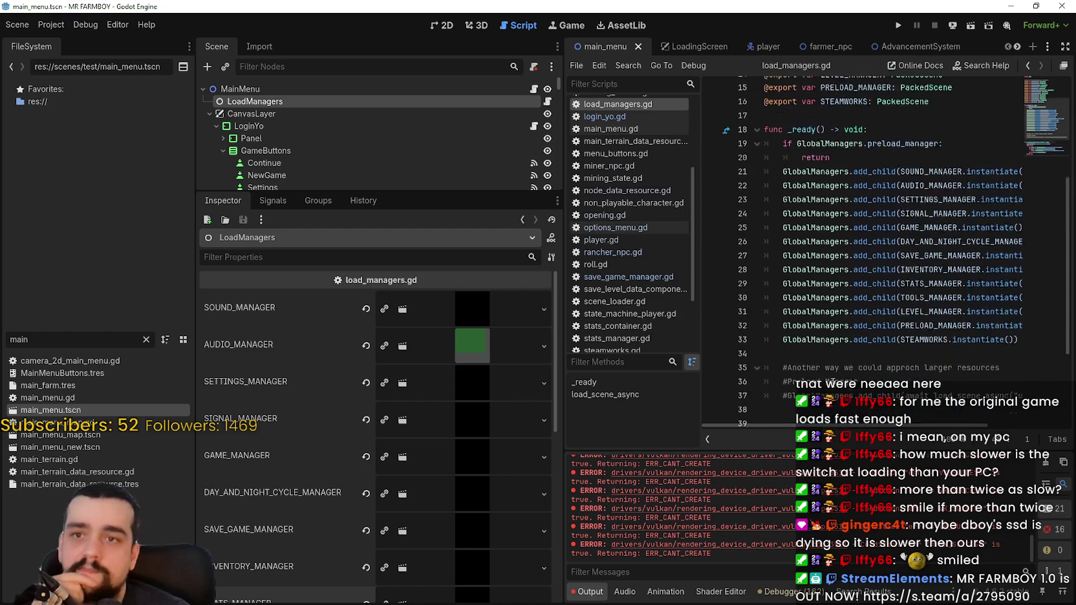
pyautogui.scroll(-8, 958, 383)
# - Re-complete process_frame on line 46 via autocomplete and save the script with Ctrl+S
pyautogui.doubleClick(958, 383)
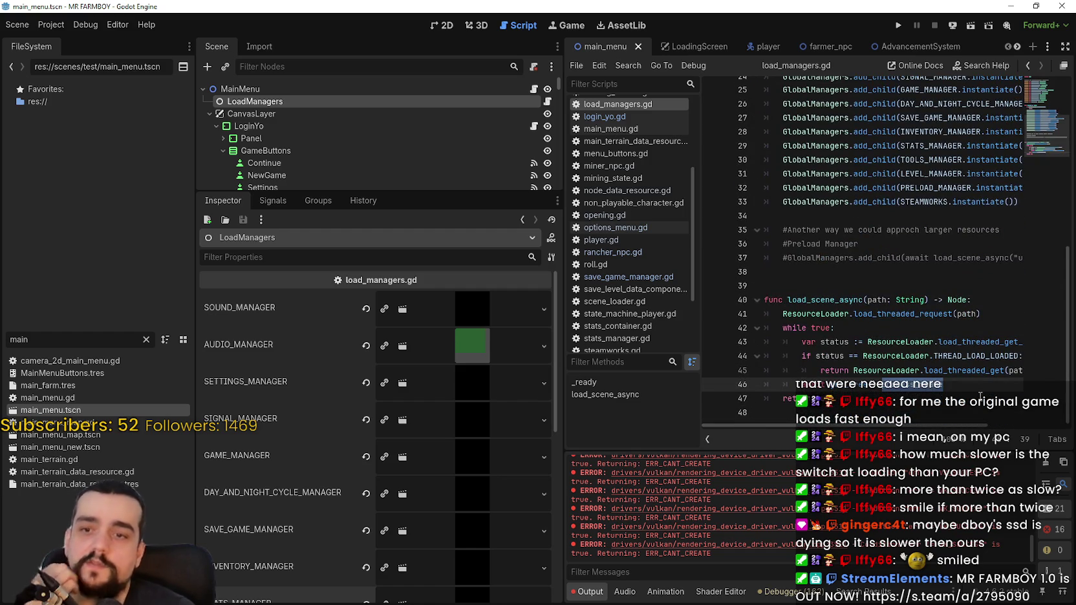
pyautogui.write('p')
pyautogui.press('Down')
pyautogui.press('Down')
pyautogui.press('Down')
pyautogui.press('Return')
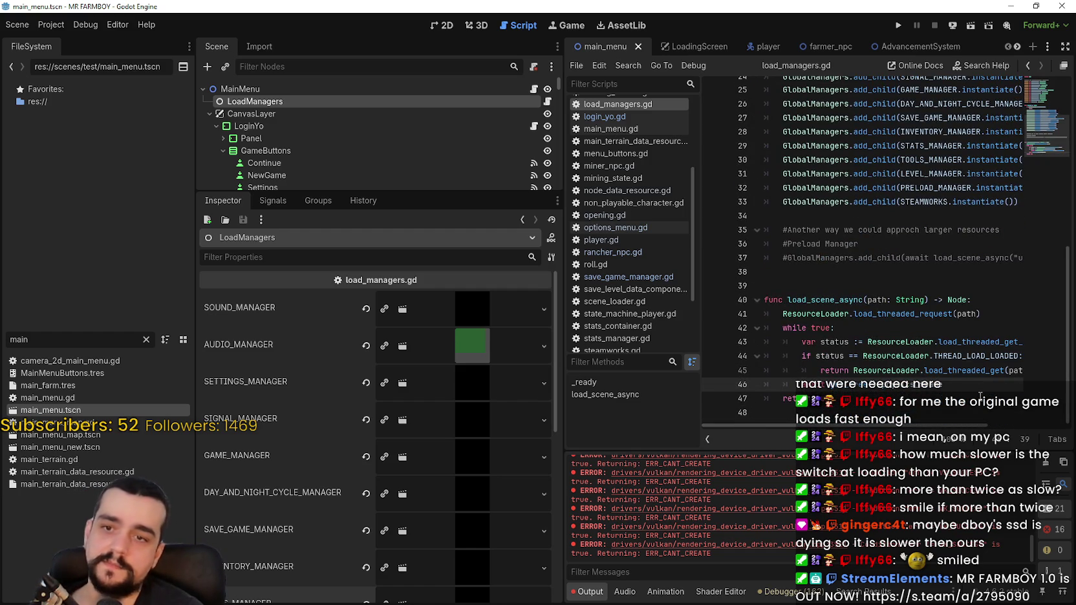
pyautogui.hotkey('ctrl', 's')
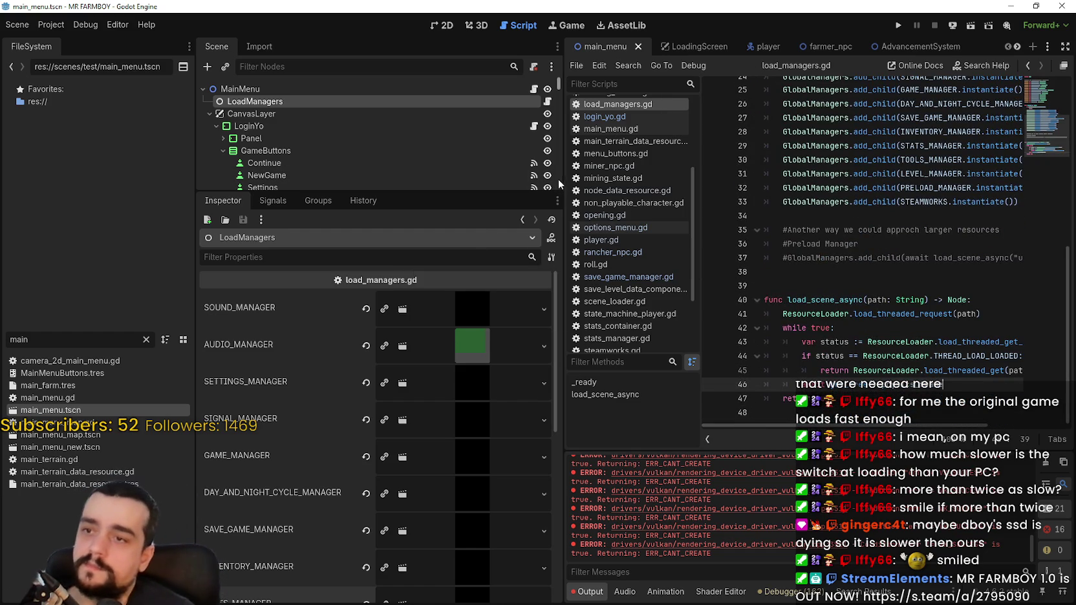
# - Widen the code view and place the caret on line 16 among the exports
pyautogui.moveTo(563, 191)
pyautogui.mouseDown()
pyautogui.moveTo(495, 187)
pyautogui.moveTo(479, 213)
pyautogui.mouseUp()
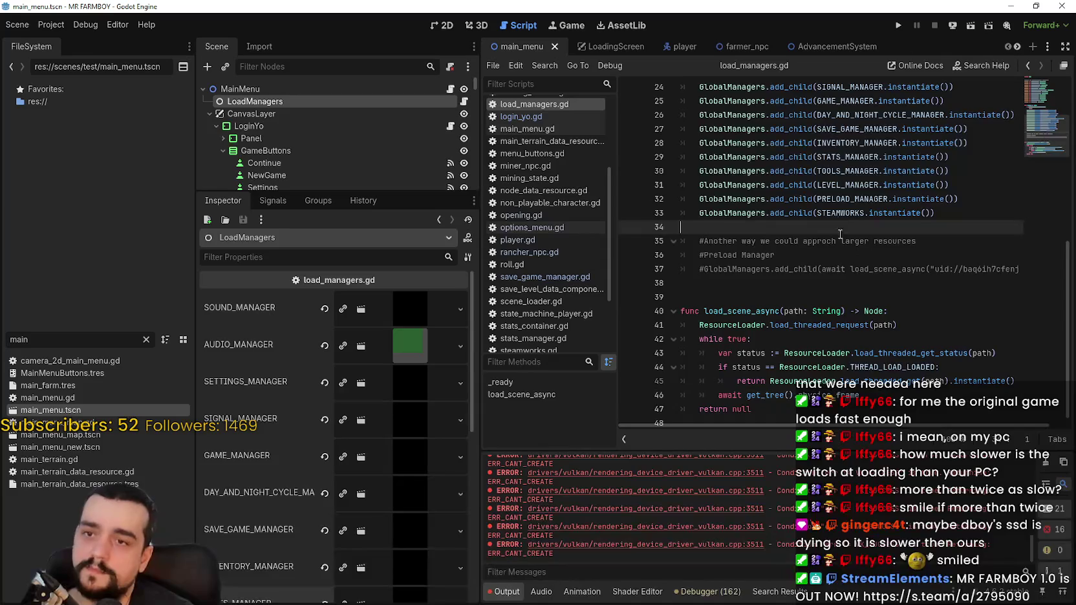
pyautogui.scroll(6, 785, 218)
pyautogui.click(875, 234)
pyautogui.scroll(1, 875, 234)
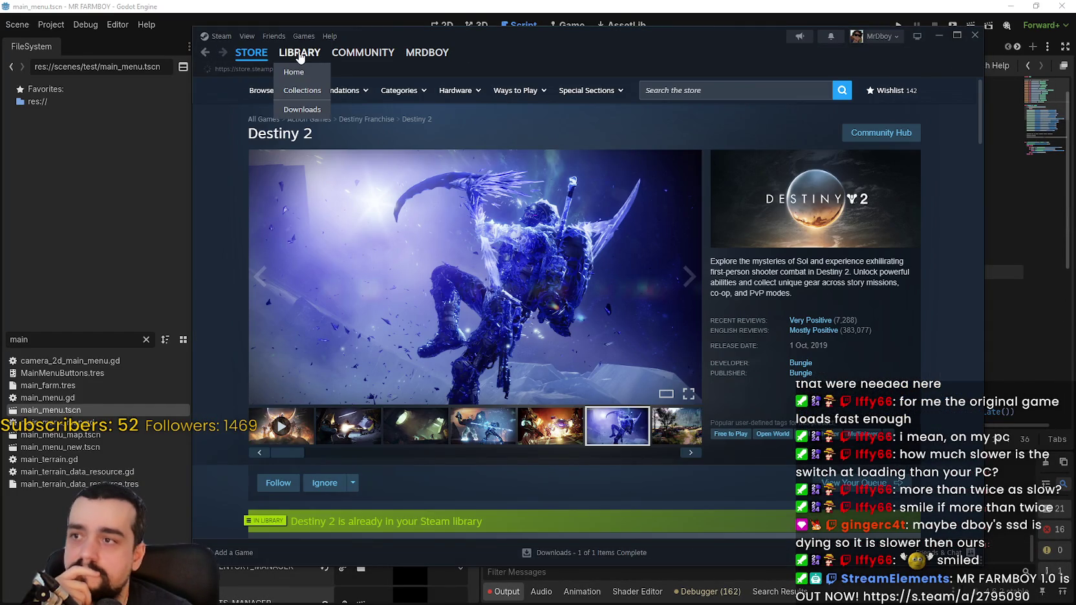
# - Check Steam's library, then run MR FARMBOY to its main menu and stop it with F8
pyautogui.click(308, 55)
pyautogui.click(938, 36)
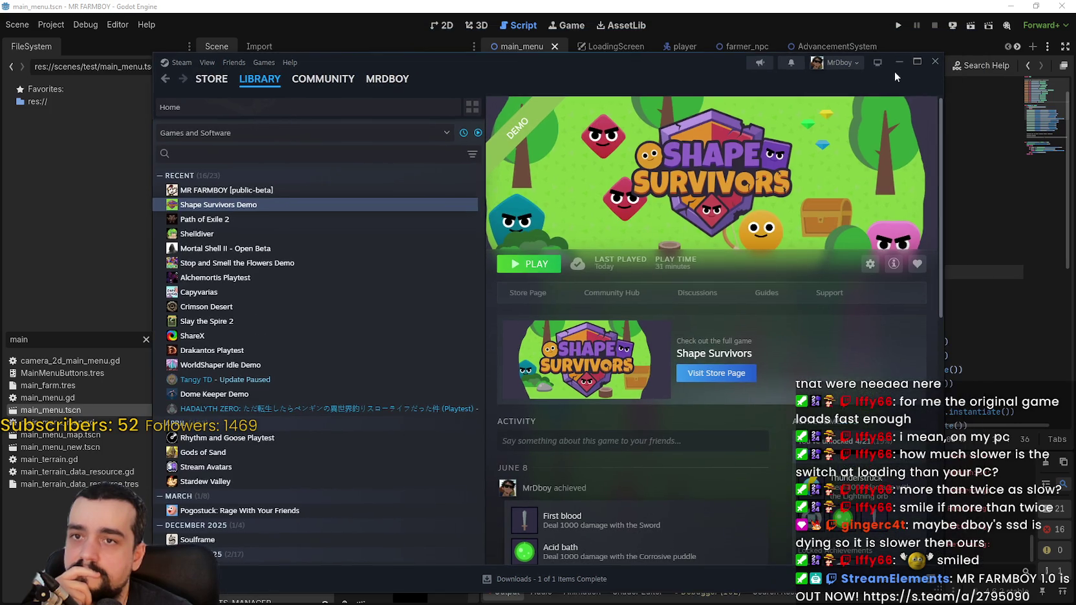
pyautogui.click(898, 26)
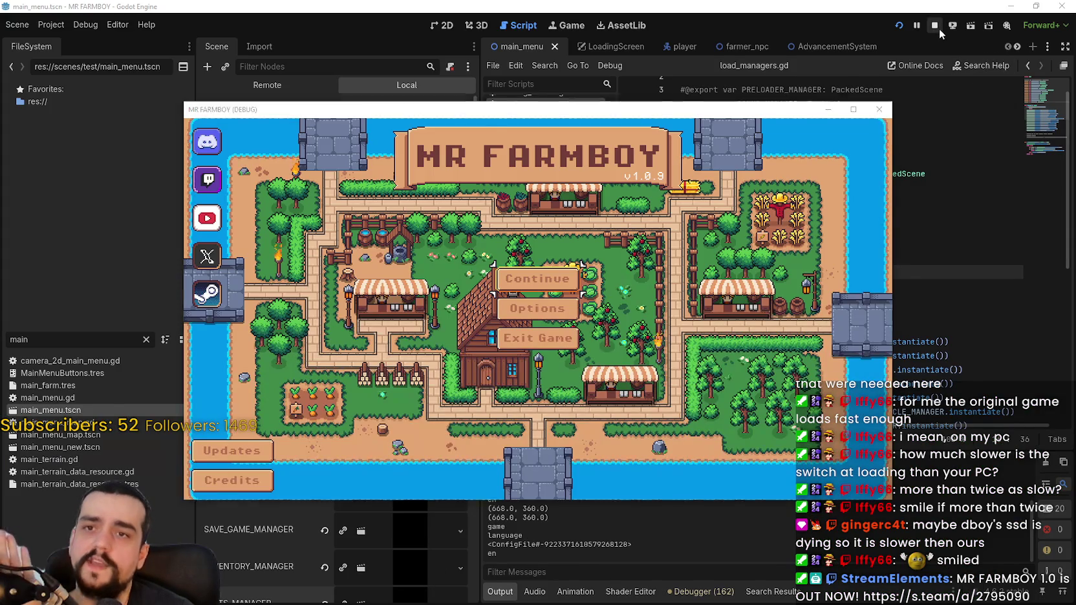
pyautogui.press('F8')
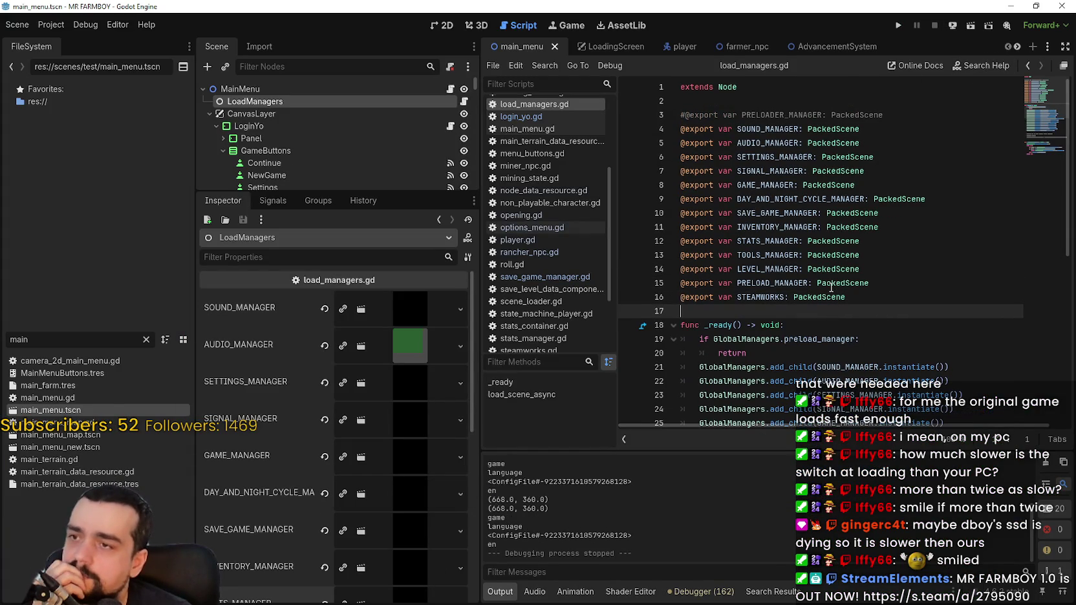
# - Widen the code view and review the add_child call for each manager in _ready
pyautogui.moveTo(831, 286)
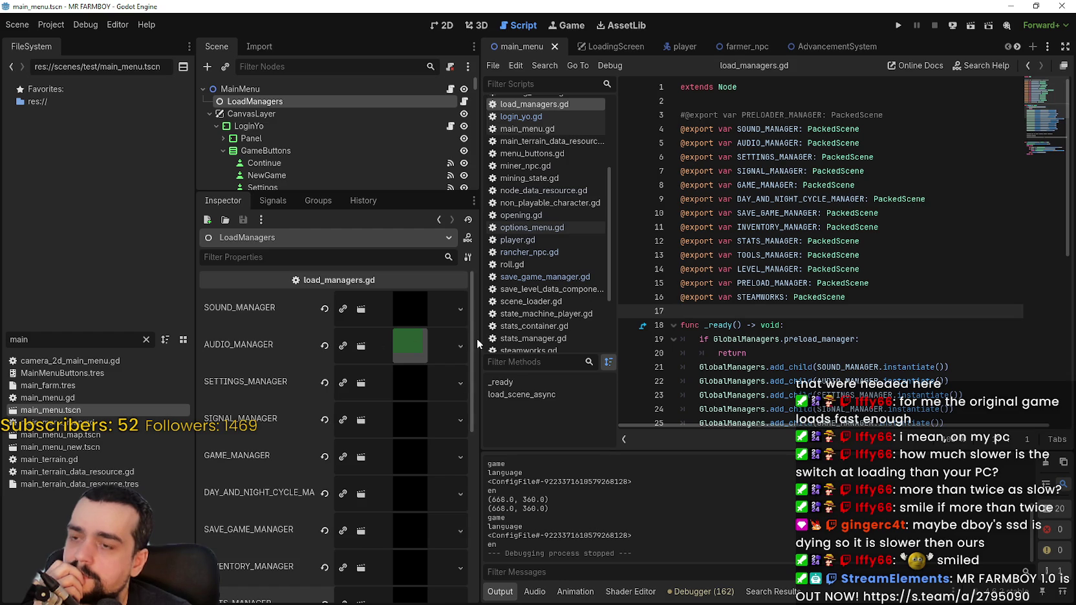
pyautogui.moveTo(480, 344); pyautogui.dragTo(452, 345)
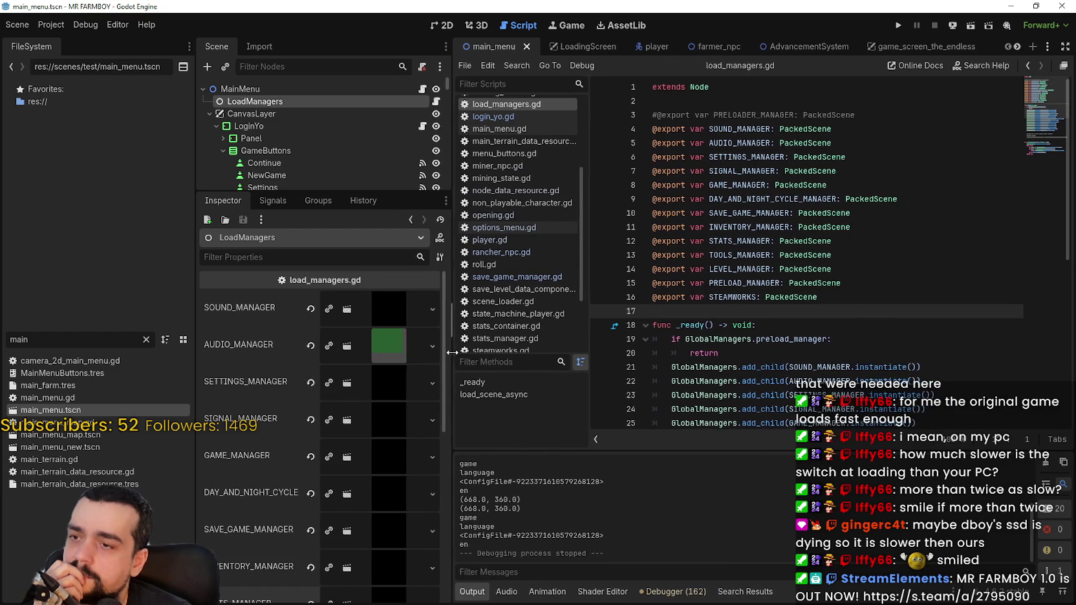
pyautogui.scroll(-4, 758, 315)
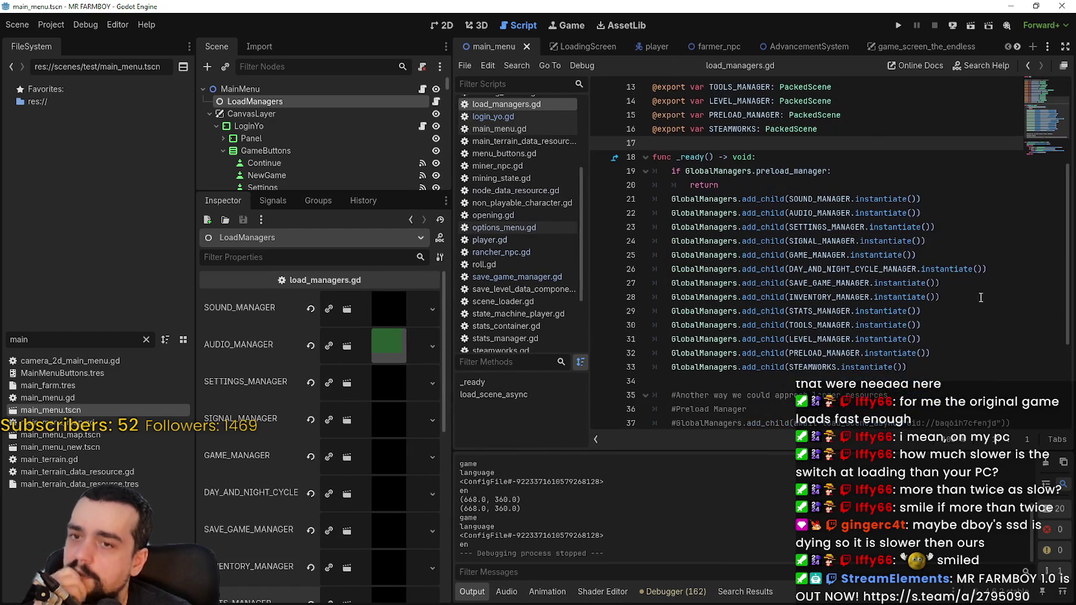
pyautogui.moveTo(941, 369); pyautogui.dragTo(599, 196)
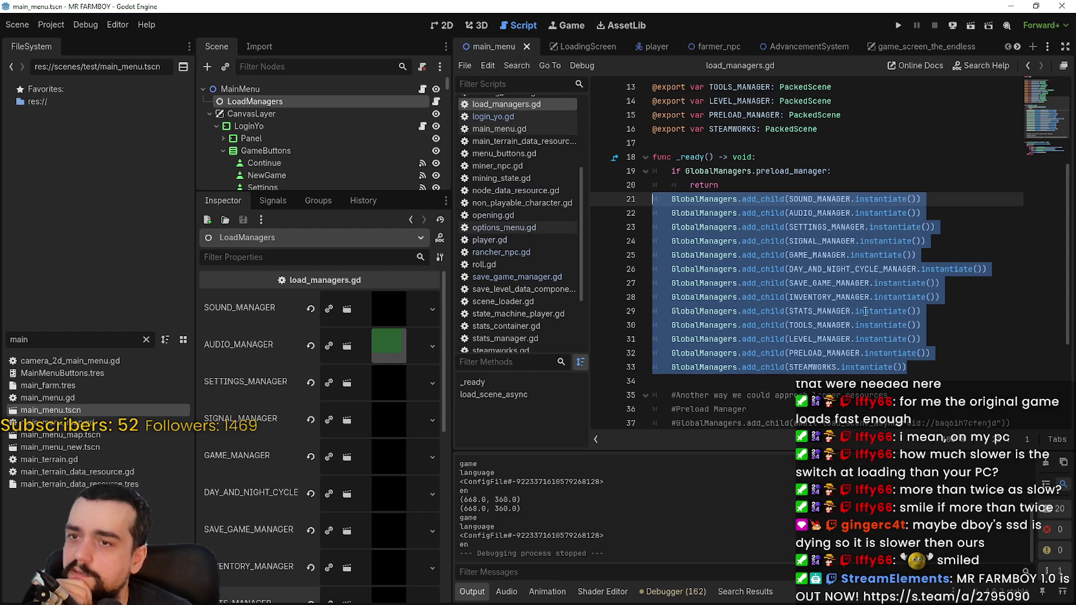
pyautogui.scroll(-1, 864, 304)
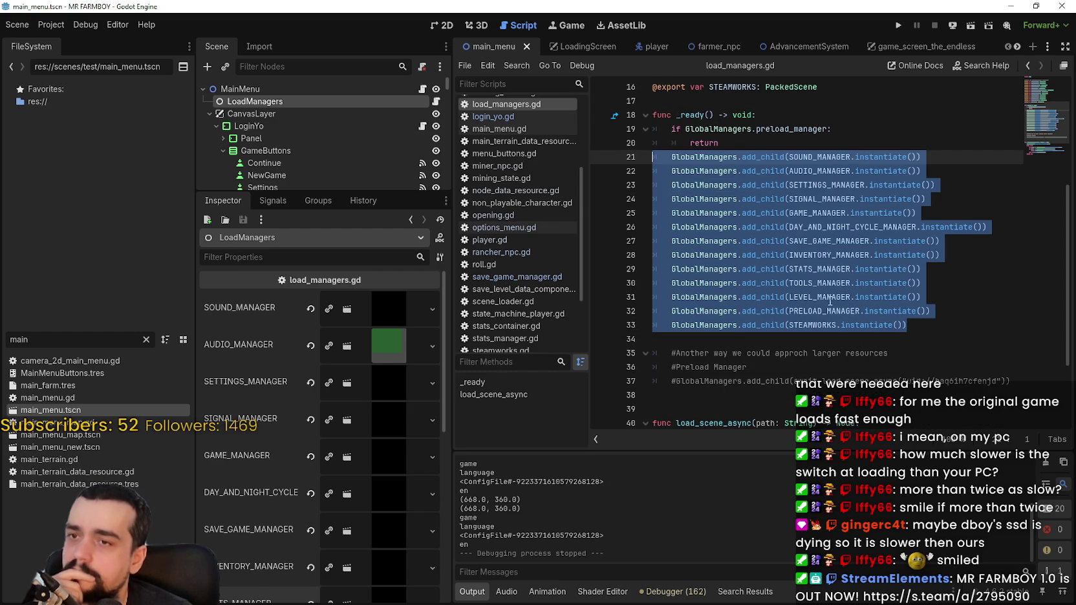
pyautogui.click(878, 311)
pyautogui.click(915, 320)
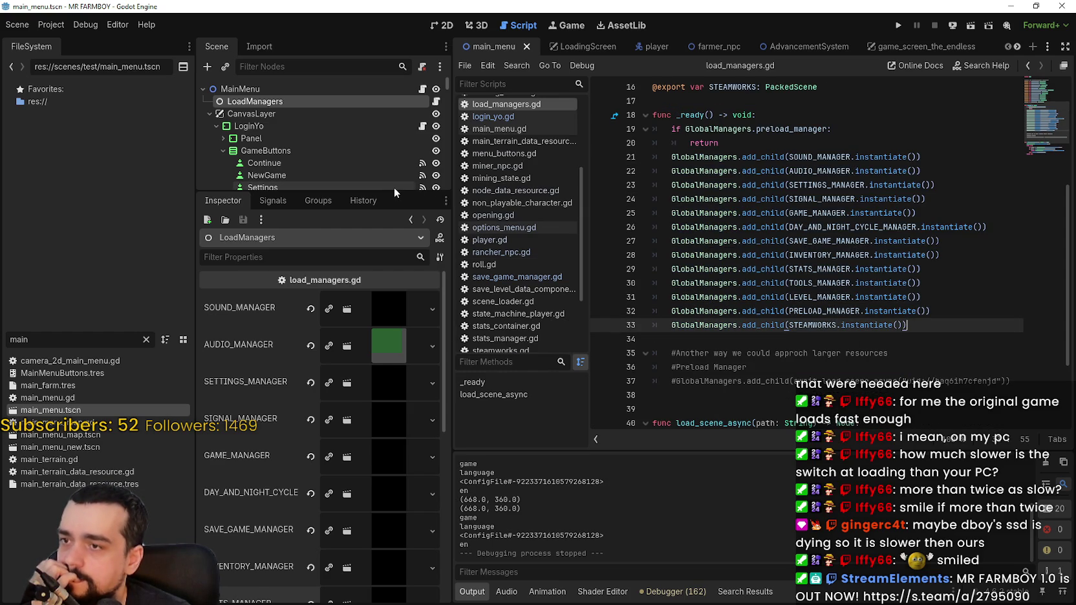
pyautogui.moveTo(395, 192); pyautogui.dragTo(396, 258)
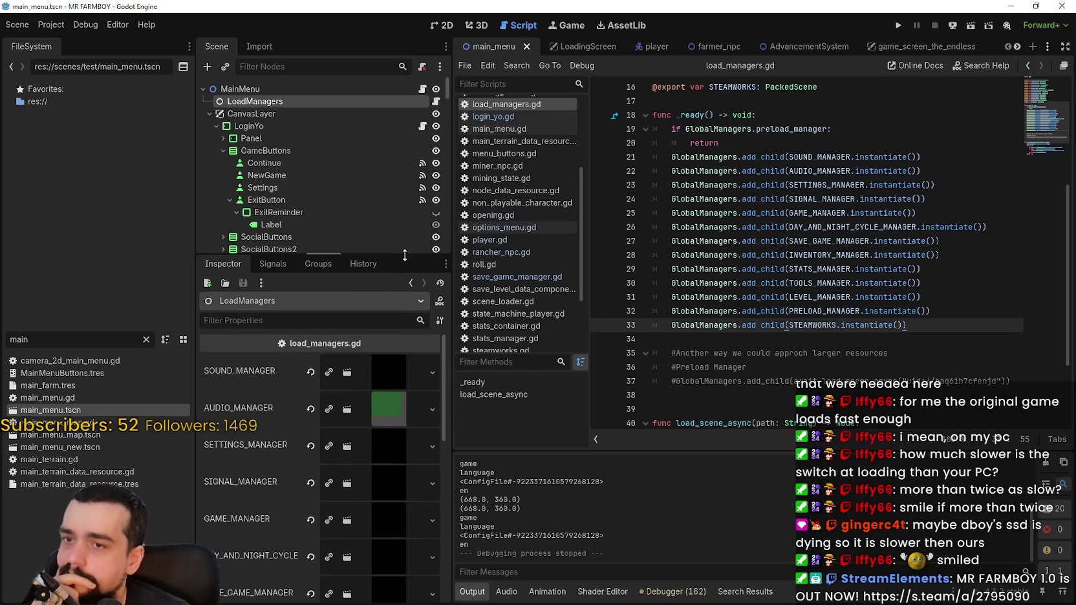
pyautogui.scroll(-5, 393, 446)
pyautogui.scroll(-3, 411, 465)
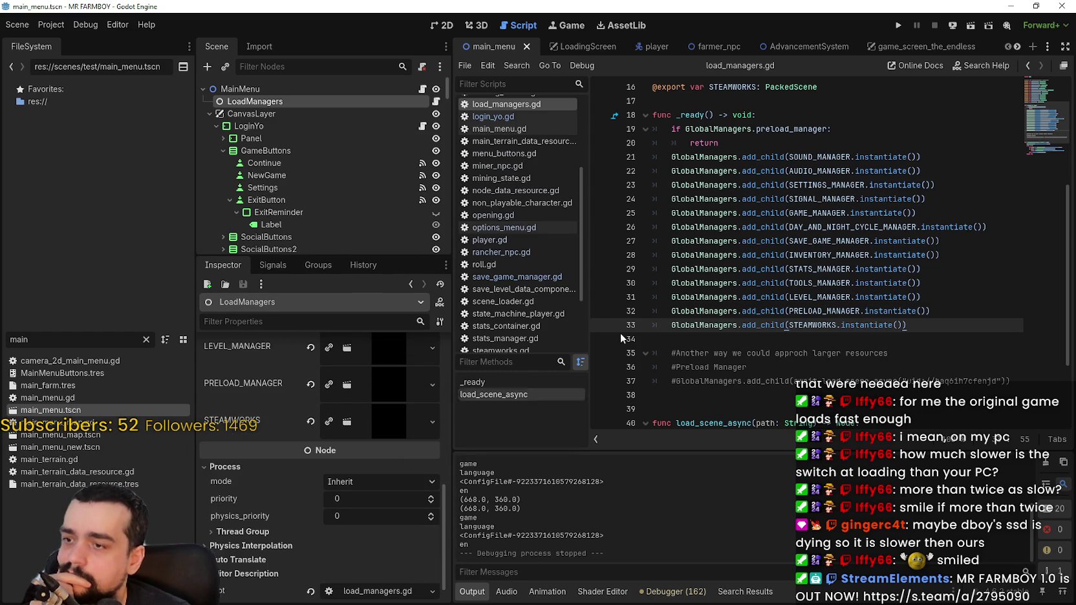
pyautogui.scroll(-3, 744, 272)
pyautogui.click(763, 270)
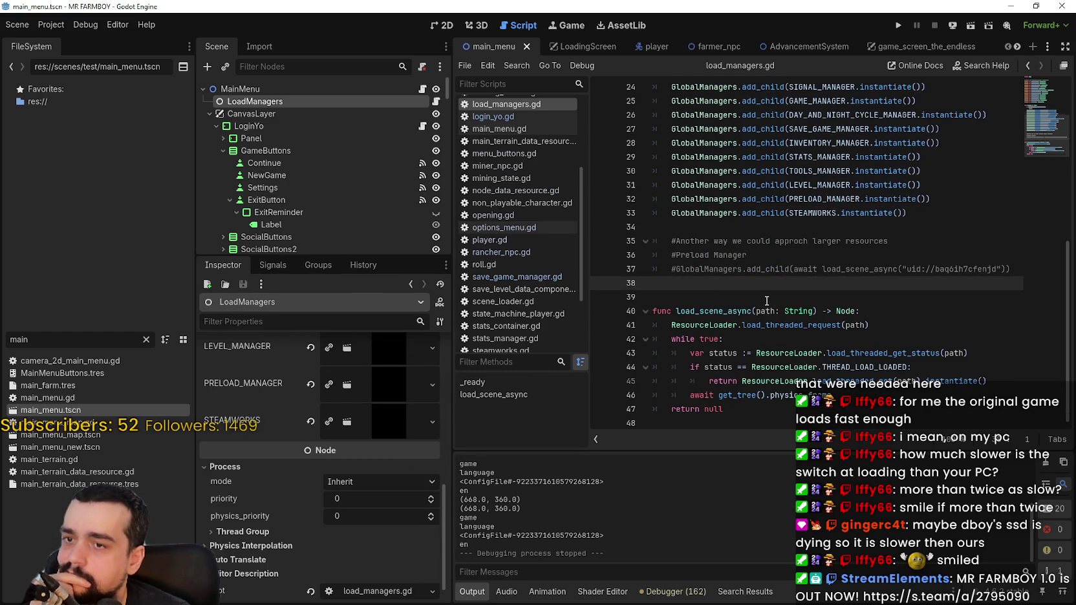
pyautogui.scroll(6, 766, 301)
# - Select the MainMenu node and review the exported manager variables AUDIO_MANAGER through STEAMWORKS
pyautogui.click(339, 86)
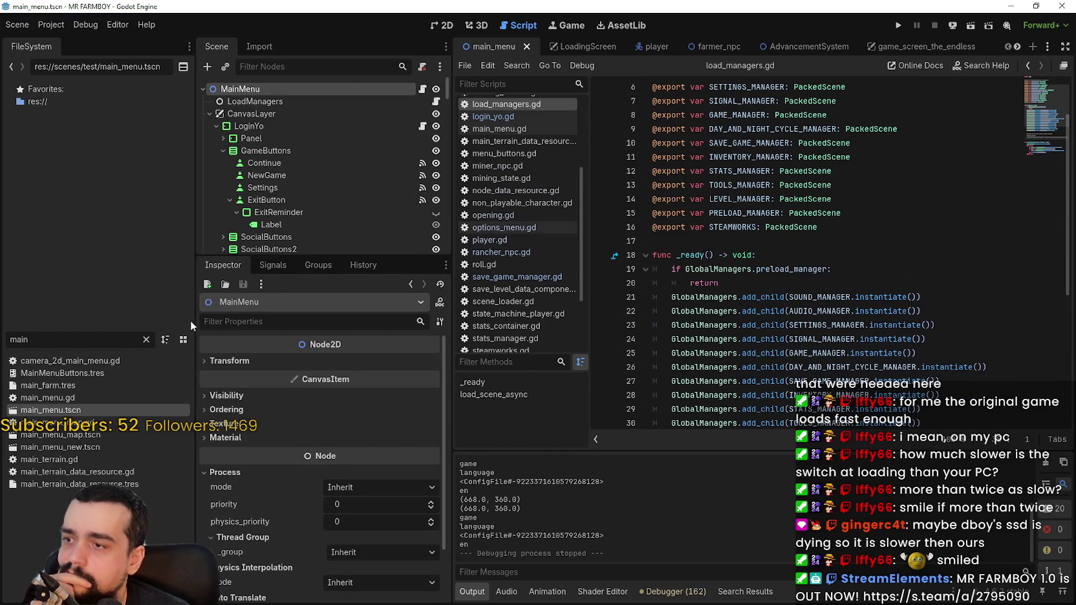
pyautogui.moveTo(192, 321); pyautogui.dragTo(241, 321)
pyautogui.scroll(-1, 876, 356)
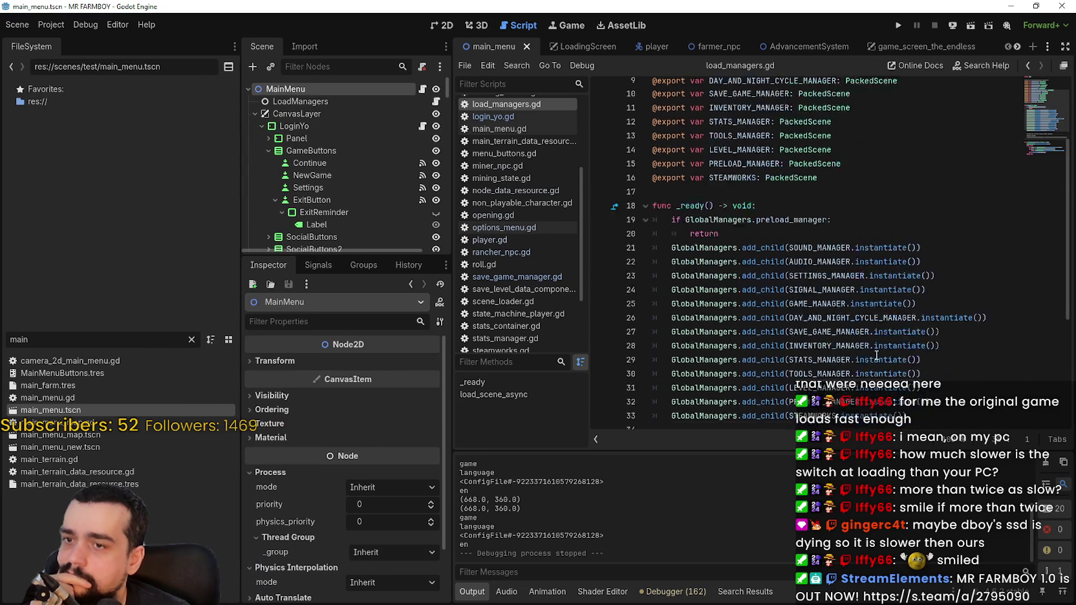
pyautogui.scroll(-6, 877, 356)
pyautogui.scroll(8, 873, 346)
pyautogui.scroll(1, 870, 341)
pyautogui.moveTo(834, 283)
pyautogui.mouseDown()
pyautogui.moveTo(654, 143)
pyautogui.moveTo(563, 126)
pyautogui.mouseUp()
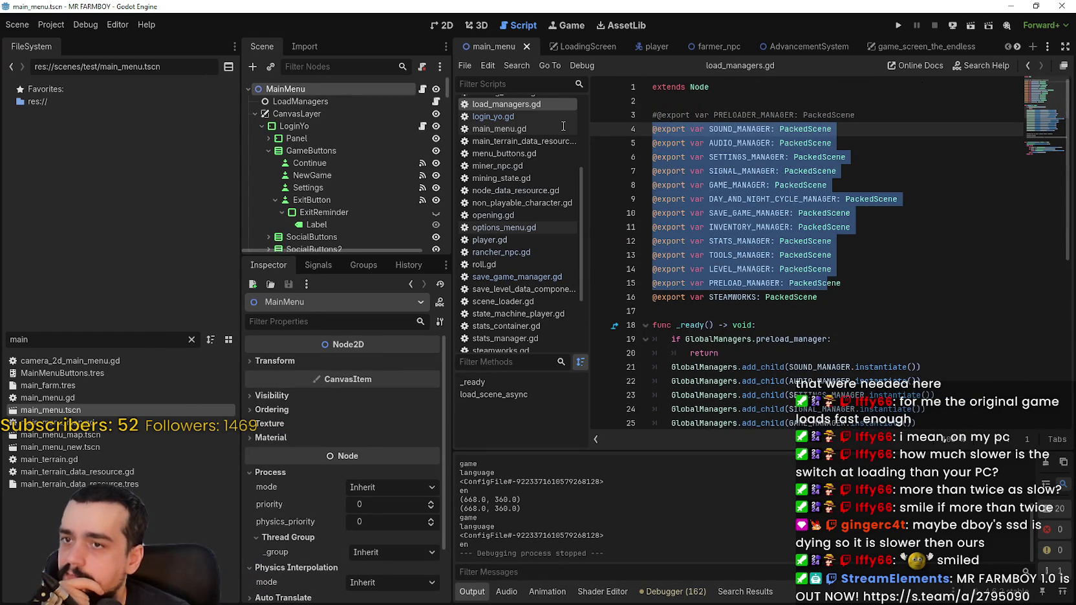
pyautogui.moveTo(819, 297); pyautogui.dragTo(652, 142)
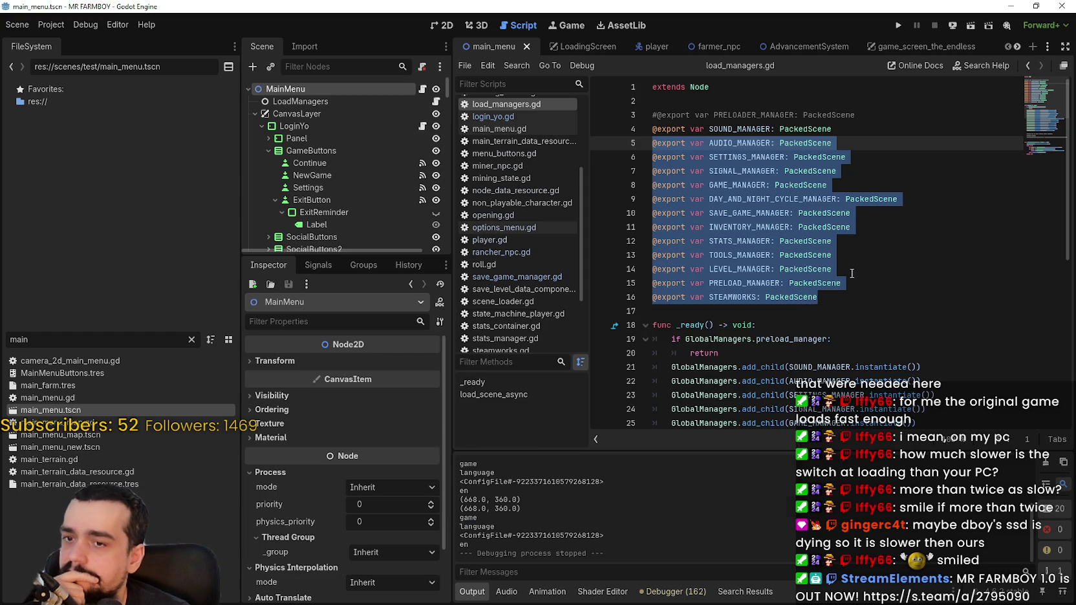
pyautogui.click(845, 299)
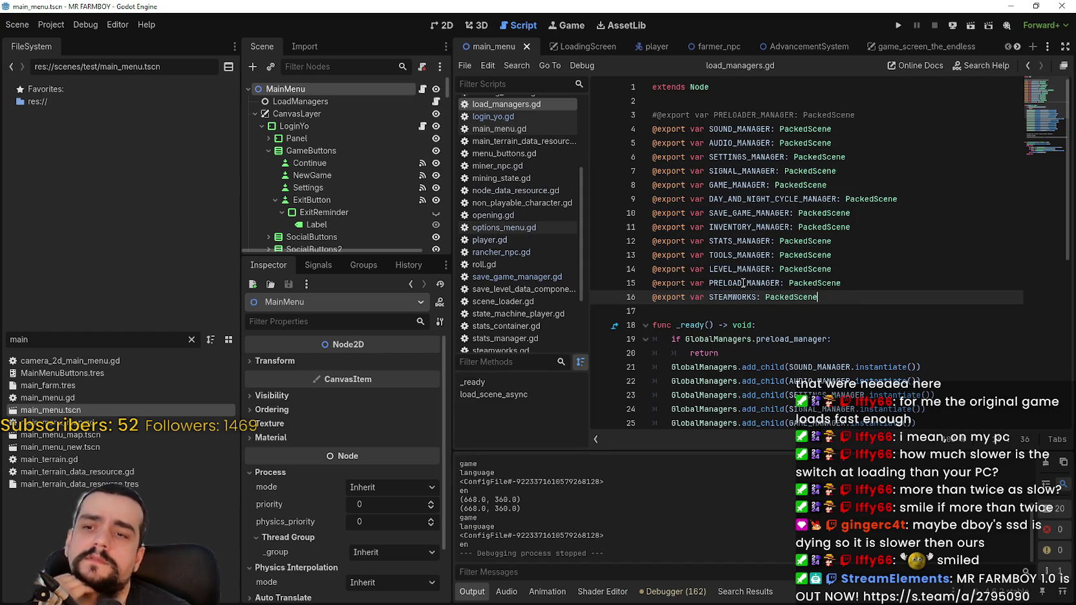
pyautogui.doubleClick(76, 341)
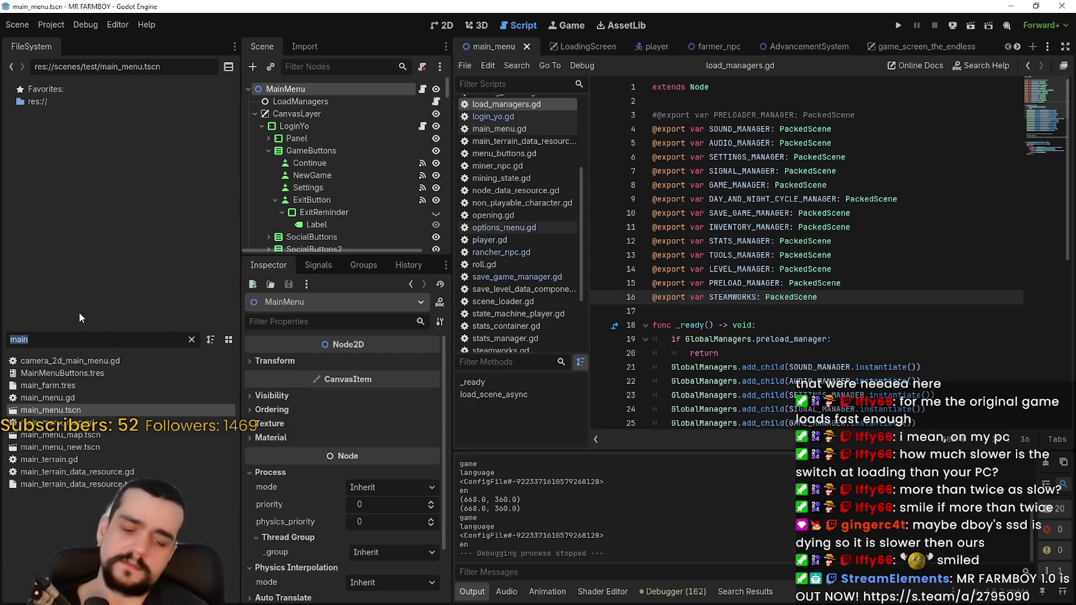
# - Filter the FileSystem for 'signal' and open signal_manager.gd
pyautogui.press('BackSpace')
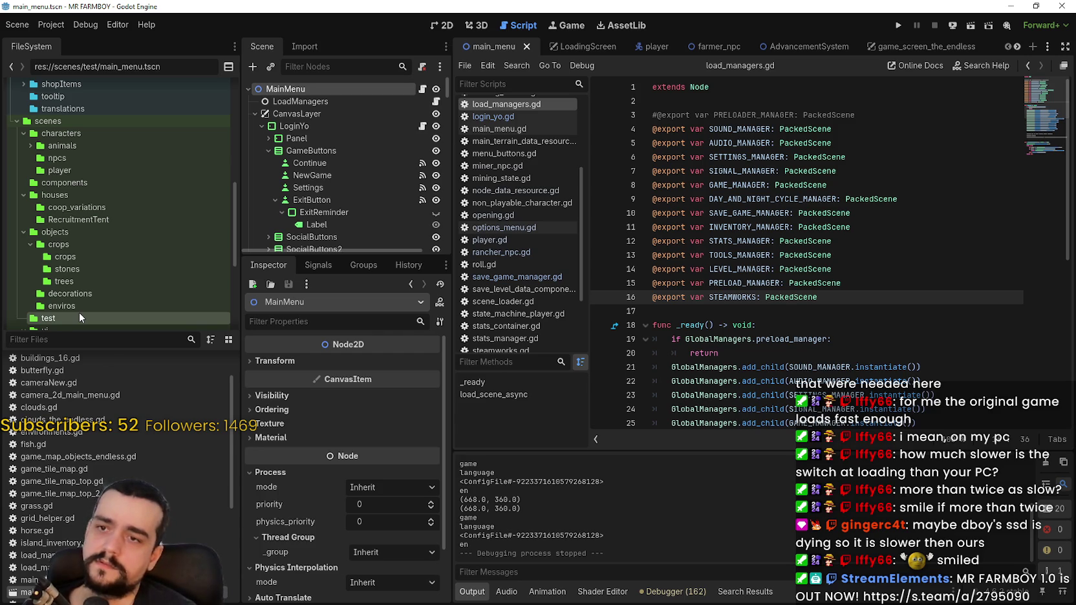
pyautogui.write('s')
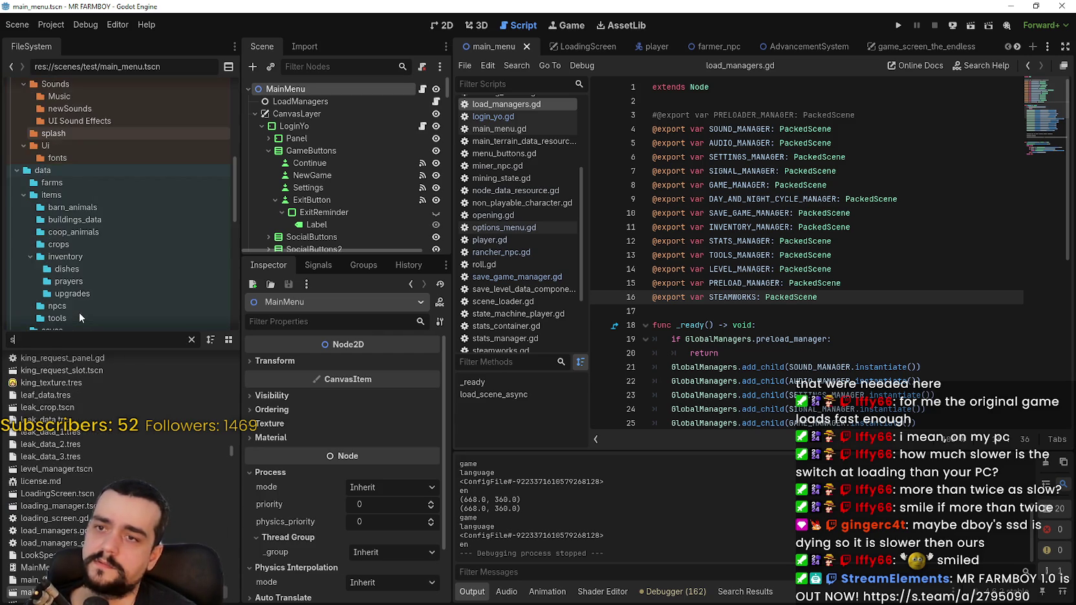
pyautogui.write('ignal')
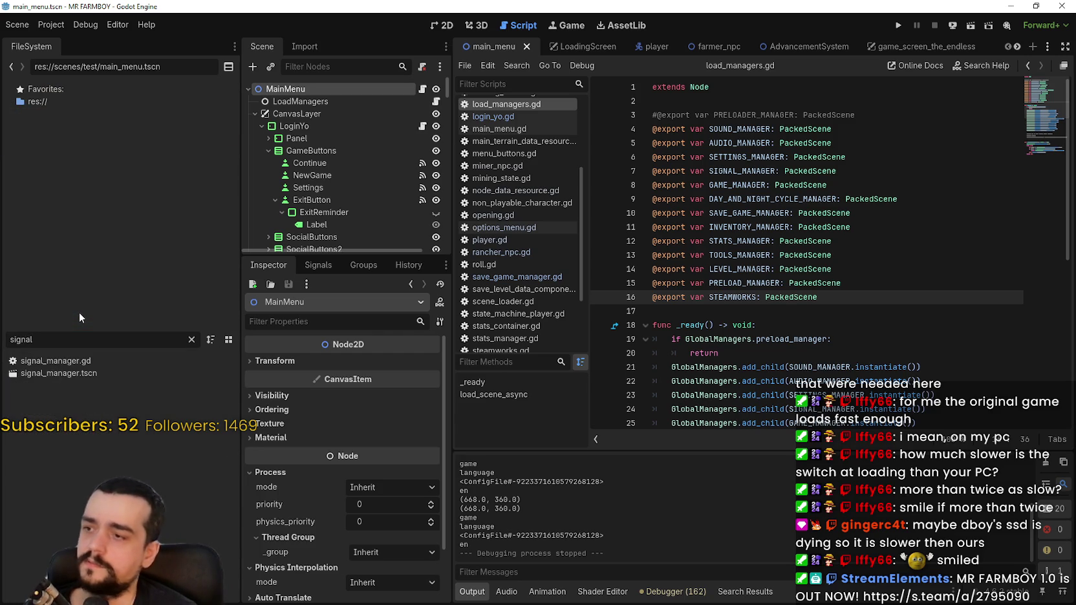
pyautogui.doubleClick(74, 365)
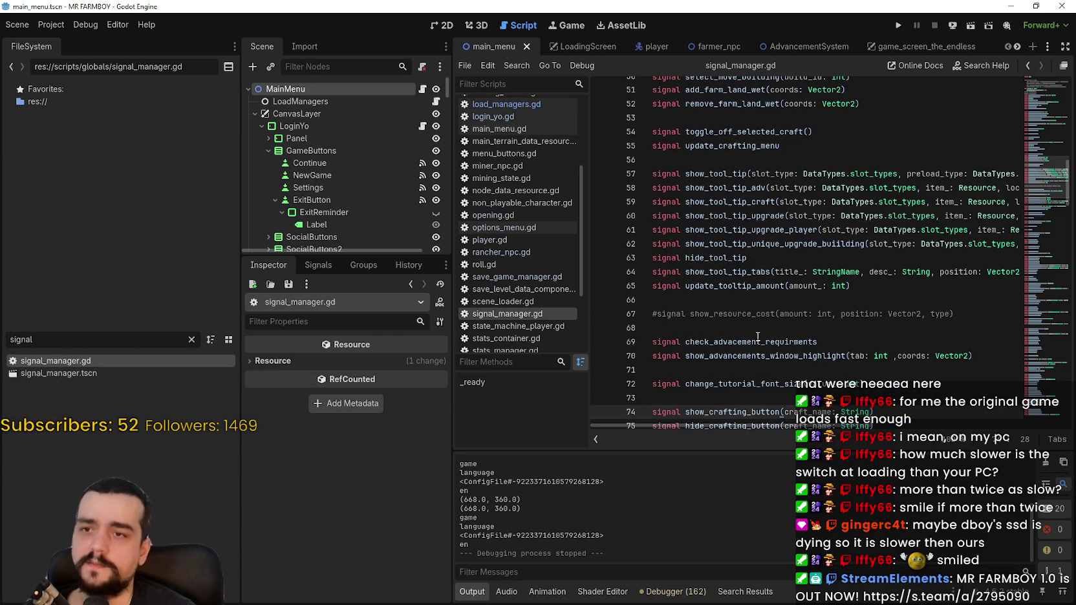
pyautogui.scroll(-5, 851, 291)
pyautogui.scroll(-10, 851, 291)
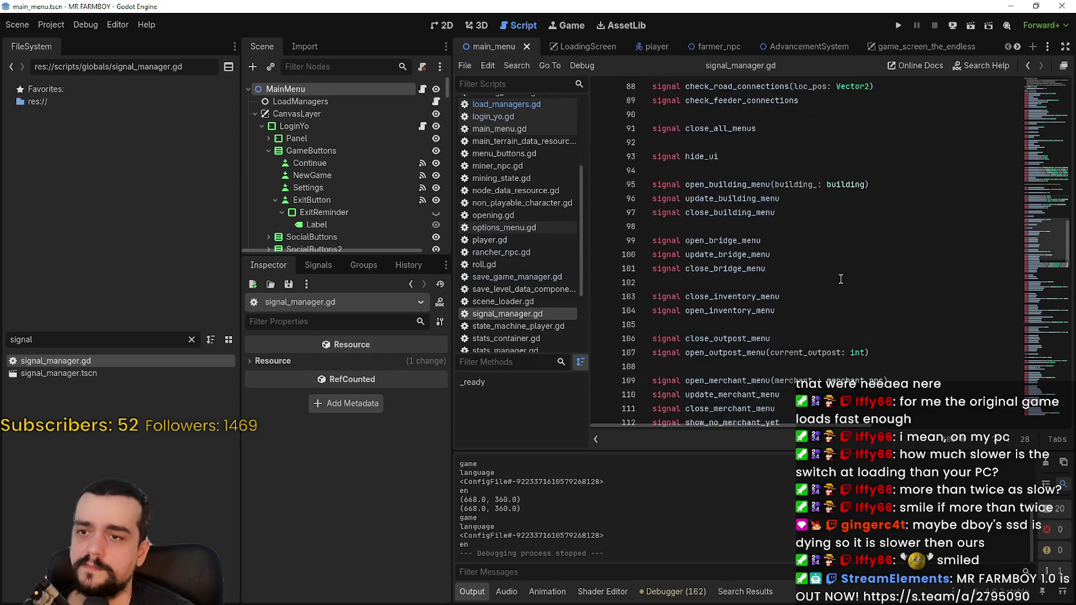
# - Use Lookup Symbol on signal_manager (line 10) to jump to its declaration in global_managers.gd
pyautogui.moveTo(1043, 287)
pyautogui.mouseDown()
pyautogui.moveTo(1031, 218)
pyautogui.moveTo(1035, 68)
pyautogui.mouseUp()
pyautogui.doubleClick(784, 214)
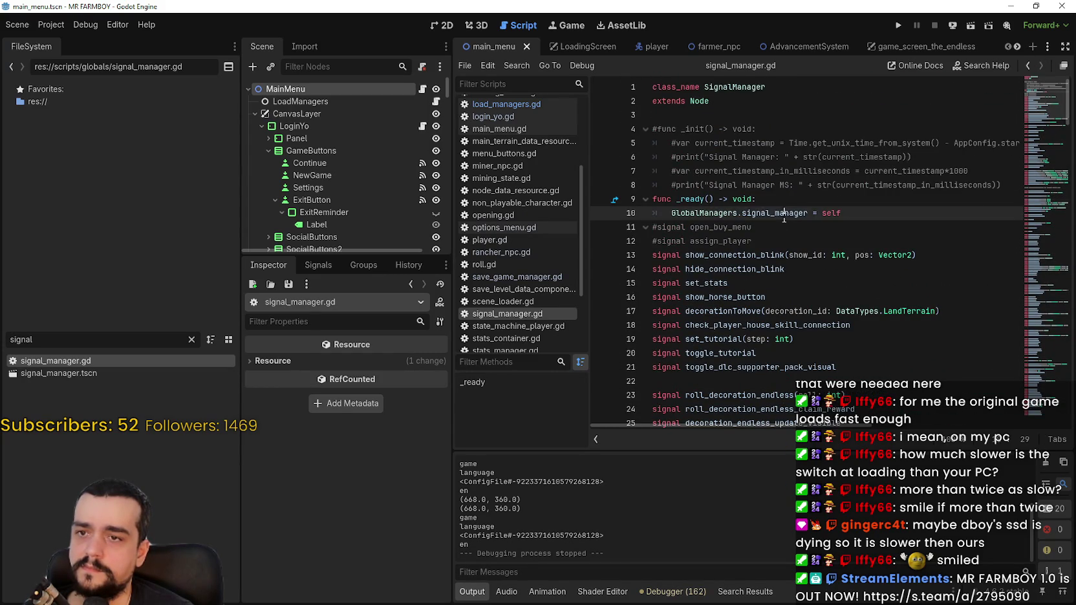
pyautogui.click(919, 228)
pyautogui.press('Up')
pyautogui.hotkey('shift', 'ctrl', 'Left')
pyautogui.hotkey('shift', 'ctrl', 'Left')
pyautogui.hotkey('shift', 'ctrl', 'Left')
pyautogui.hotkey('shift', 'Right')
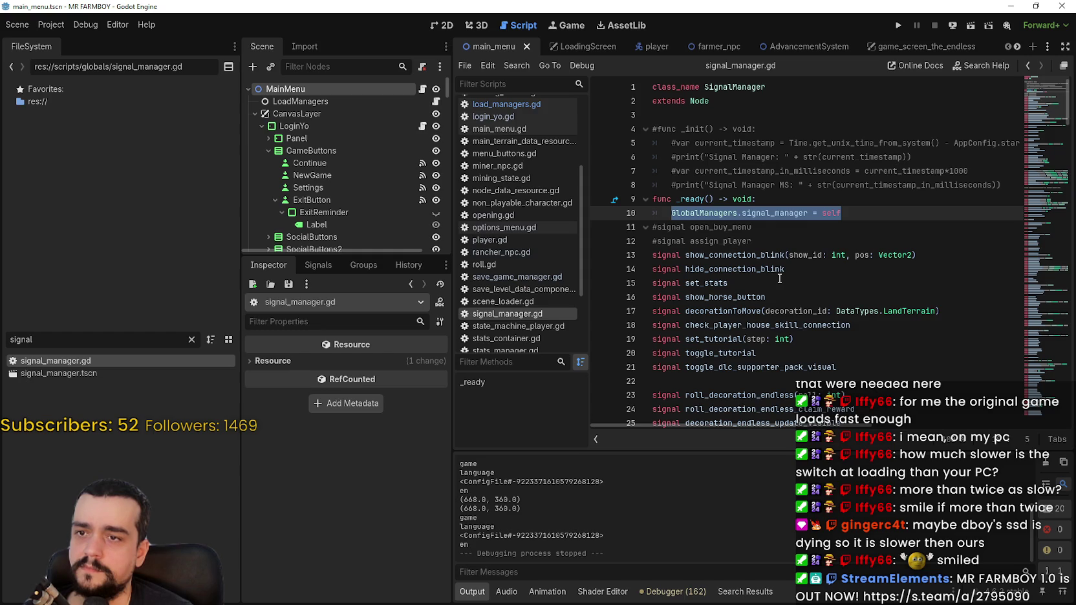
pyautogui.moveTo(770, 215)
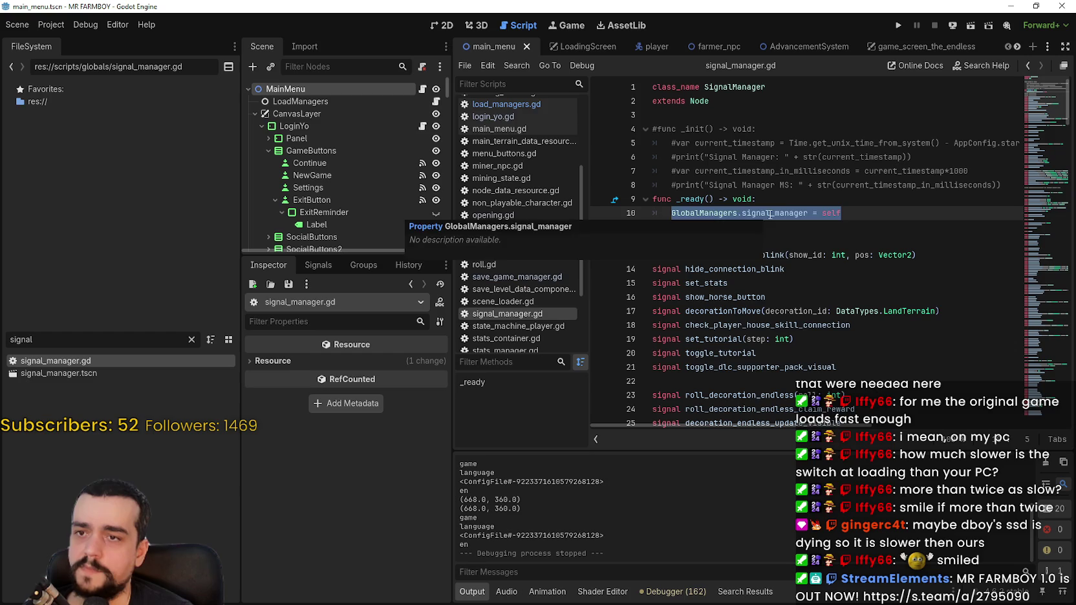
pyautogui.moveTo(752, 227)
pyautogui.mouseDown()
pyautogui.moveTo(653, 228)
pyautogui.moveTo(658, 202)
pyautogui.mouseUp()
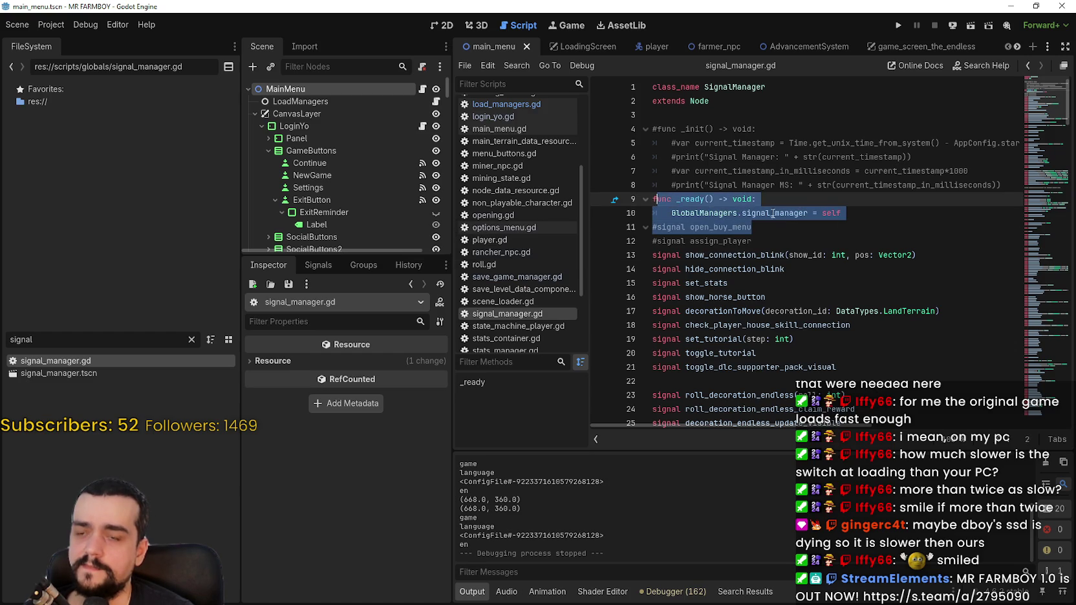
pyautogui.click(705, 199)
pyautogui.rightClick(771, 213)
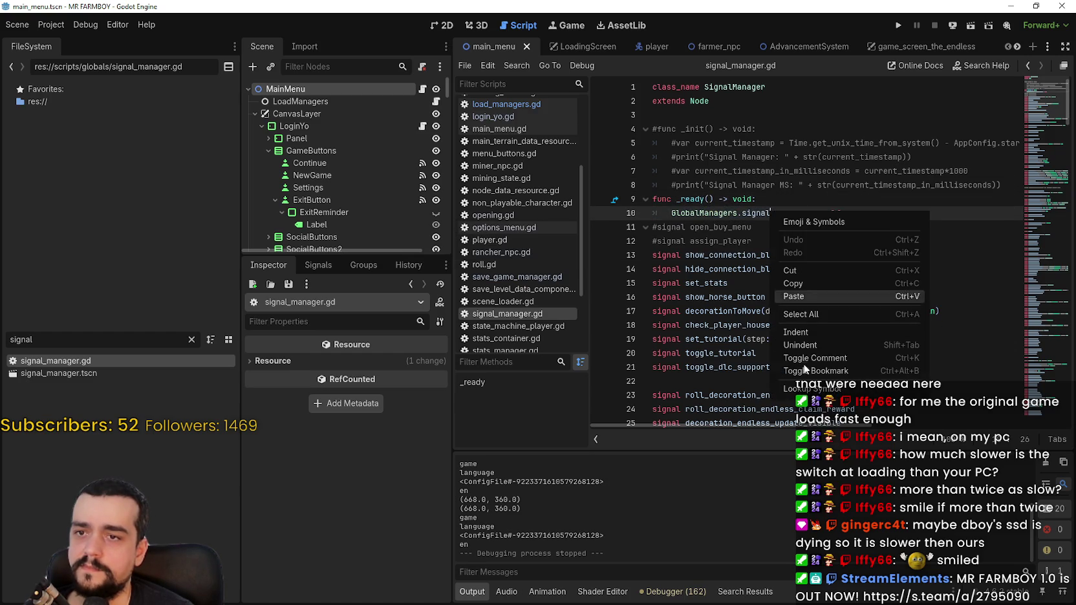
pyautogui.click(797, 340)
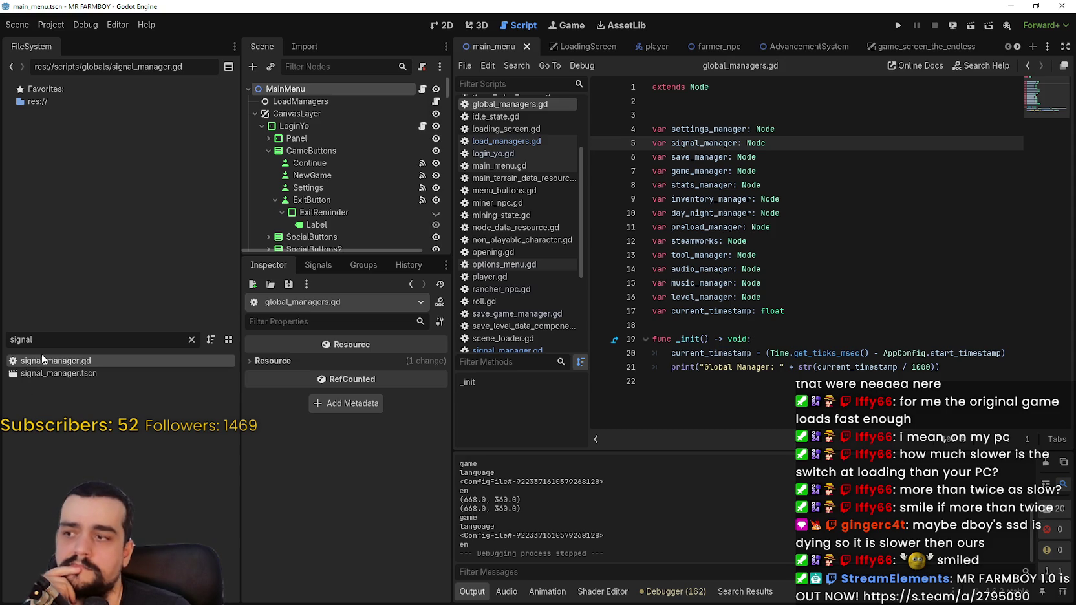
# - Copy the current_timestamp and print lines from global_managers.gd
pyautogui.moveTo(957, 366); pyautogui.dragTo(625, 351)
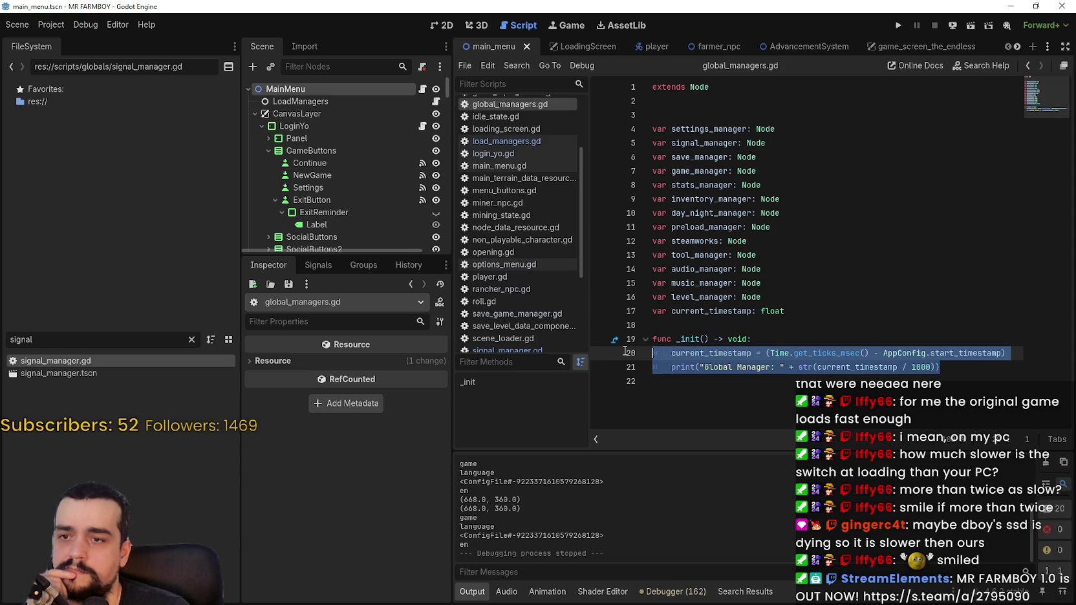
pyautogui.rightClick(679, 363)
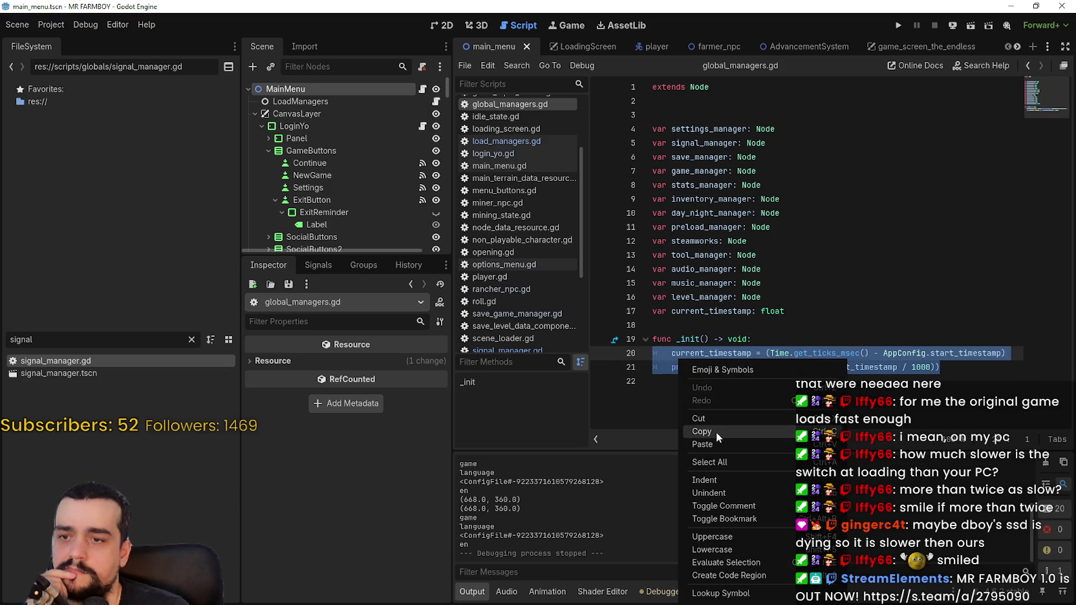
pyautogui.click(716, 431)
# - Paste them into signal_manager.gd's _ready, relabel the print 'Signal Manager:', and save
pyautogui.doubleClick(73, 362)
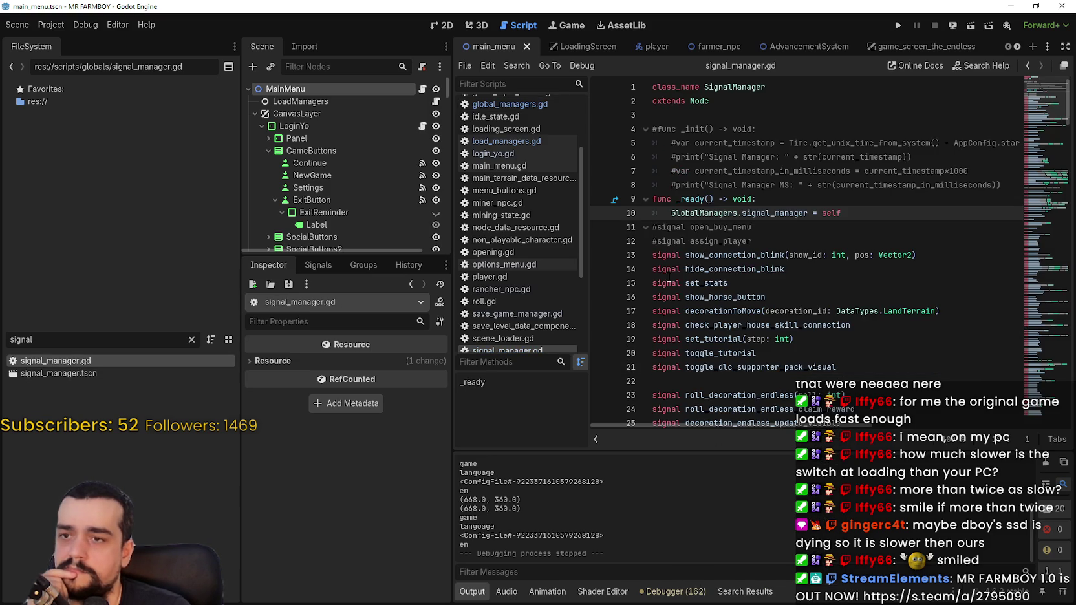
pyautogui.press('Return')
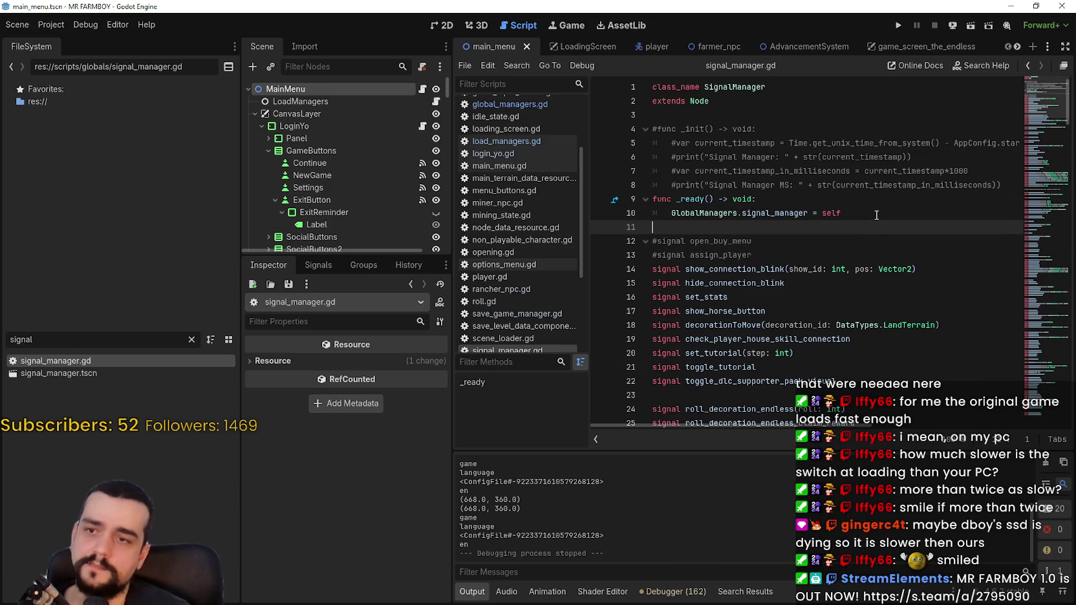
pyautogui.hotkey('ctrl', 'v')
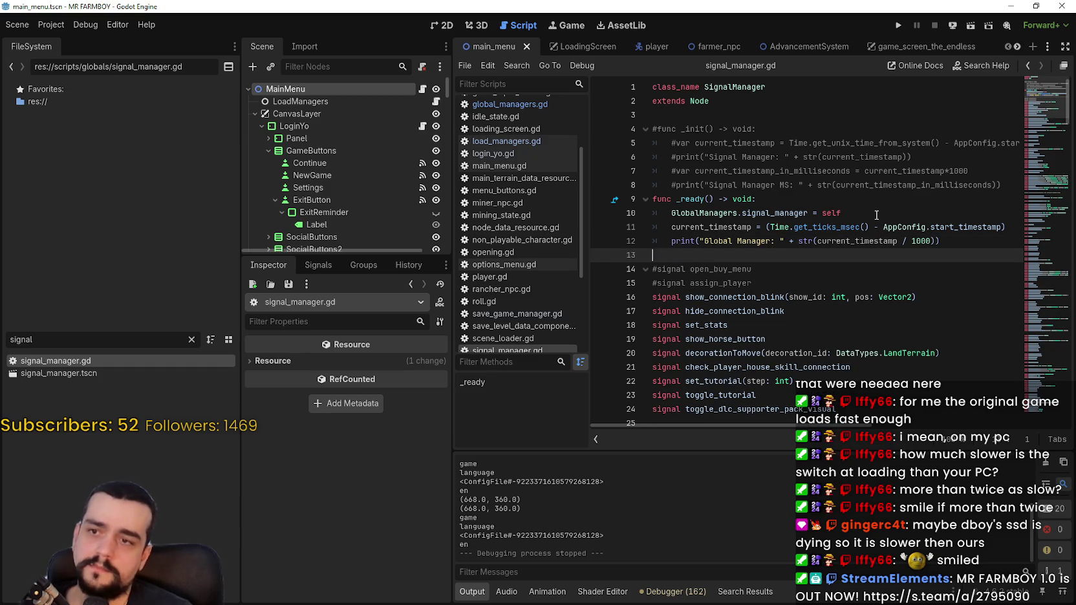
pyautogui.click(672, 227)
pyautogui.write('var')
pyautogui.doubleClick(754, 242)
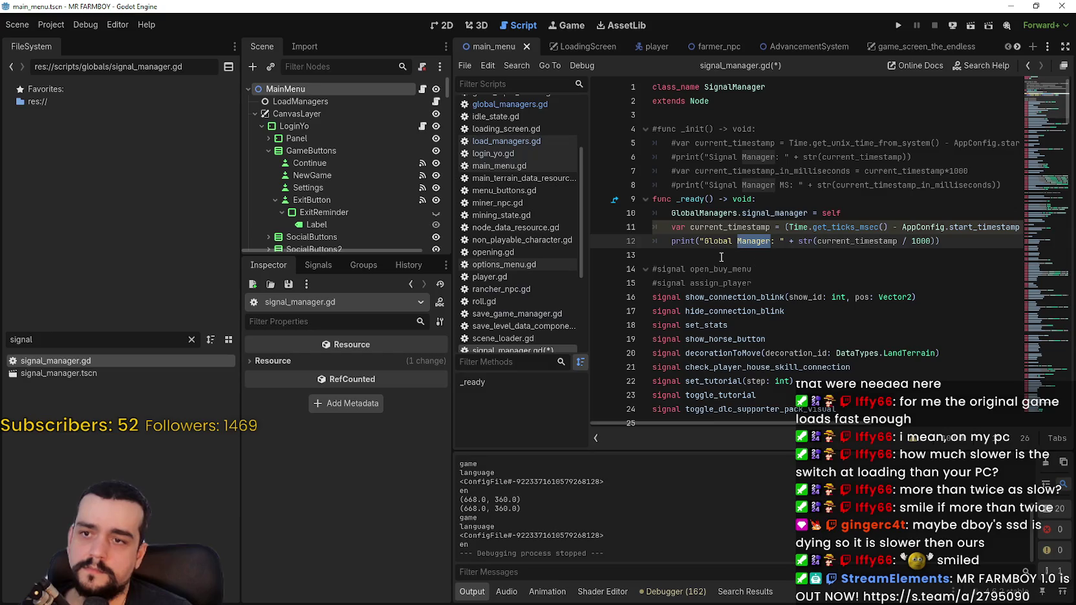
pyautogui.doubleClick(718, 241)
pyautogui.write('Signal')
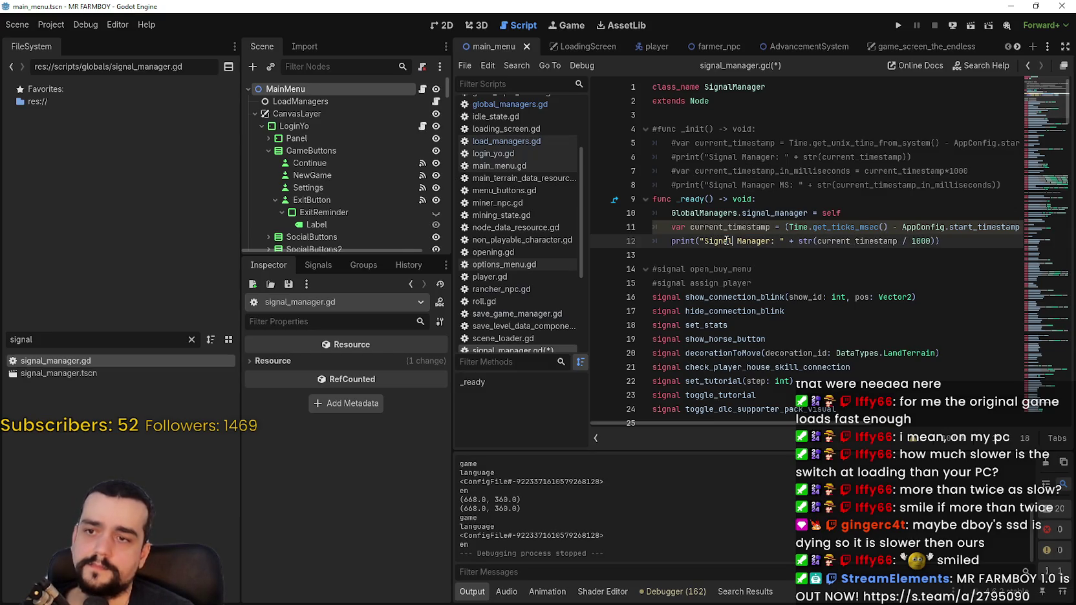
pyautogui.hotkey('ctrl', 's')
pyautogui.click(825, 254)
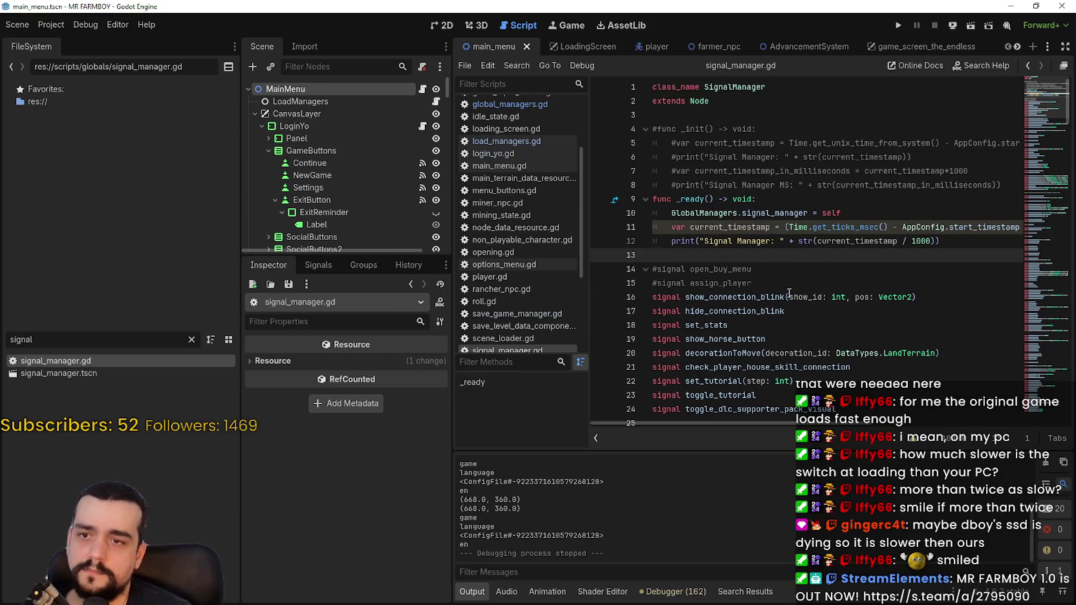
pyautogui.hscroll(5, 835, 415)
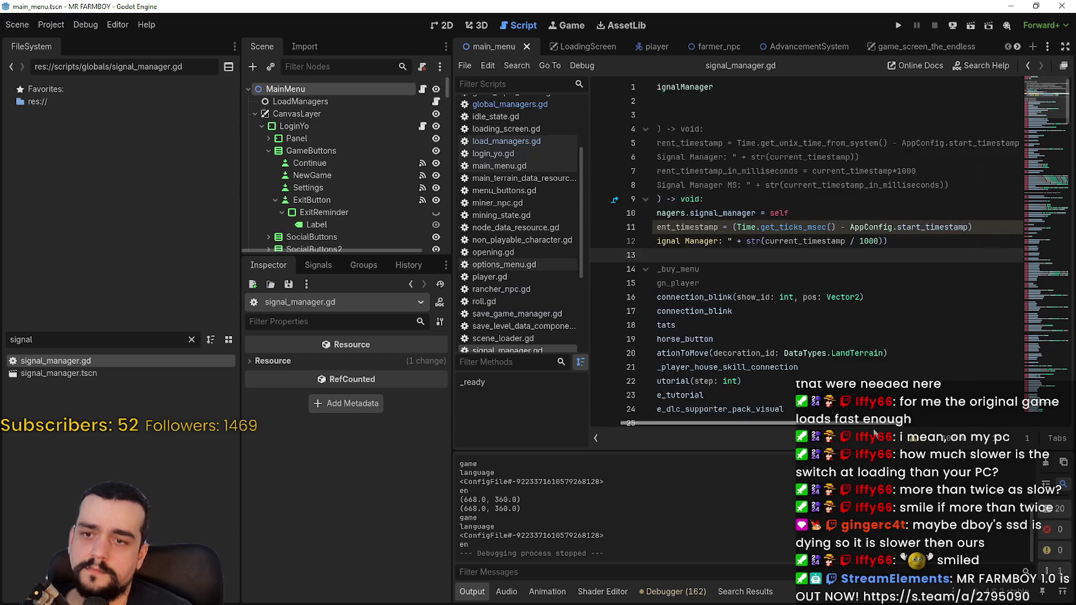
pyautogui.hscroll(-5, 822, 388)
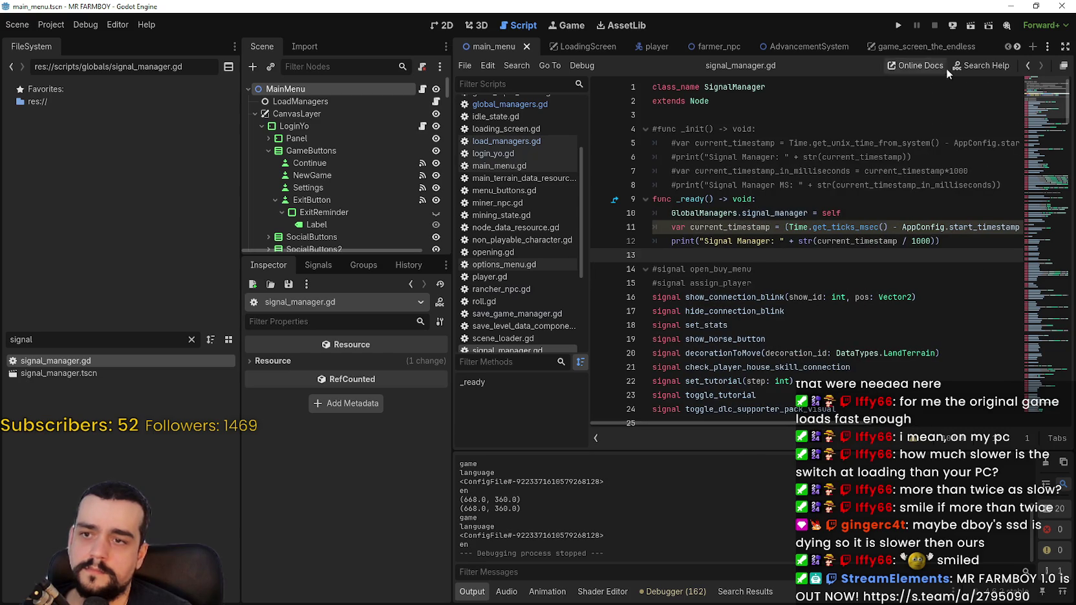
# - Run and quit the game, then compare output timings: Signal Manager 13.772, Main Menu 15.231
pyautogui.click(899, 26)
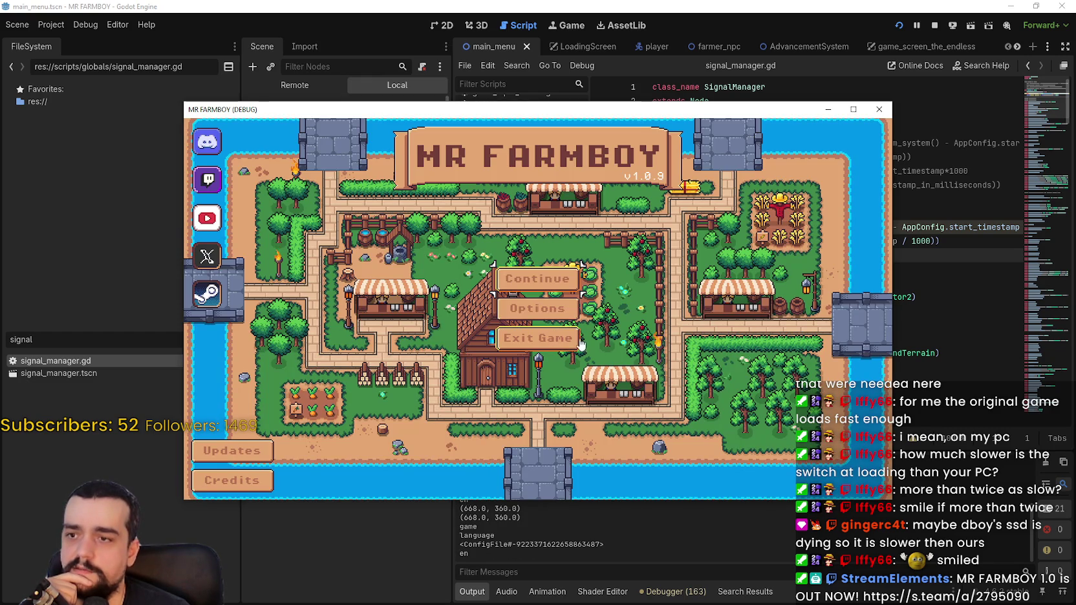
pyautogui.click(581, 345)
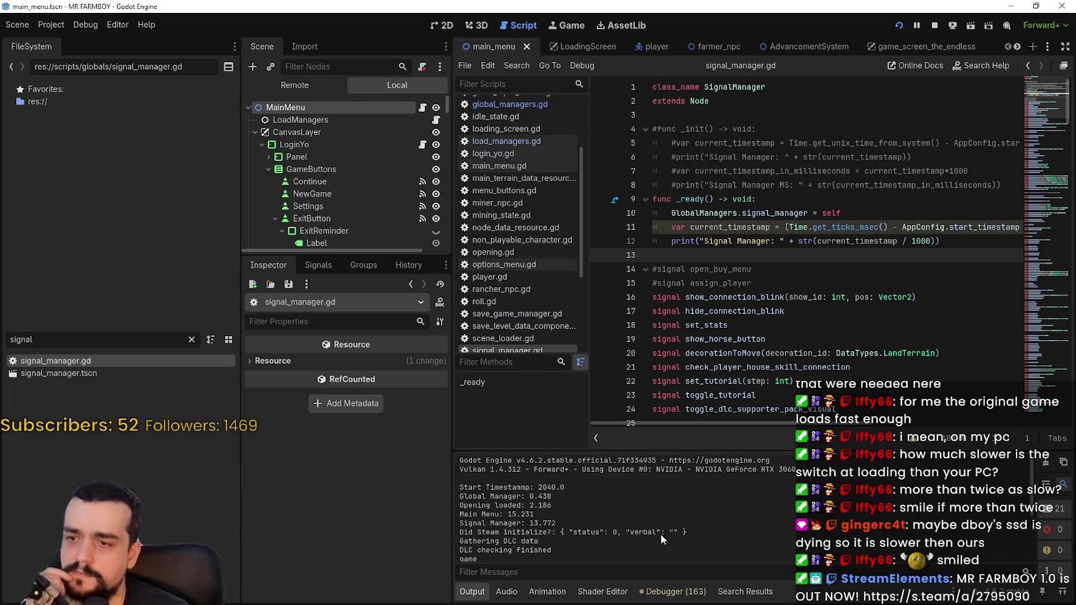
pyautogui.moveTo(453, 524); pyautogui.dragTo(569, 524)
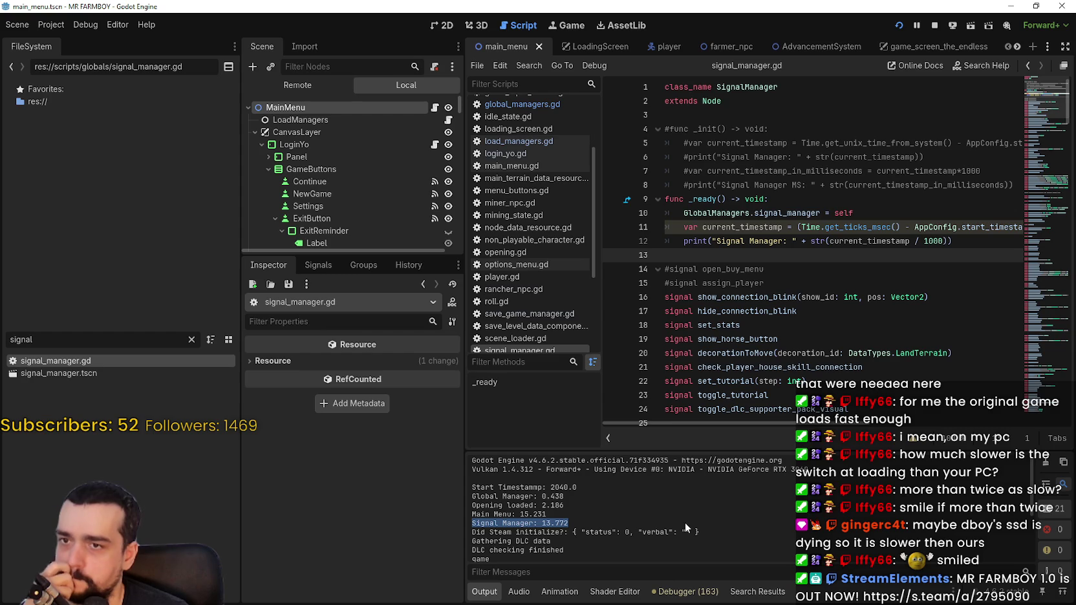
pyautogui.moveTo(848, 198)
pyautogui.mouseDown()
pyautogui.moveTo(862, 207)
pyautogui.moveTo(620, 211)
pyautogui.mouseUp()
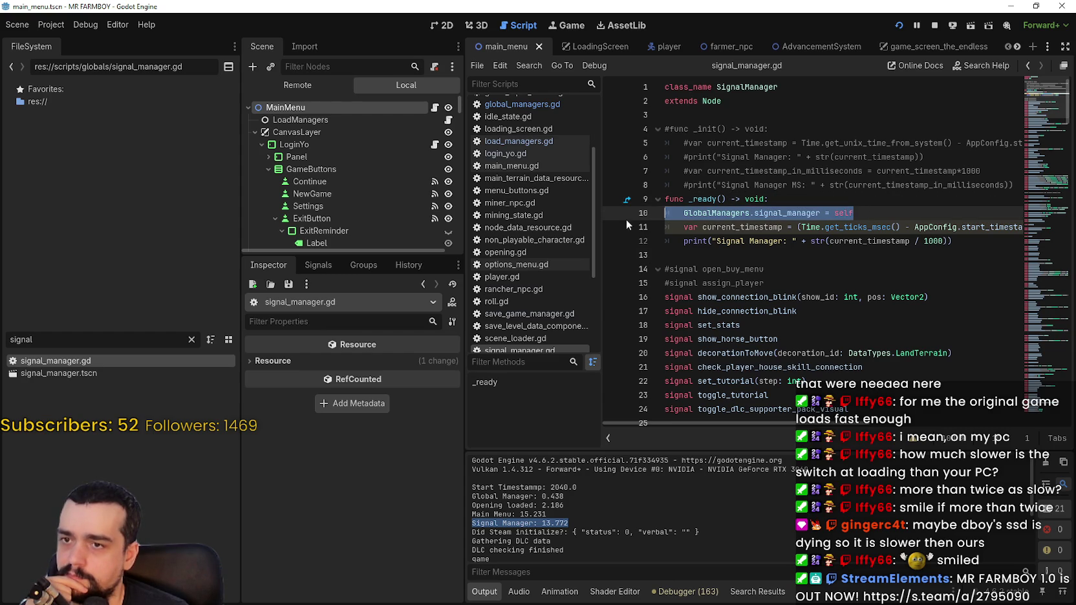
pyautogui.moveTo(471, 515); pyautogui.dragTo(556, 518)
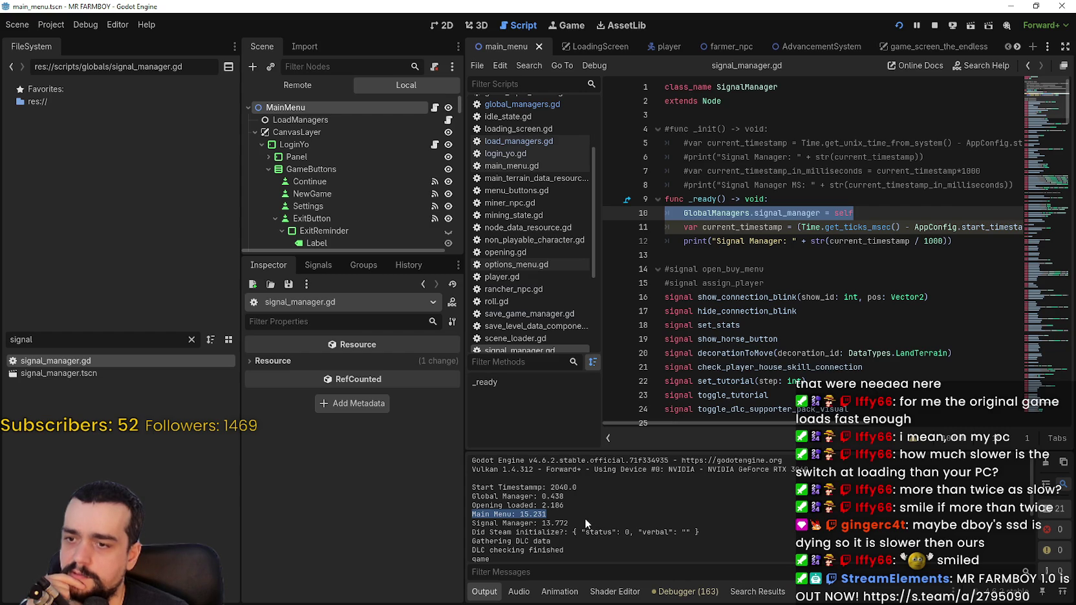
pyautogui.moveTo(581, 523); pyautogui.dragTo(468, 525)
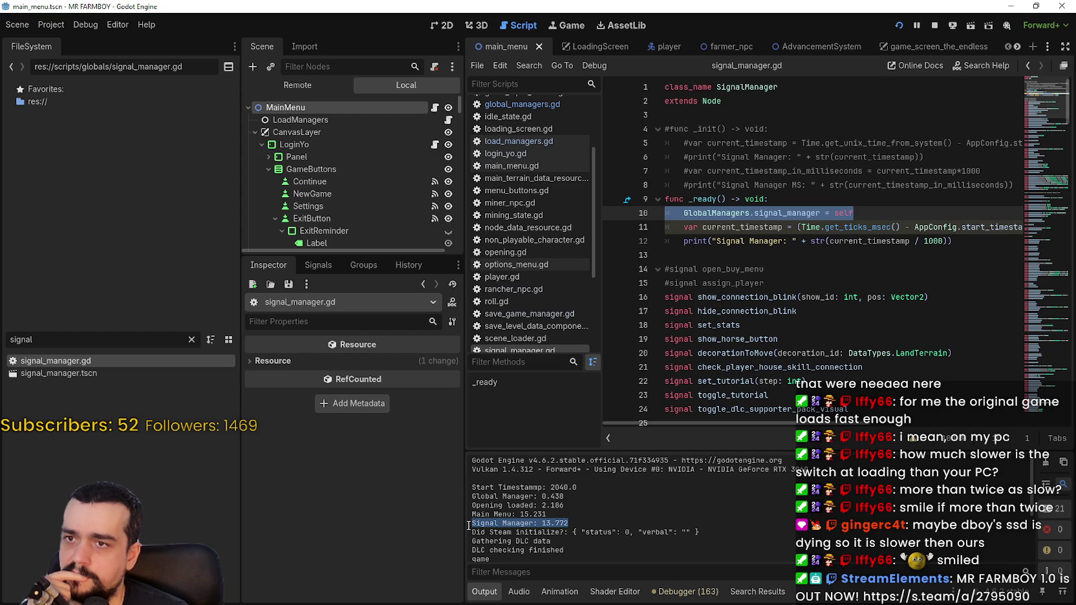
# - Select MainMenu, then LoadManagers in the Scene tree, and scroll through its manager properties
pyautogui.click(387, 105)
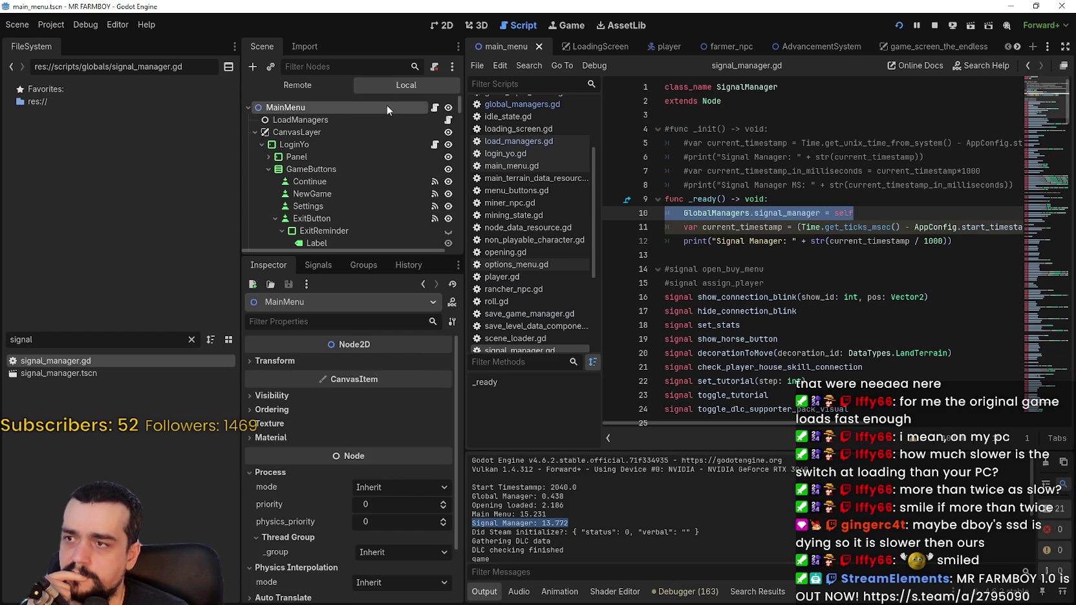
pyautogui.click(398, 118)
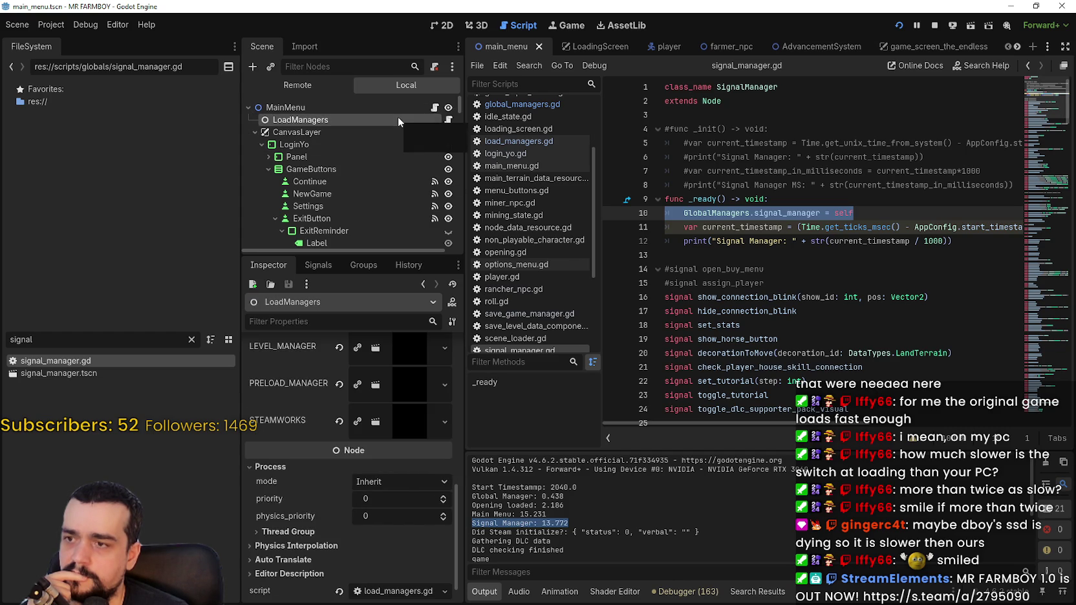
pyautogui.moveTo(458, 515)
pyautogui.mouseDown()
pyautogui.moveTo(460, 361)
pyautogui.moveTo(458, 495)
pyautogui.moveTo(453, 395)
pyautogui.moveTo(457, 454)
pyautogui.mouseUp()
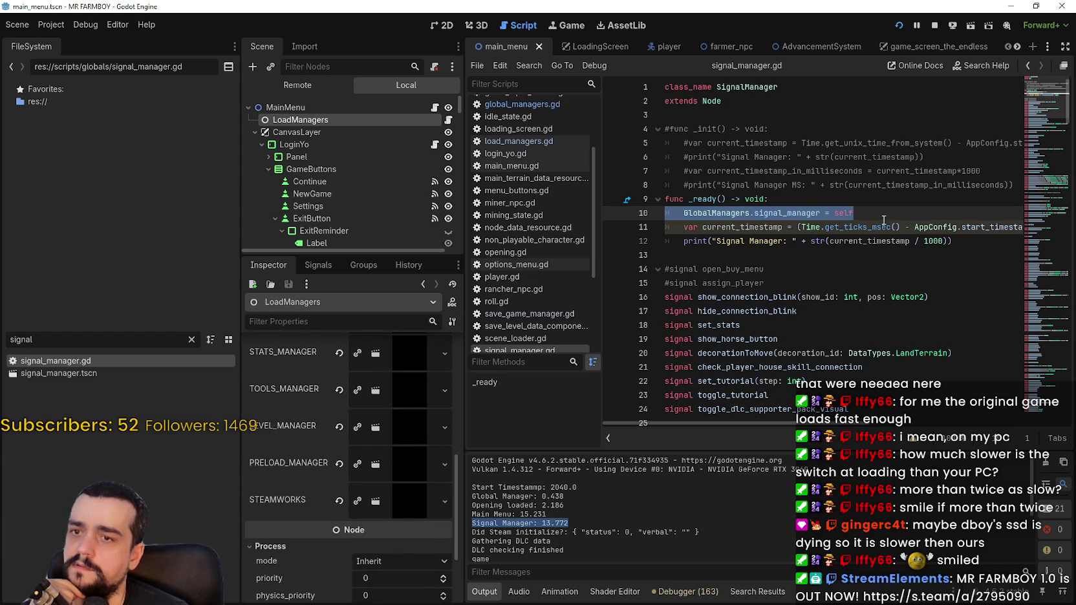
pyautogui.scroll(3, 355, 542)
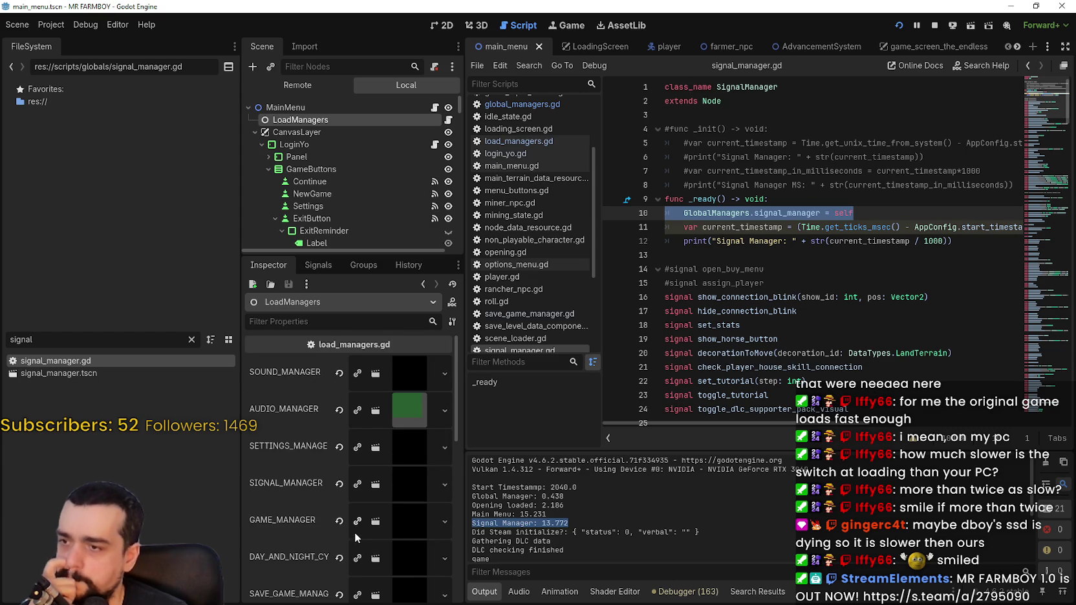
pyautogui.scroll(-2, 351, 525)
pyautogui.scroll(2, 352, 525)
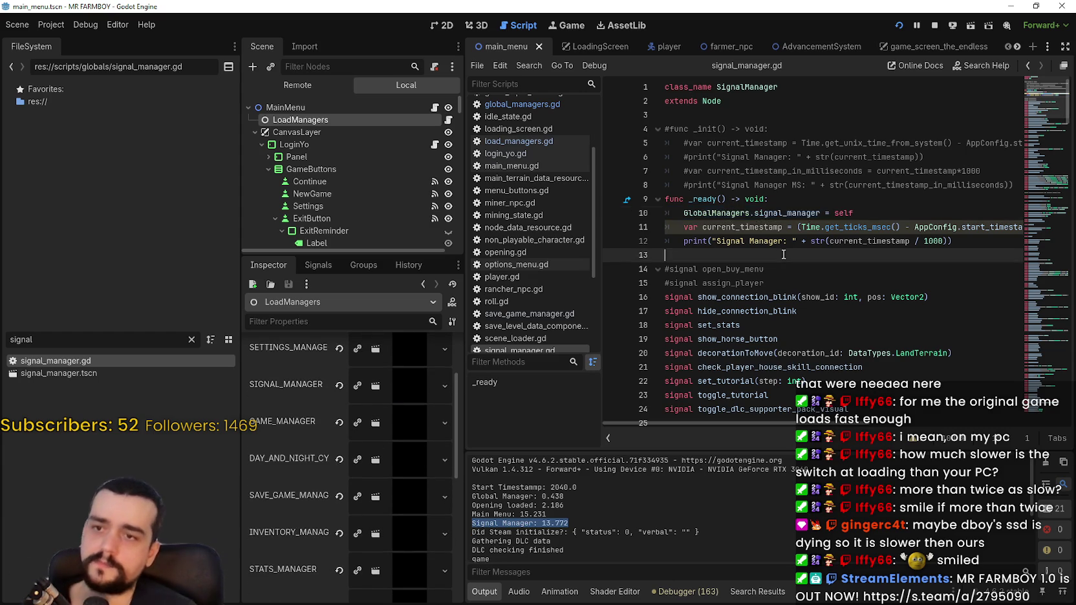
pyautogui.moveTo(646, 248); pyautogui.dragTo(647, 215)
pyautogui.doubleClick(2, 331)
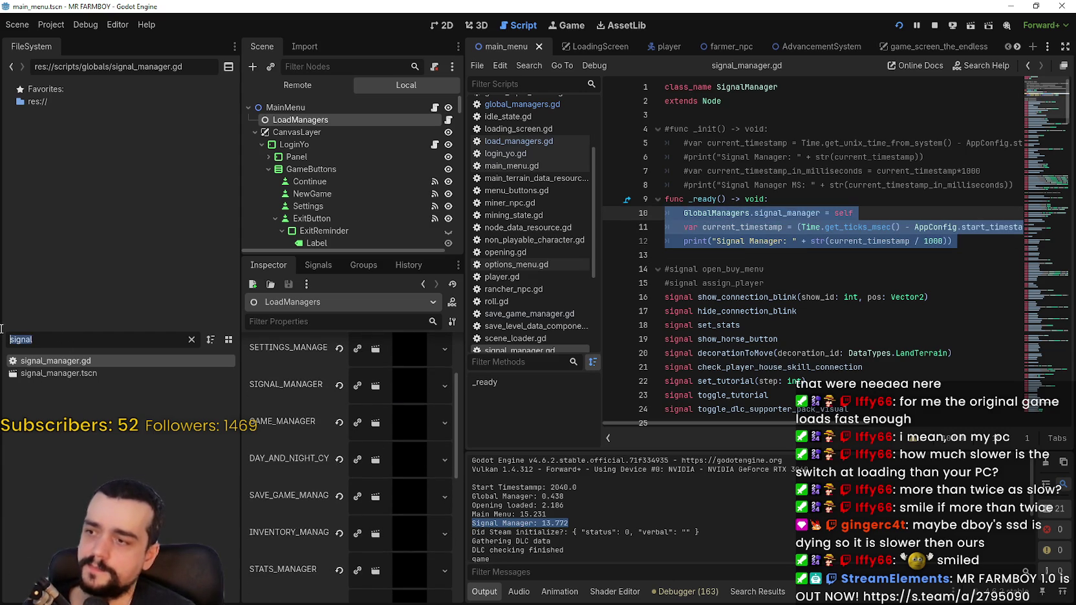
# - Filter for 'game_m', open game_manager.gd, and paste the timestamp lines into _ready
pyautogui.write('game_m')
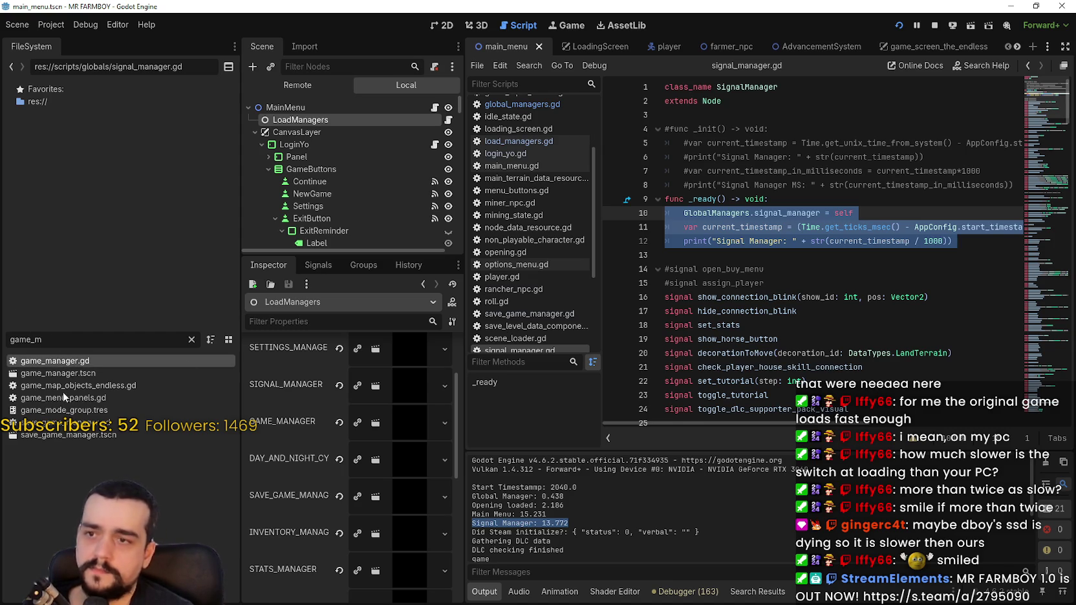
pyautogui.doubleClick(57, 362)
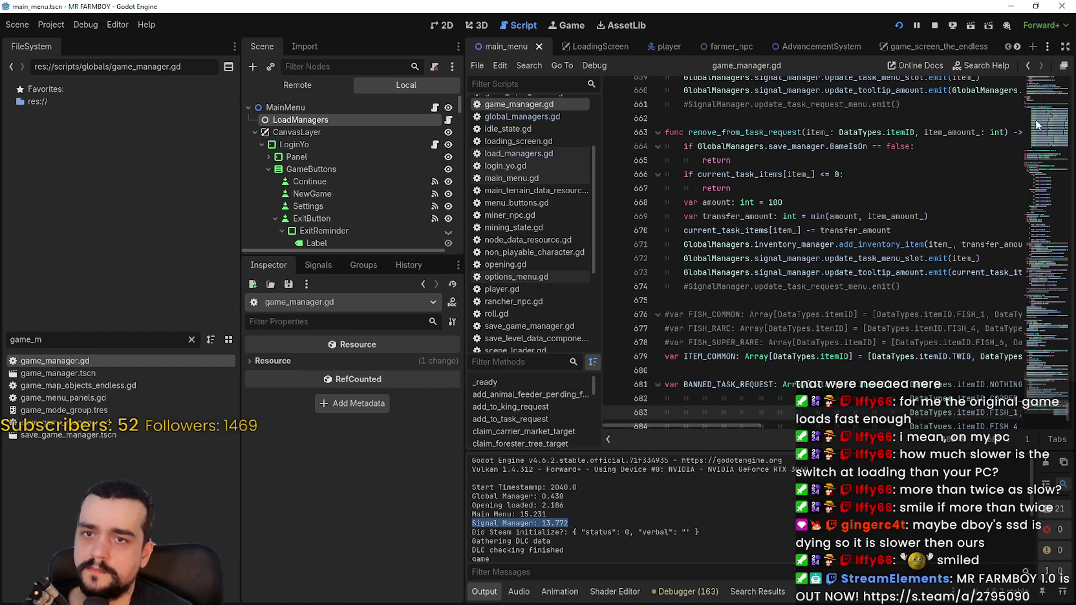
pyautogui.moveTo(1053, 266)
pyautogui.mouseDown()
pyautogui.moveTo(1054, 194)
pyautogui.moveTo(1035, 156)
pyautogui.mouseUp()
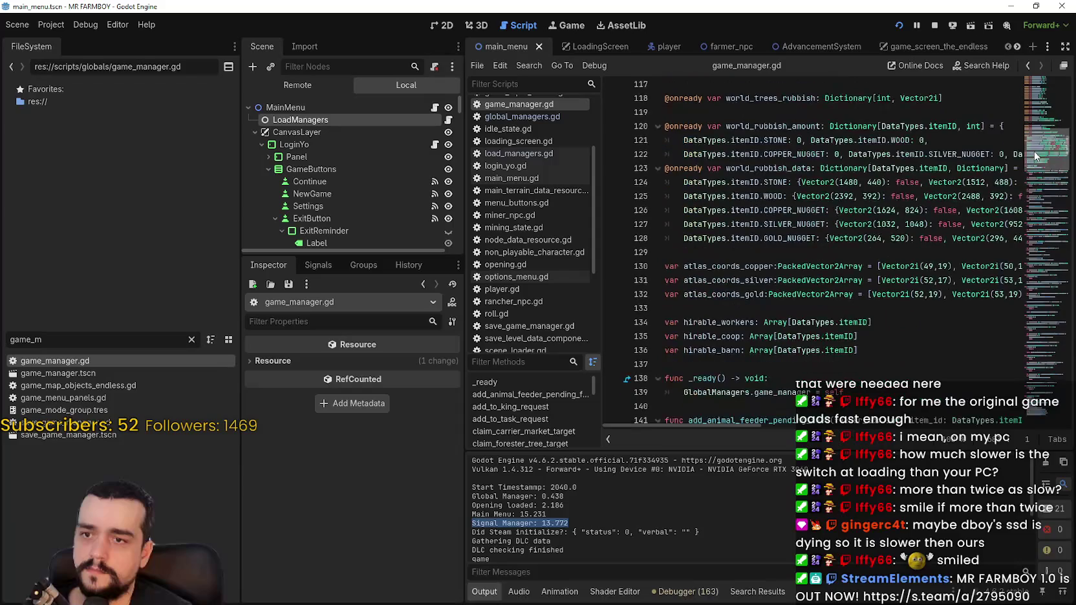
pyautogui.scroll(-2, 1035, 155)
pyautogui.click(696, 342)
pyautogui.hotkey('ctrl', 'v')
# - Delete the duplicate signal_manager line, relabel the print 'Game Manager:', and save
pyautogui.doubleClick(733, 377)
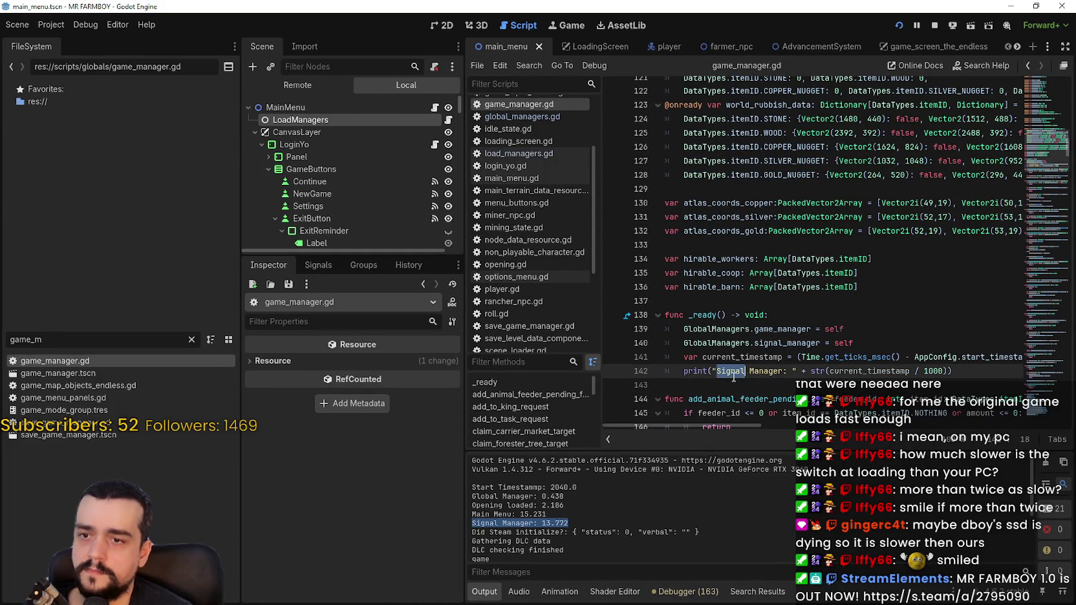
pyautogui.scroll(1, 875, 349)
pyautogui.click(643, 352)
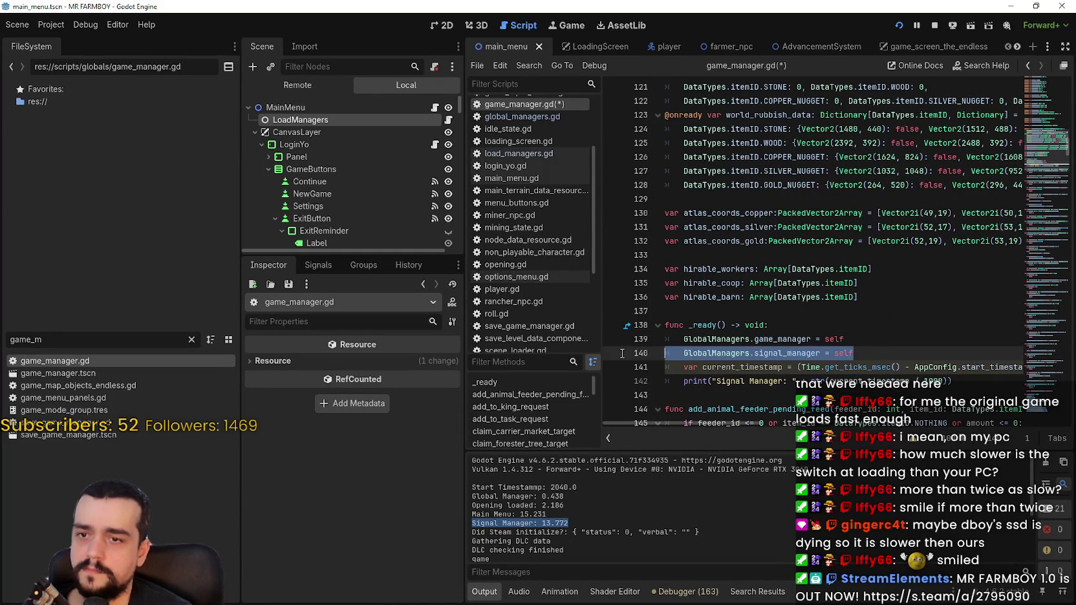
pyautogui.press('Delete')
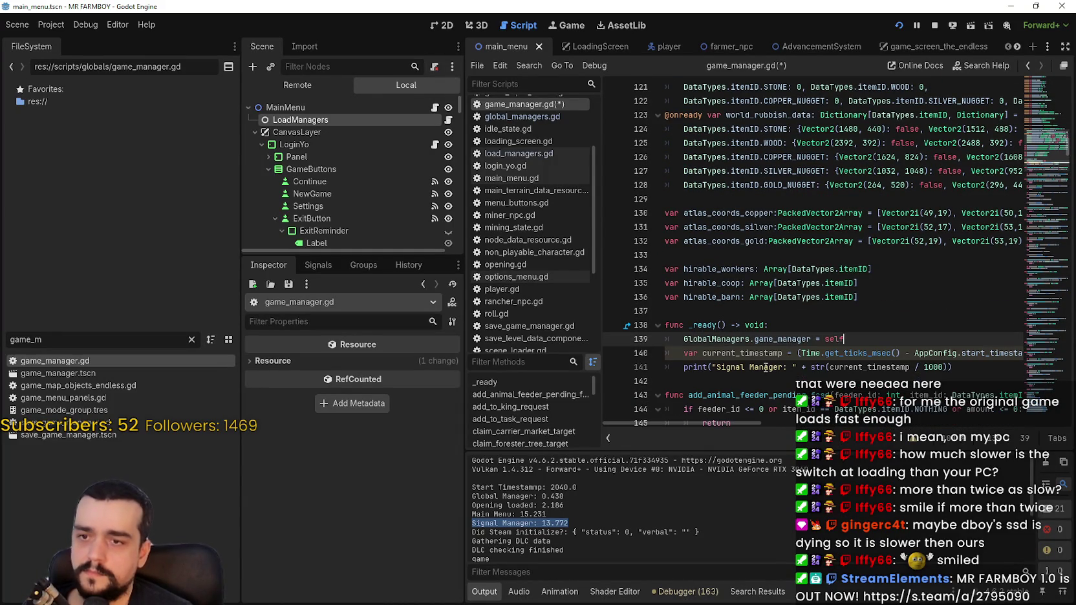
pyautogui.doubleClick(744, 367)
pyautogui.write('Game')
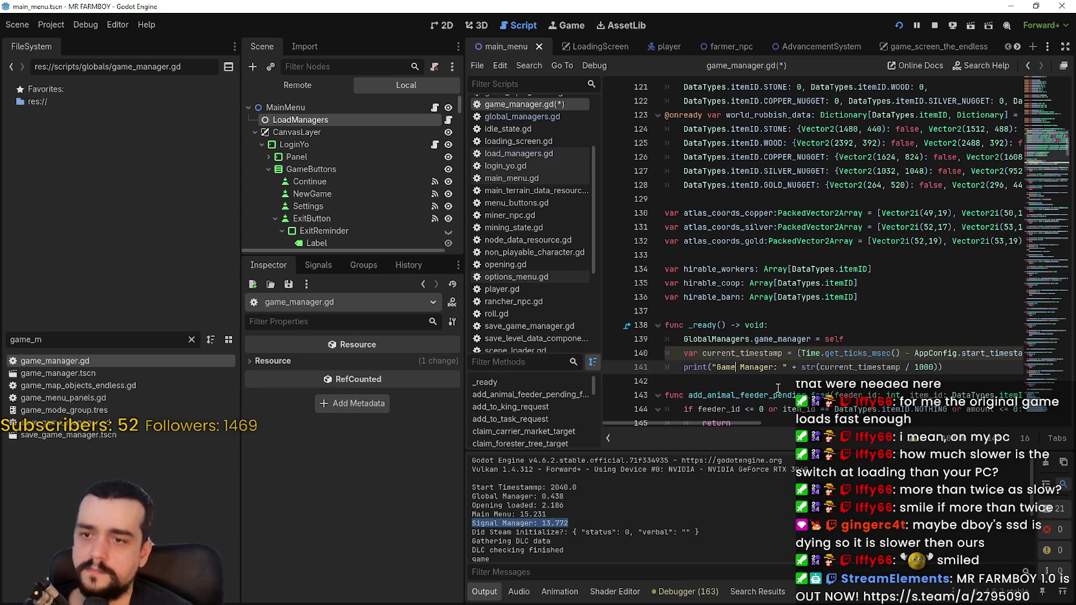
pyautogui.hotkey('ctrl', 's')
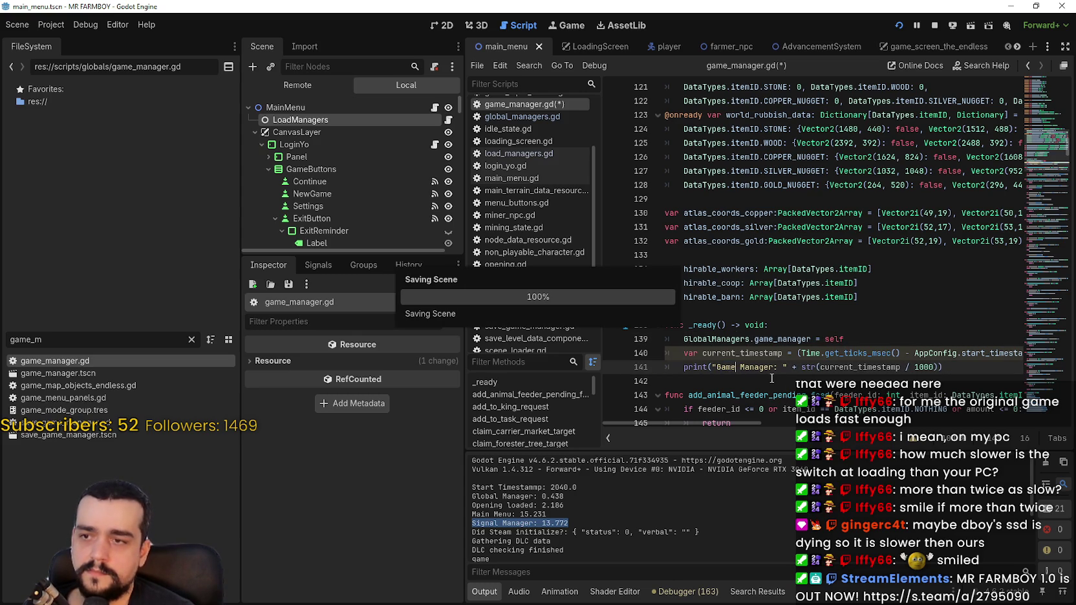
# - Stop the running game and relaunch it with F5
pyautogui.click(766, 382)
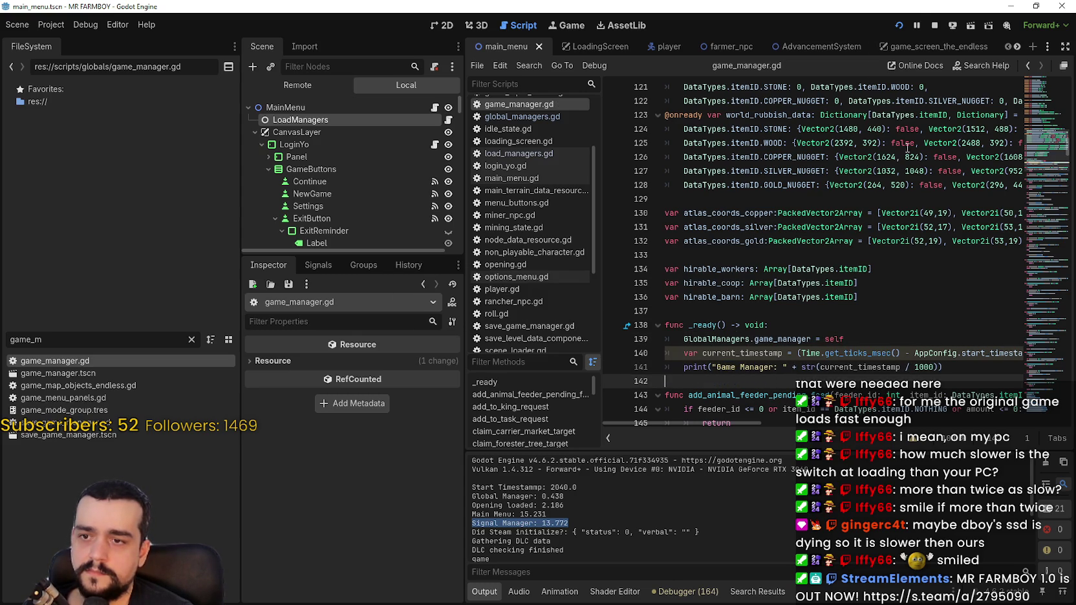
pyautogui.click(934, 25)
pyautogui.press('F5')
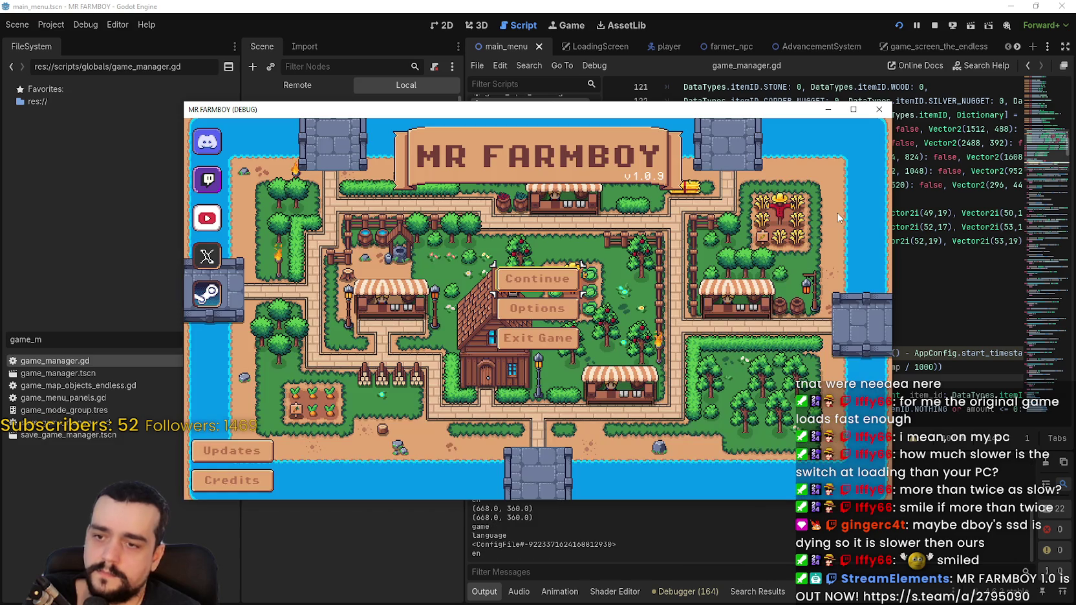
# - Quit the game and check the output: Game Manager 13.605 after Signal Manager 13.604
pyautogui.click(899, 24)
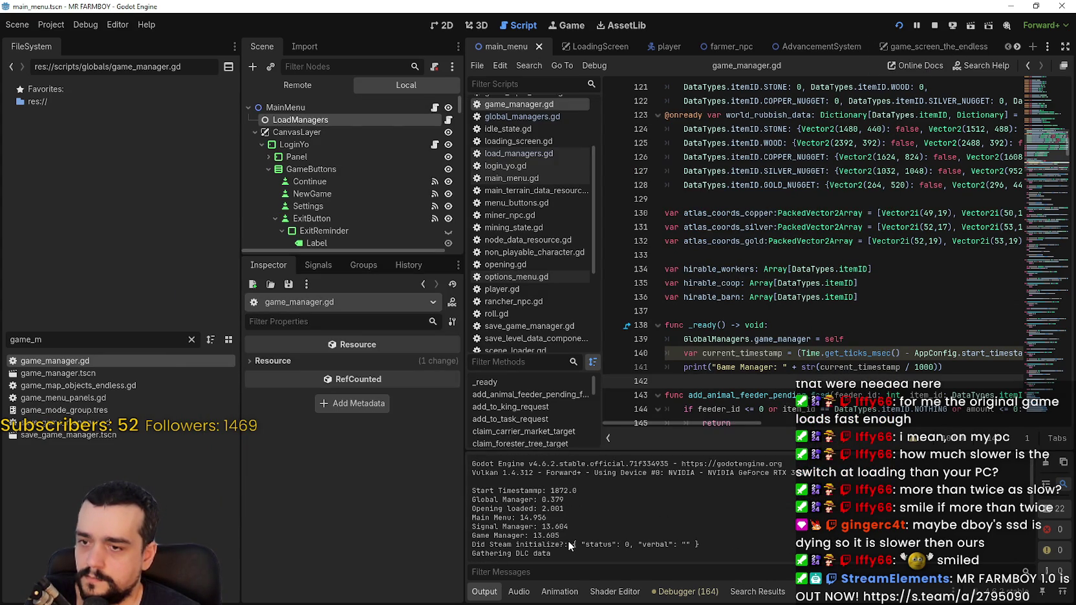
pyautogui.moveTo(569, 536); pyautogui.dragTo(464, 525)
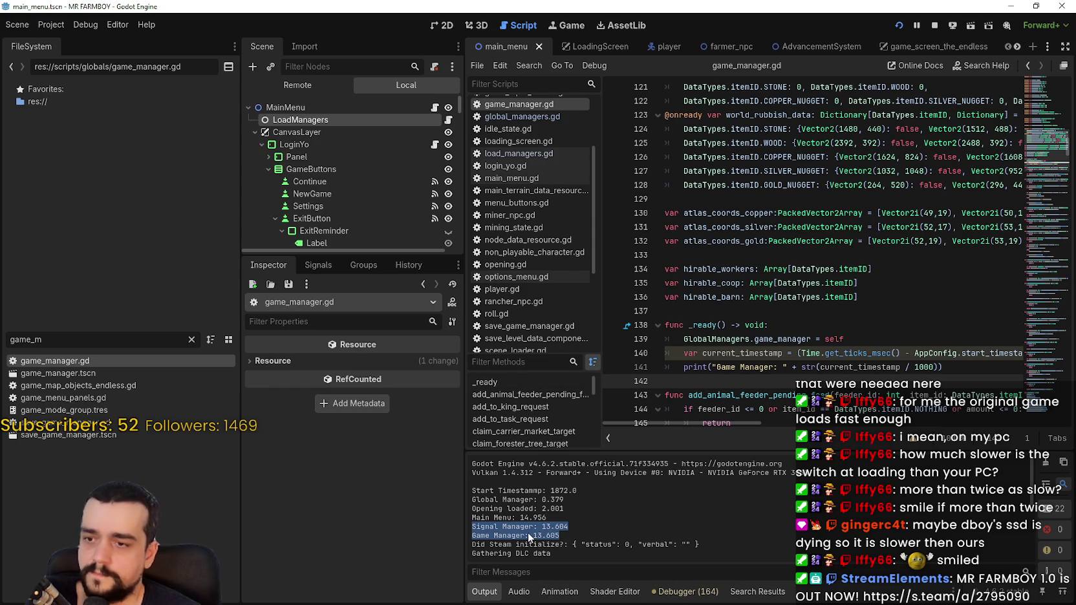
# - Comment out the timestamp and print lines in game_manager.gd and save
pyautogui.doubleClick(490, 527)
pyautogui.moveTo(547, 517); pyautogui.dragTo(471, 518)
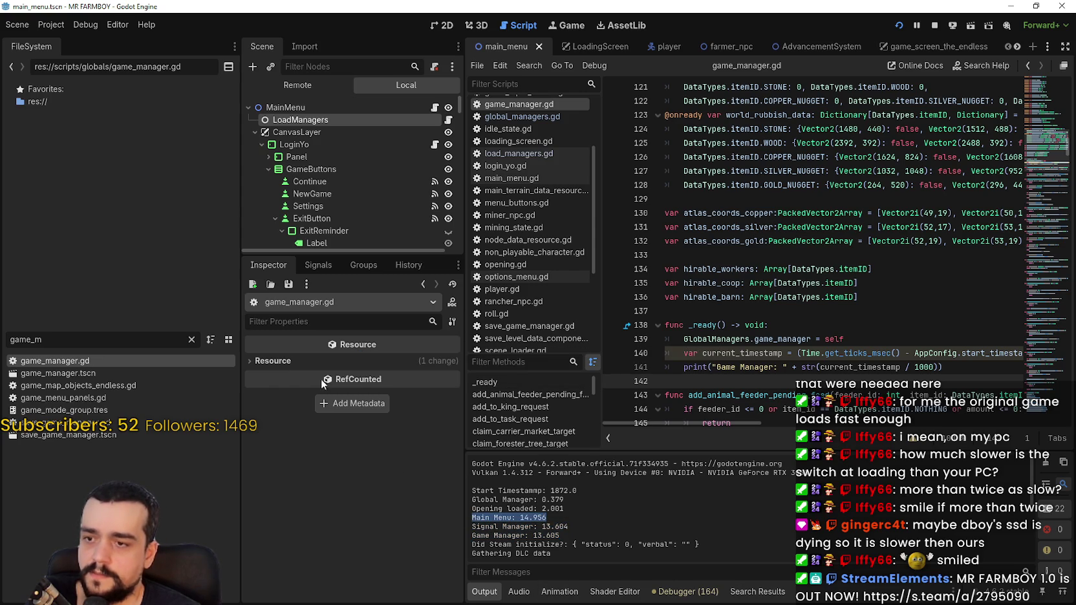
pyautogui.click(293, 120)
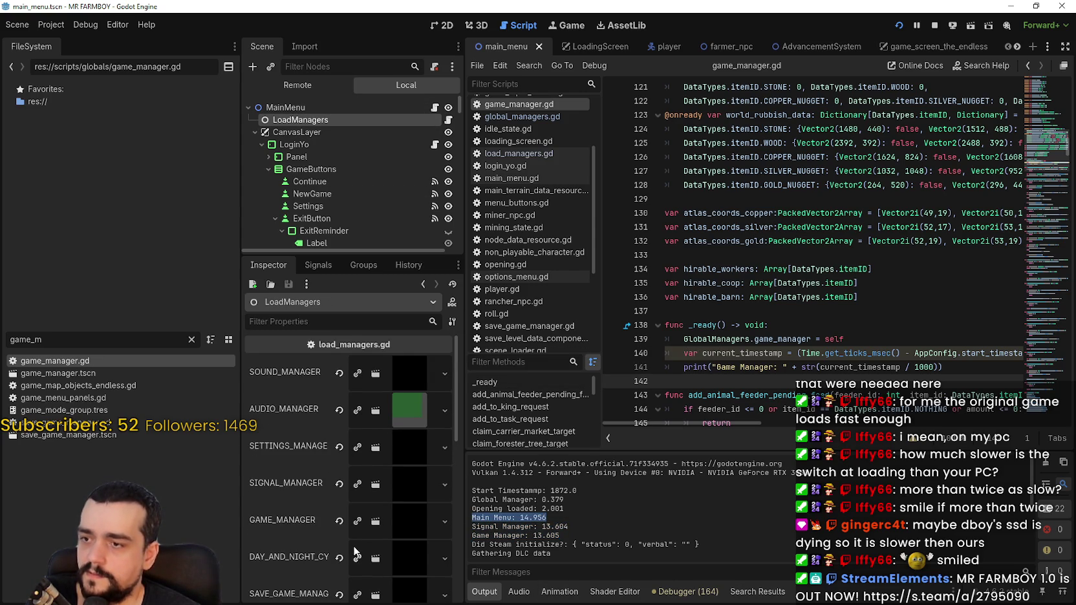
pyautogui.scroll(-3, 353, 546)
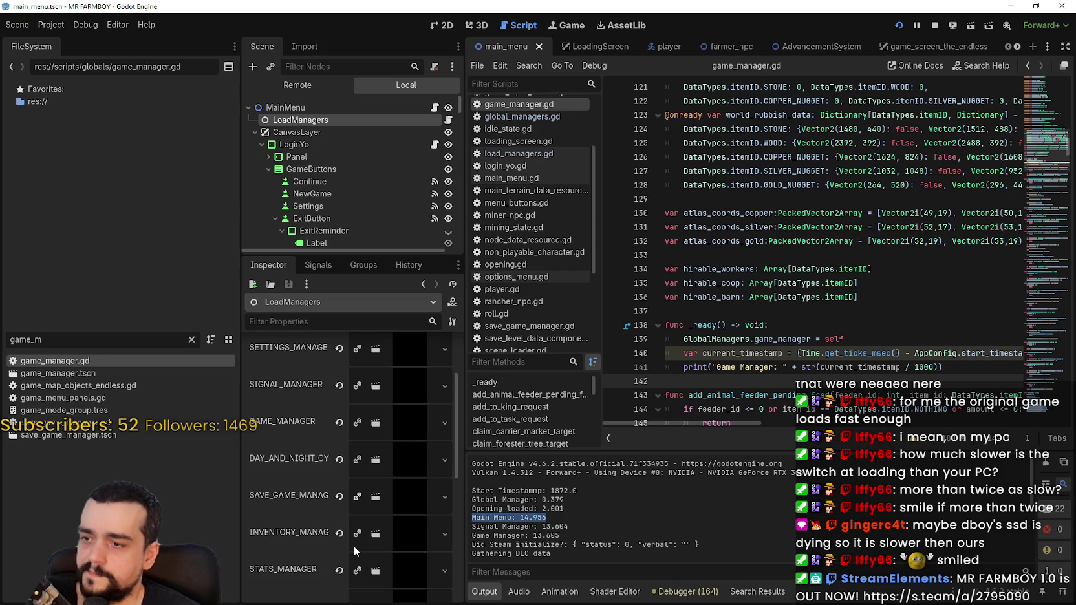
pyautogui.click(677, 355)
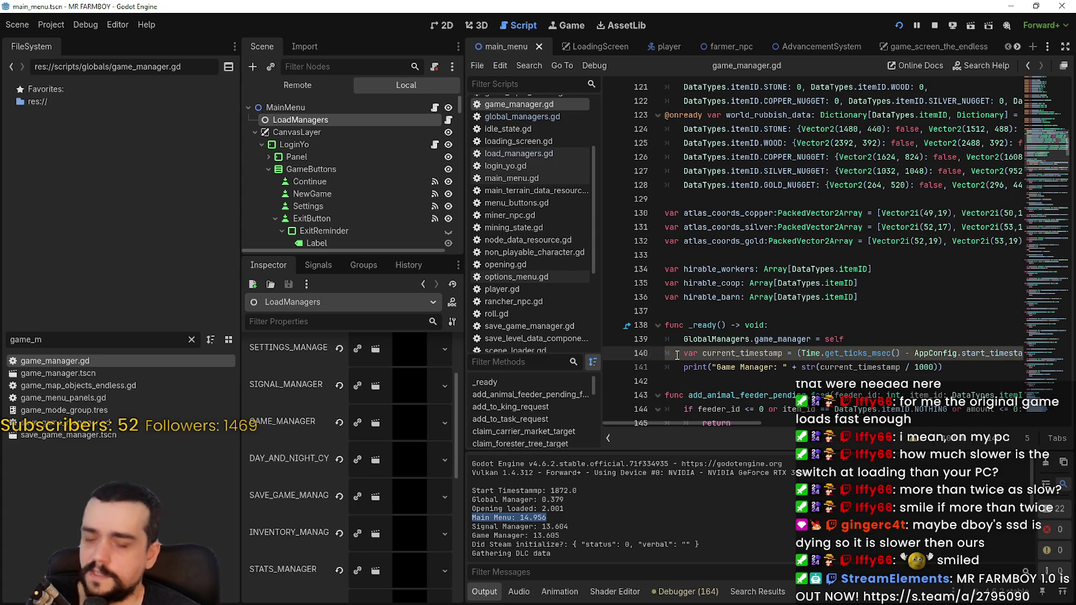
pyautogui.moveTo(677, 355); pyautogui.dragTo(686, 363)
pyautogui.hotkey('ctrl', 'k')
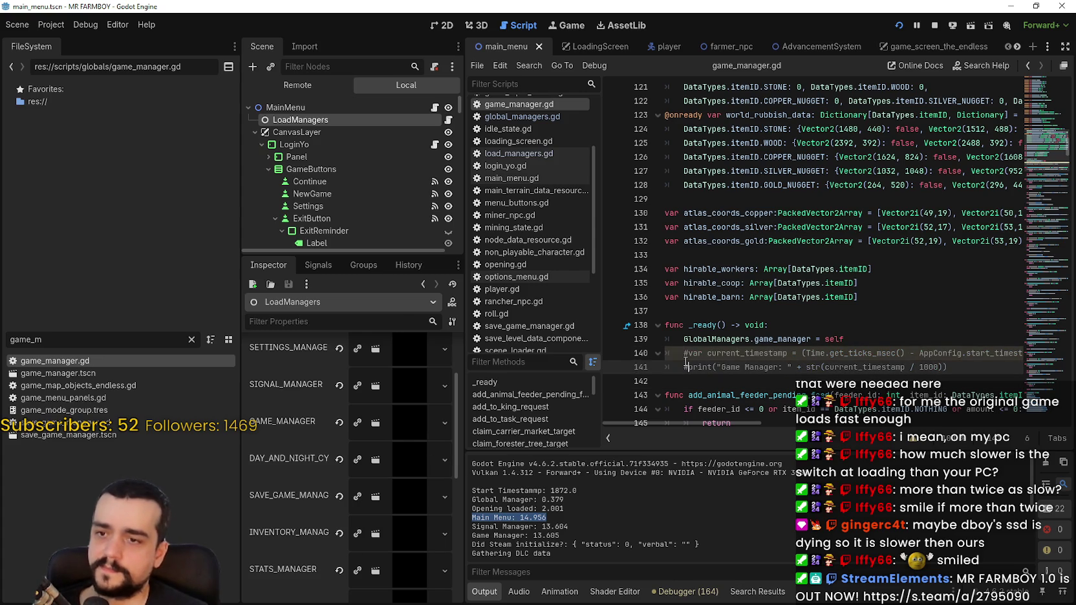
pyautogui.hotkey('ctrl', 's')
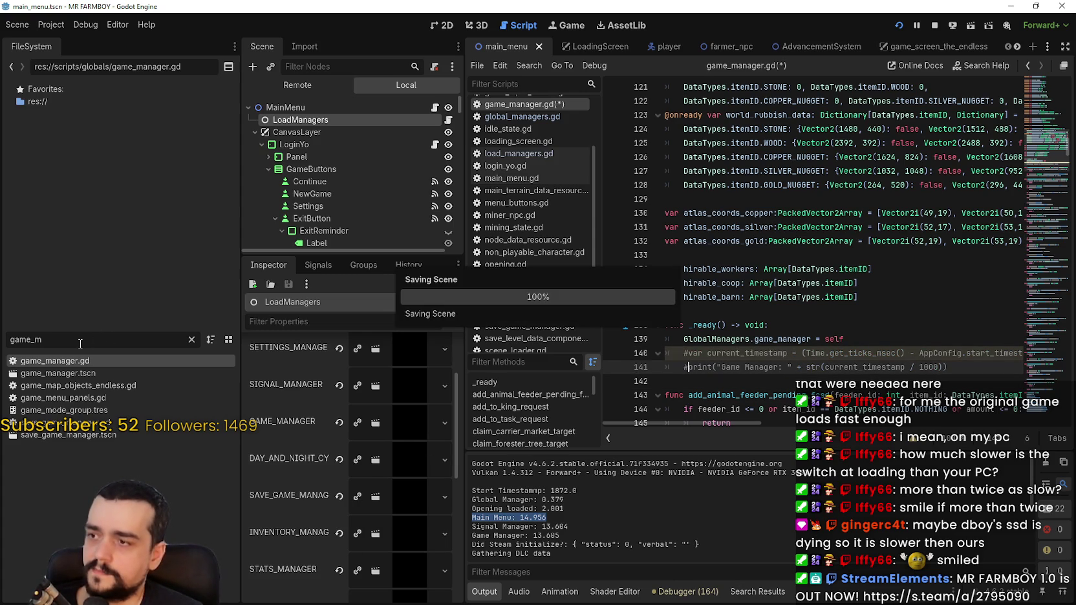
# - Open signal_manager.gd via the 'signal' filter, comment out its timestamp and print lines, and save
pyautogui.hotkey('ctrl', 'a')
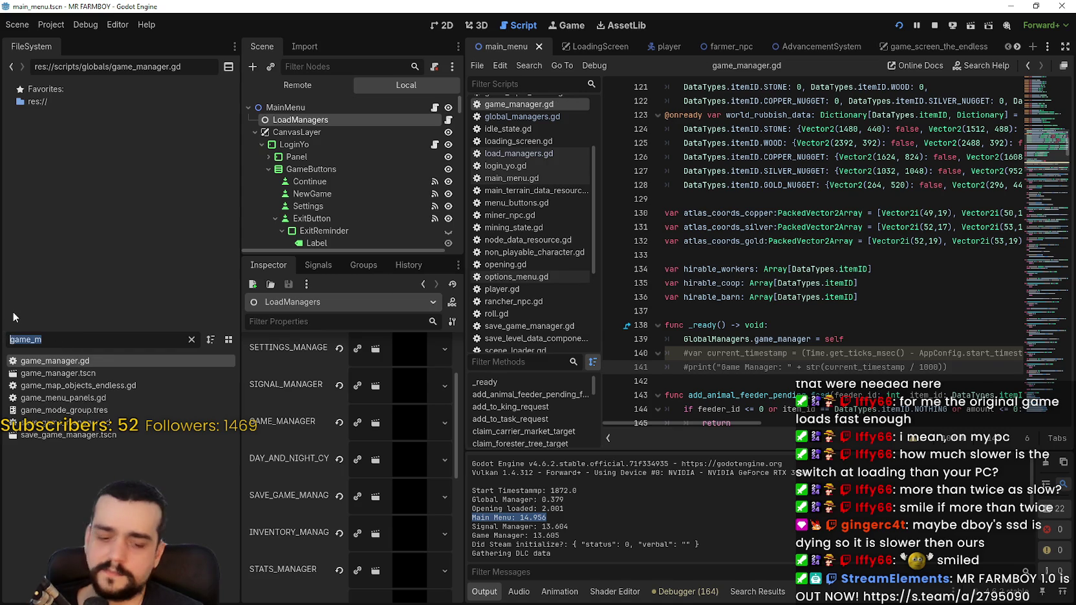
pyautogui.write('siug')
pyautogui.press('BackSpace')
pyautogui.press('BackSpace')
pyautogui.press('BackSpace')
pyautogui.write('ignal')
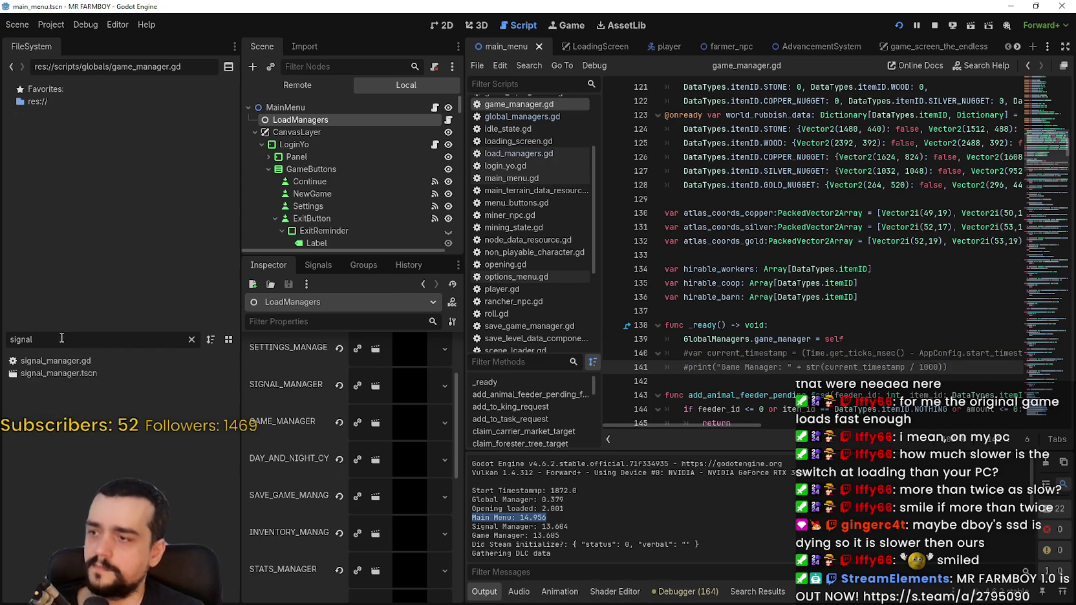
pyautogui.doubleClick(87, 361)
pyautogui.click(880, 254)
pyautogui.hotkey('shift', 'Up')
pyautogui.hotkey('shift', 'Up')
pyautogui.hotkey('ctrl', 'k')
pyautogui.click(705, 252)
pyautogui.hotkey('ctrl', 's')
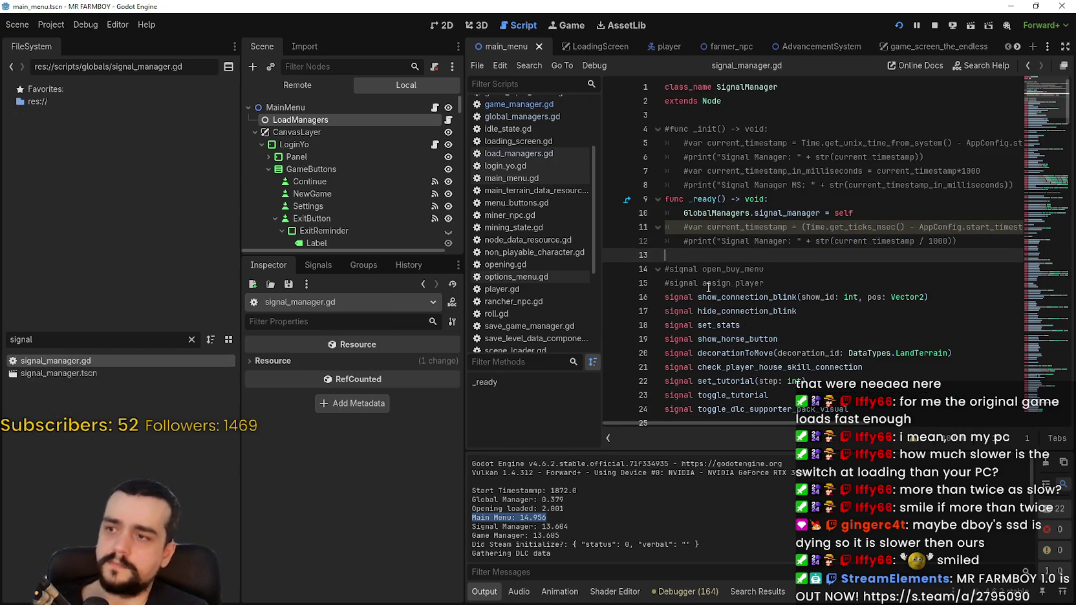
# - Clear the file filter, select MainMenu then LoadManagers, and open load_managers.gd
pyautogui.moveTo(53, 340); pyautogui.dragTo(2, 332)
pyautogui.press('BackSpace')
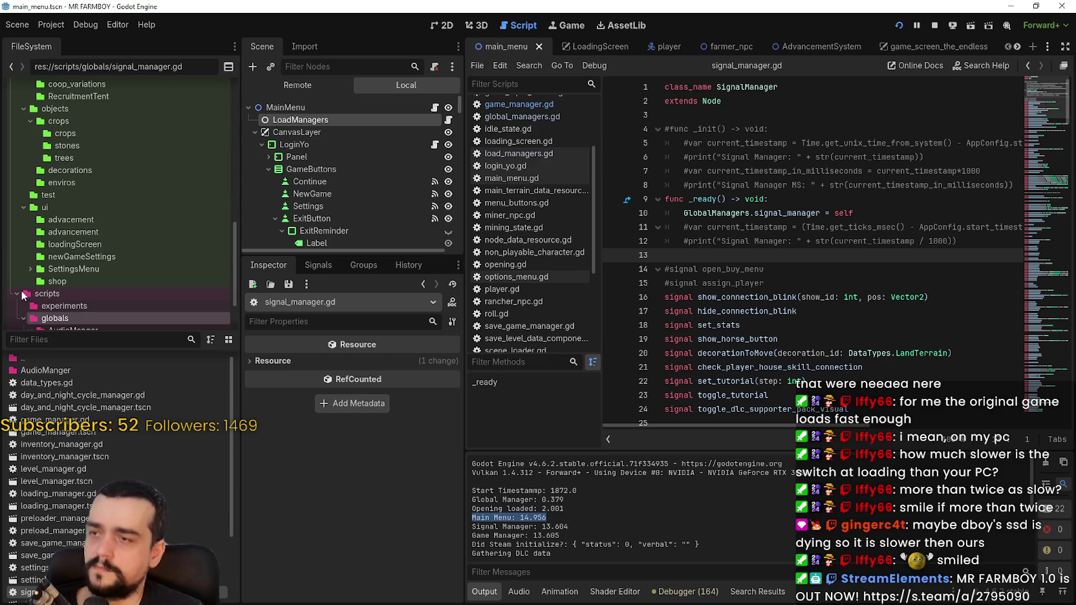
pyautogui.click(396, 109)
pyautogui.click(385, 119)
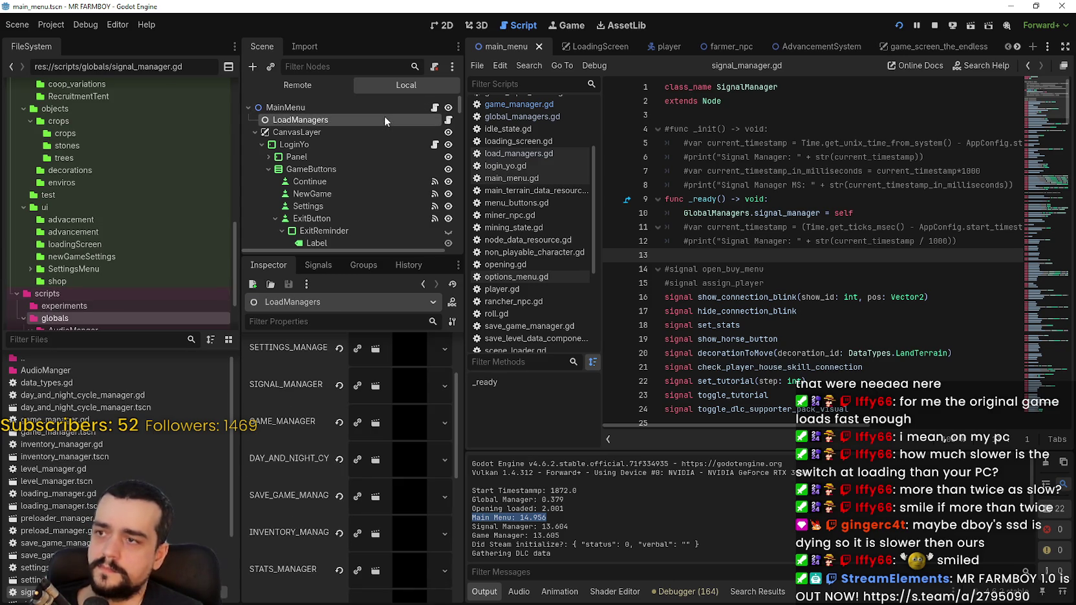
pyautogui.scroll(-5, 404, 540)
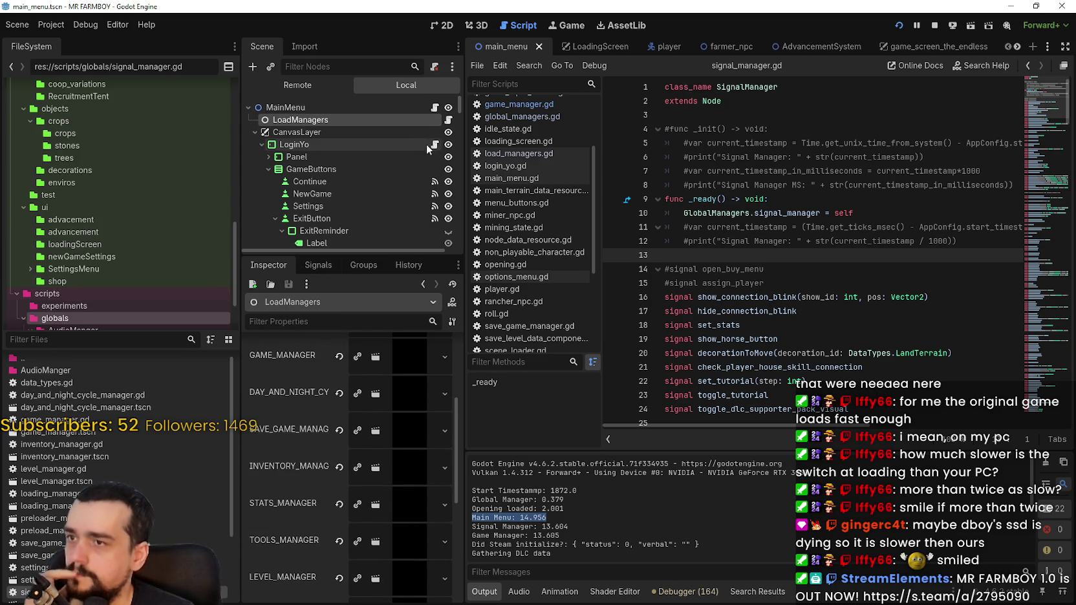
pyautogui.click(448, 119)
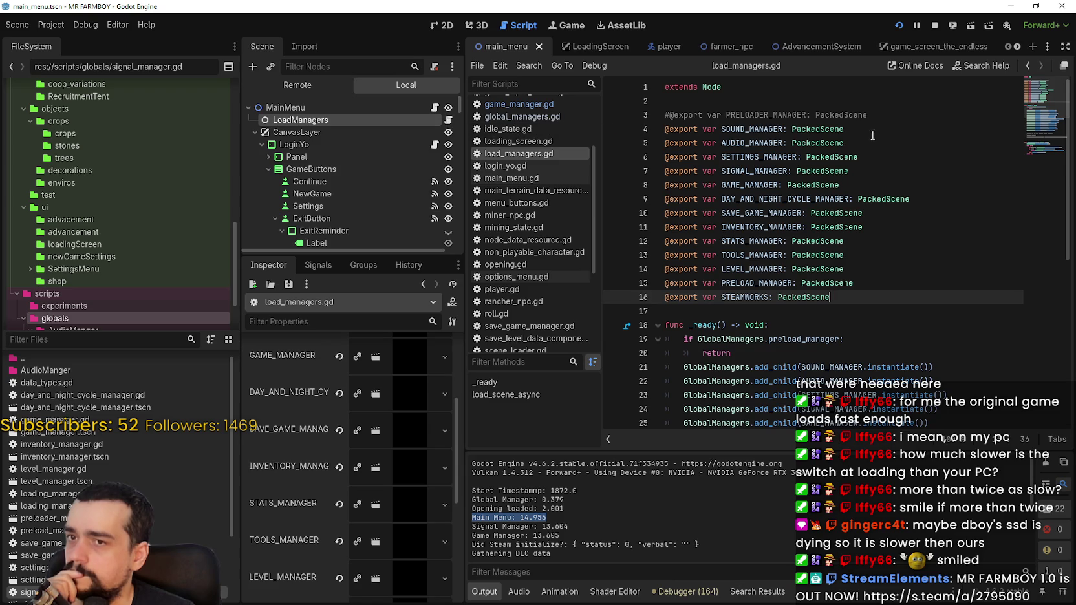
# - Paste the copied timestamp code on a new line after load_managers.gd's SOUND_MANAGER add_child
pyautogui.scroll(-2, 925, 351)
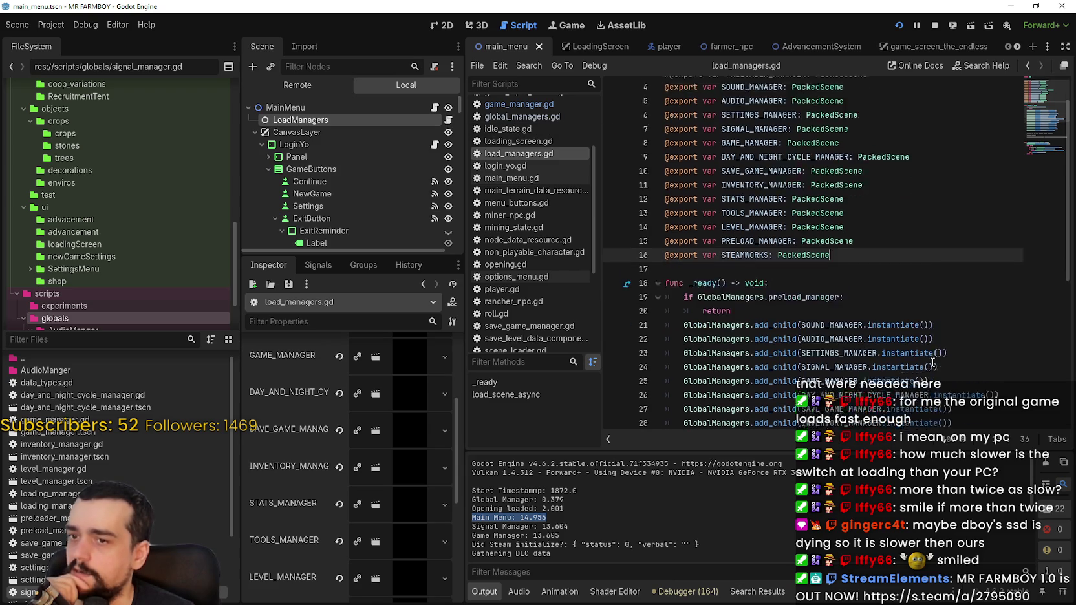
pyautogui.click(740, 269)
pyautogui.scroll(-3, 738, 270)
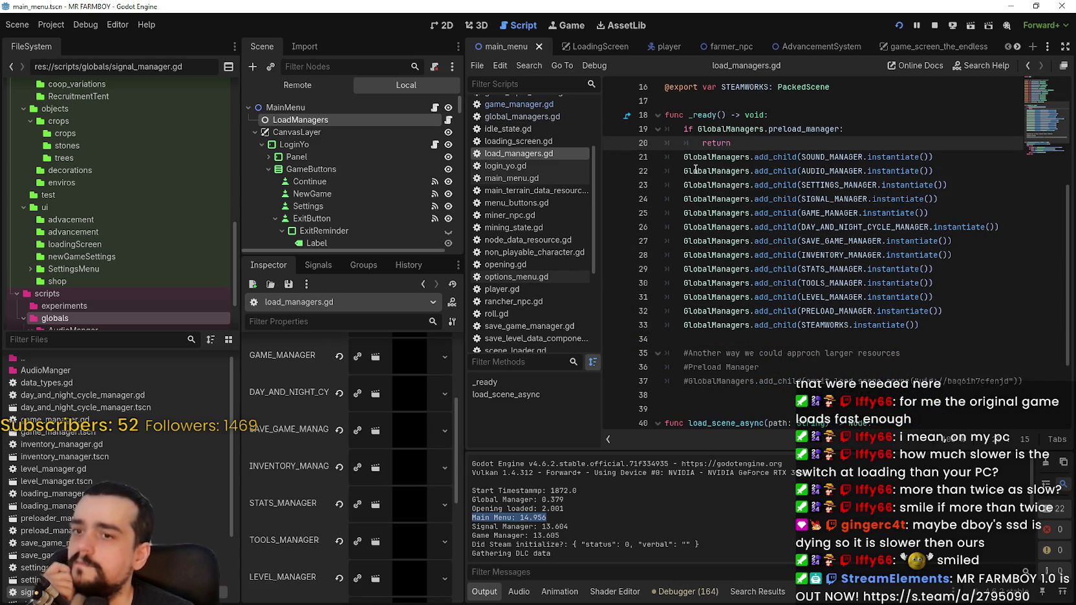
pyautogui.scroll(-4, 697, 171)
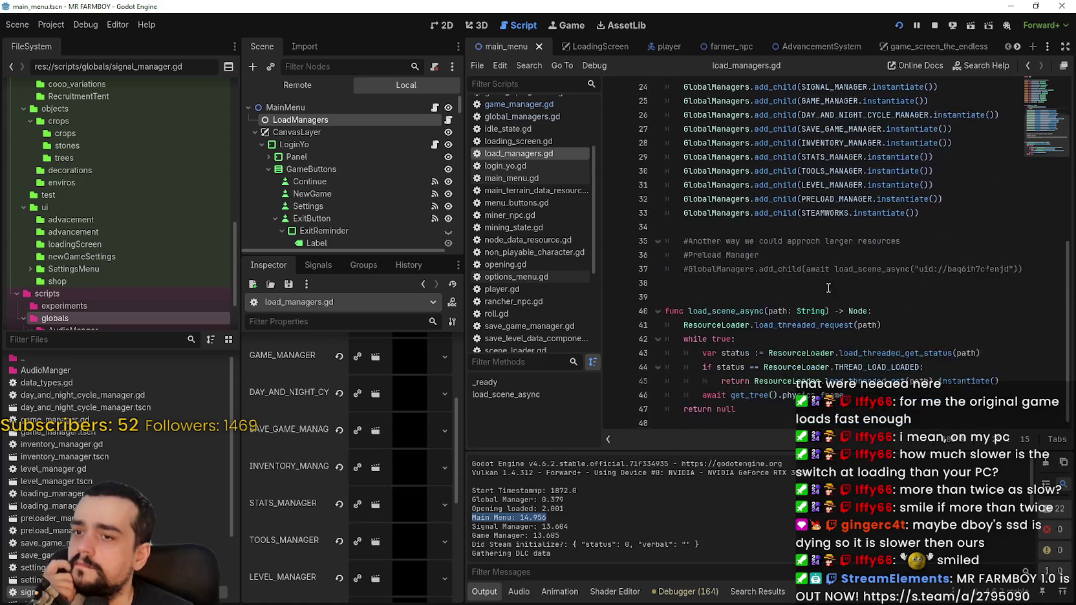
pyautogui.scroll(8, 976, 303)
pyautogui.click(976, 303)
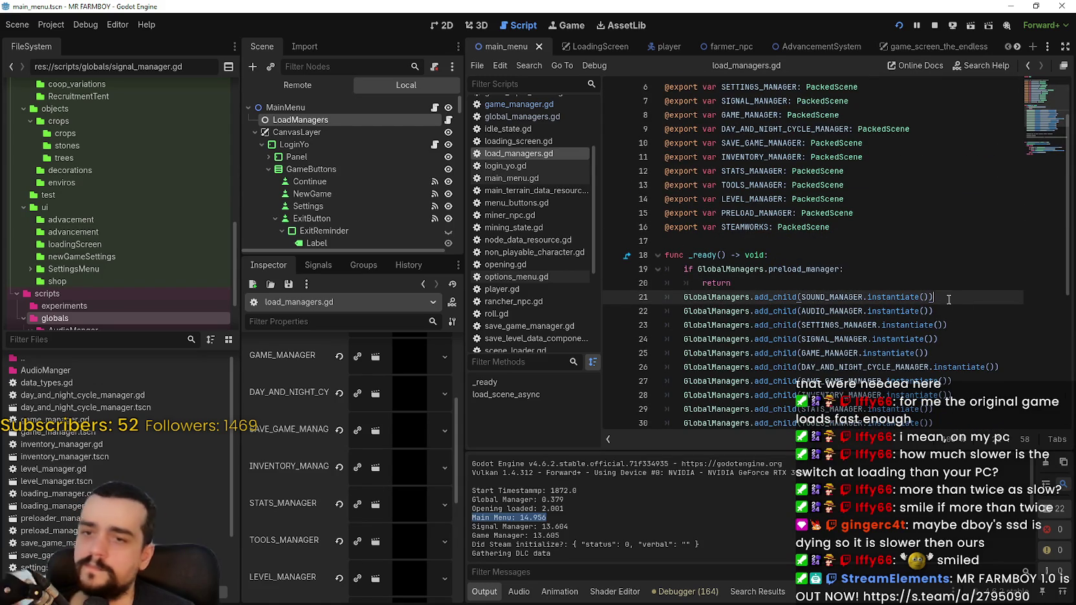
pyautogui.press('Return')
pyautogui.press('BackSpace')
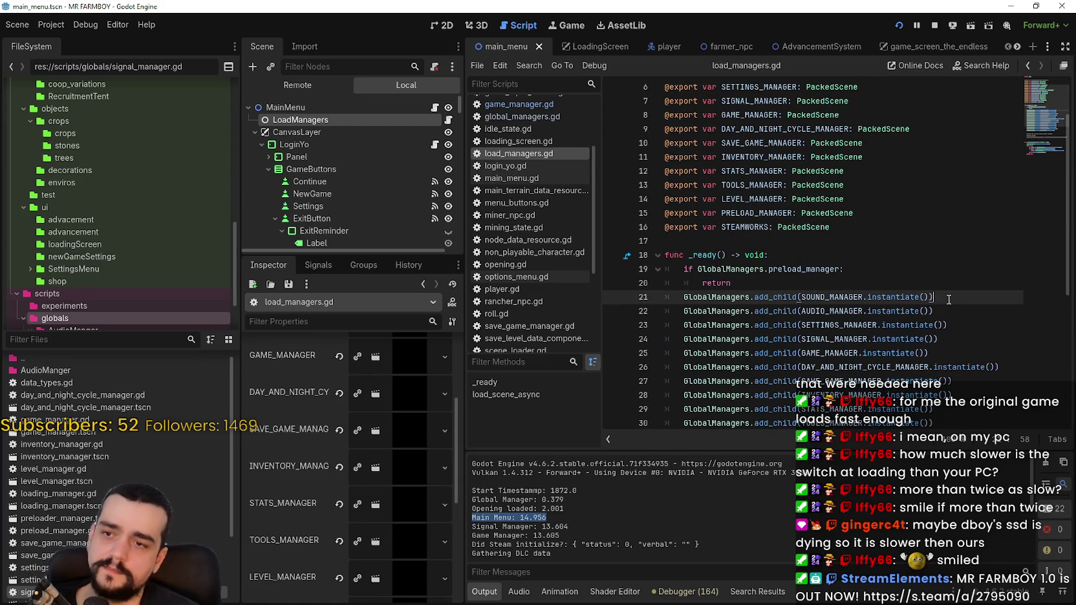
pyautogui.press('Return')
pyautogui.press('BackSpace')
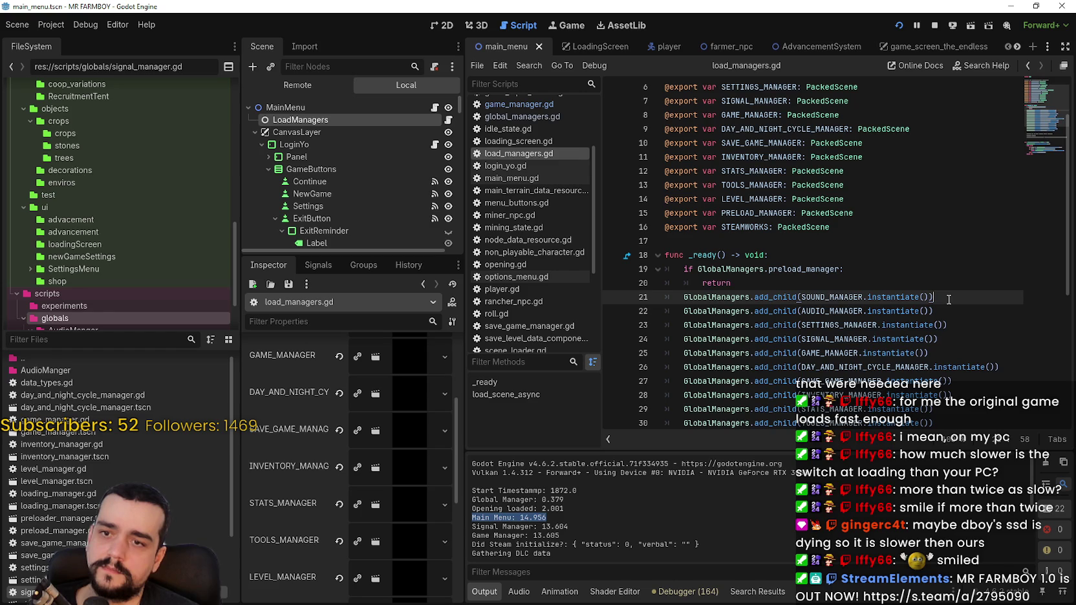
pyautogui.press('Return')
pyautogui.hotkey('ctrl', 'v')
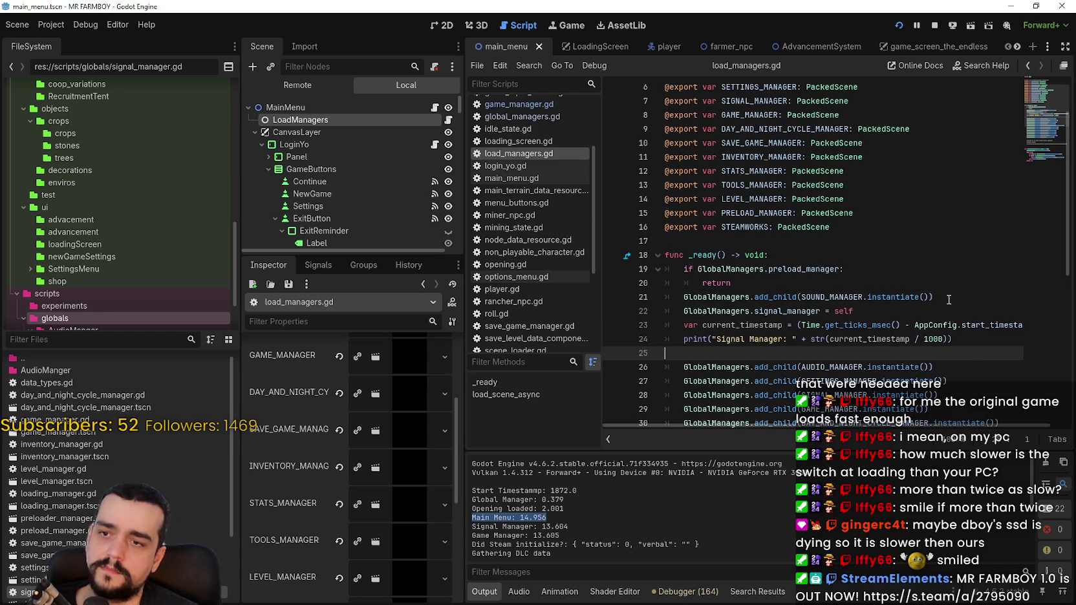
# - Remove the signal_manager = self line and copy current_timestamp above the SOUND_MANAGER add_child
pyautogui.press('Up')
pyautogui.press('Up')
pyautogui.hotkey('shift', 'Up')
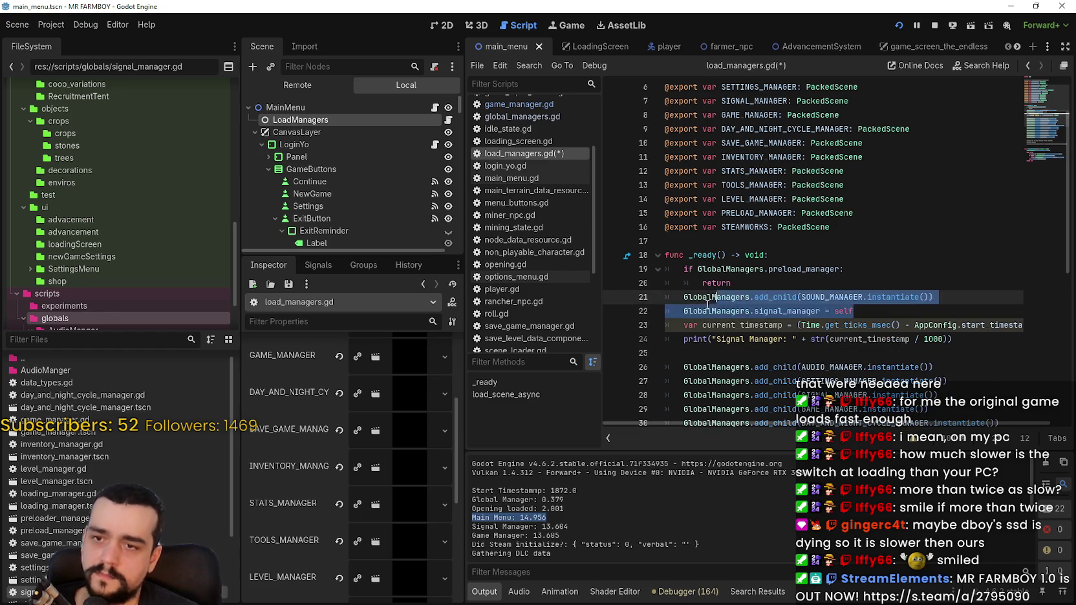
pyautogui.hotkey('ctrl', 'x')
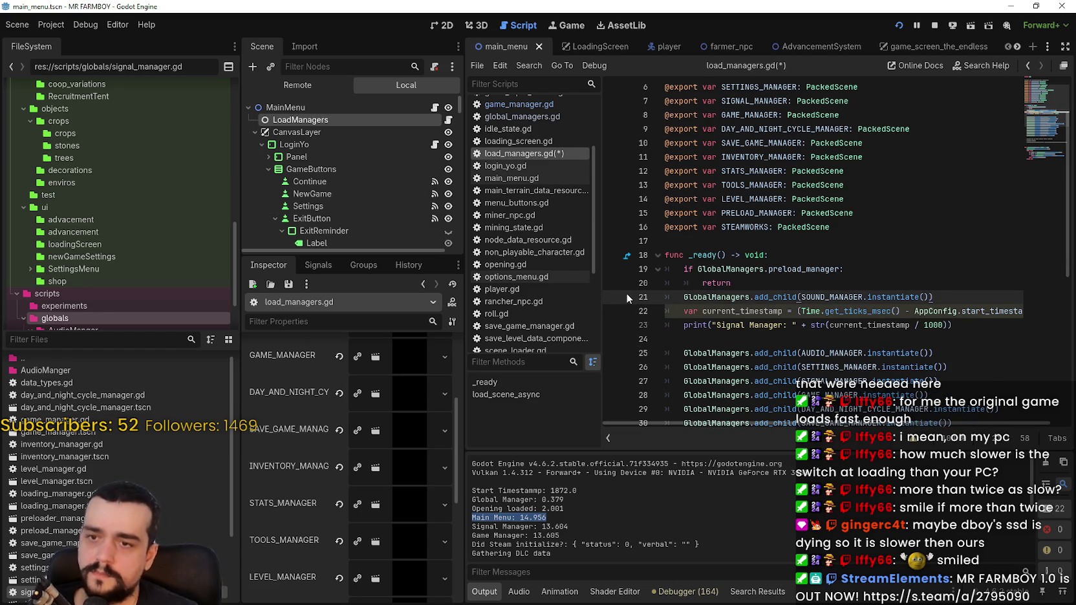
pyautogui.tripleClick(671, 309)
pyautogui.click(1020, 313)
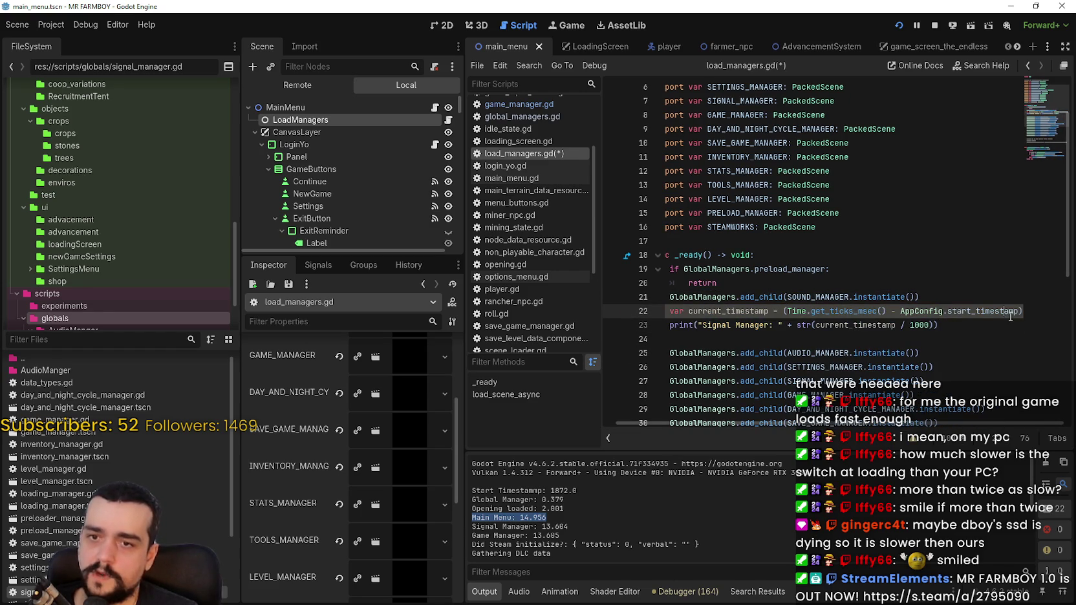
pyautogui.hotkey('shift', 'Home')
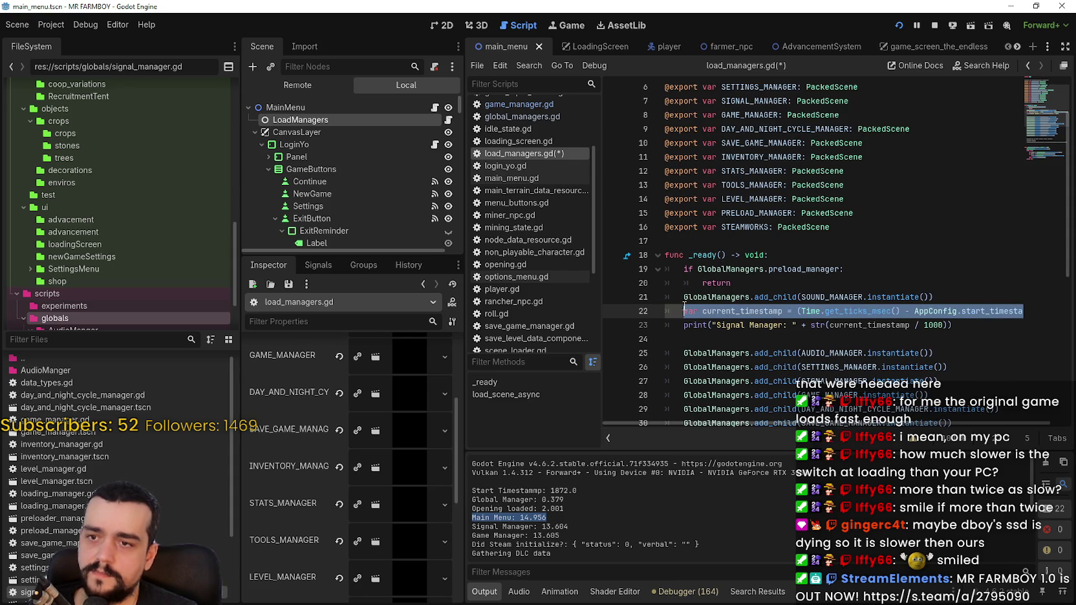
pyautogui.click(768, 280)
pyautogui.press('Return')
pyautogui.hotkey('ctrl', 'v')
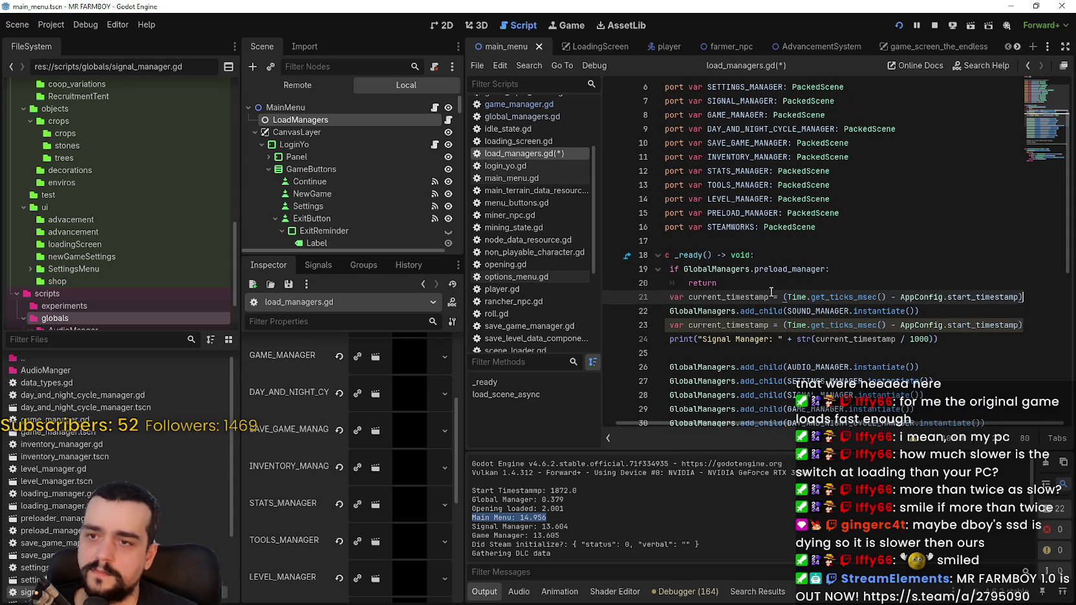
# - Delete the leftover duplicate current_timestamp line and the empty line below it
pyautogui.click(840, 325)
pyautogui.moveTo(841, 324)
pyautogui.mouseDown()
pyautogui.moveTo(1035, 325)
pyautogui.moveTo(920, 325)
pyautogui.moveTo(965, 328)
pyautogui.mouseUp()
pyautogui.scroll(-5, 776, 355)
pyautogui.scroll(7, 662, 289)
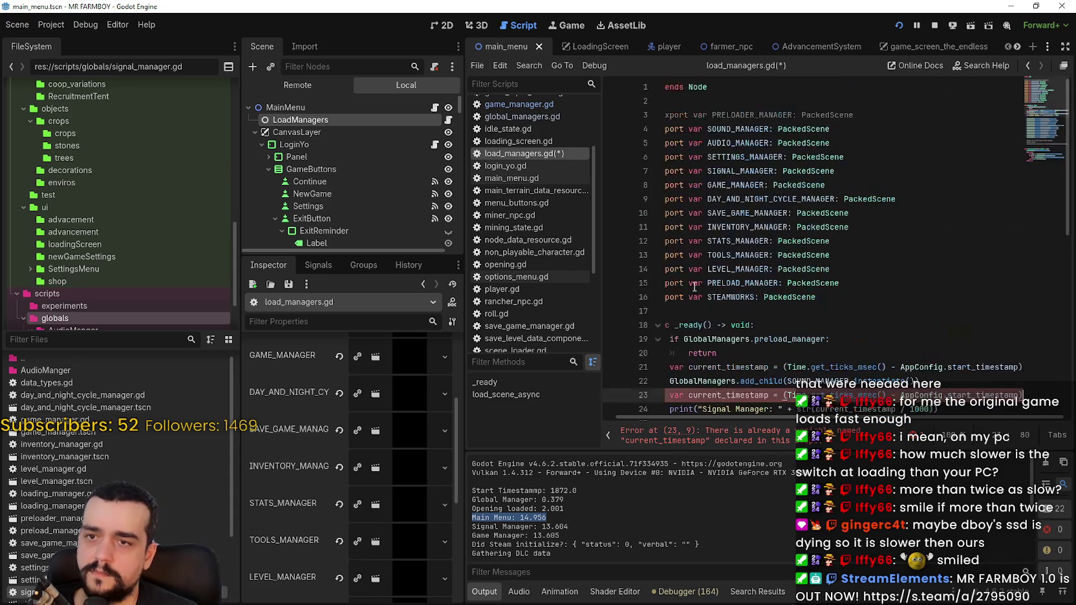
pyautogui.press('BackSpace')
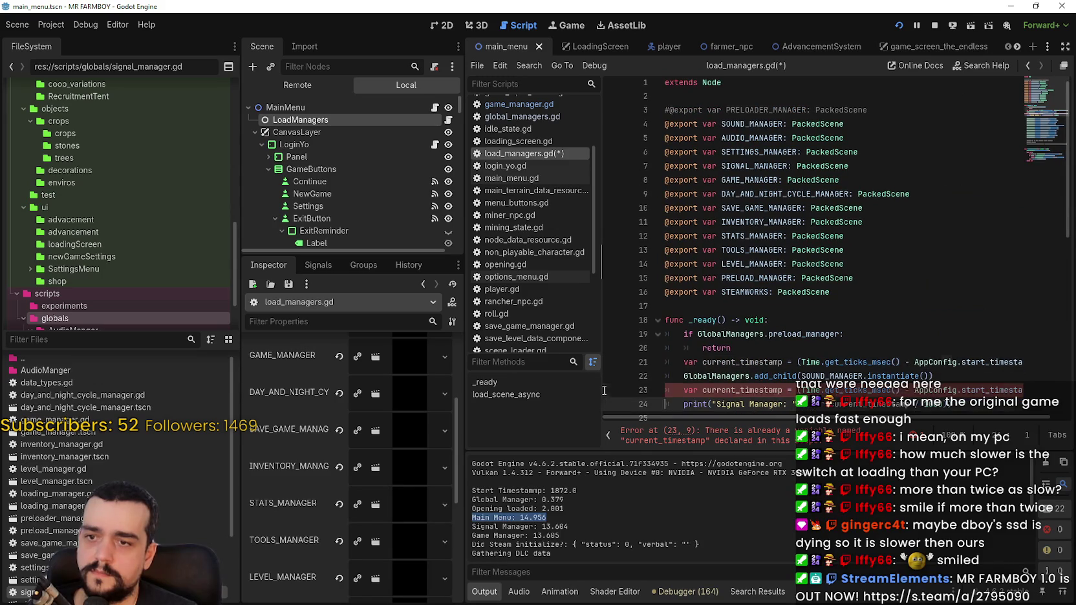
pyautogui.press('Delete')
pyautogui.scroll(-2, 682, 324)
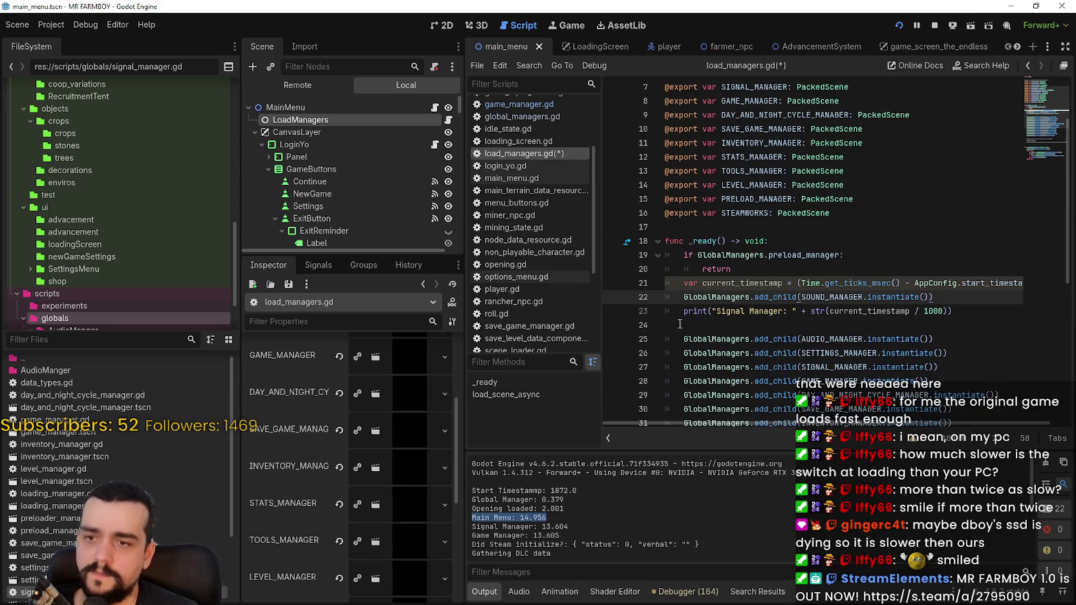
pyautogui.click(735, 326)
# - Relabel the existing timestamp print as 'Sound Manager' and select that line for copying
pyautogui.press('Tab')
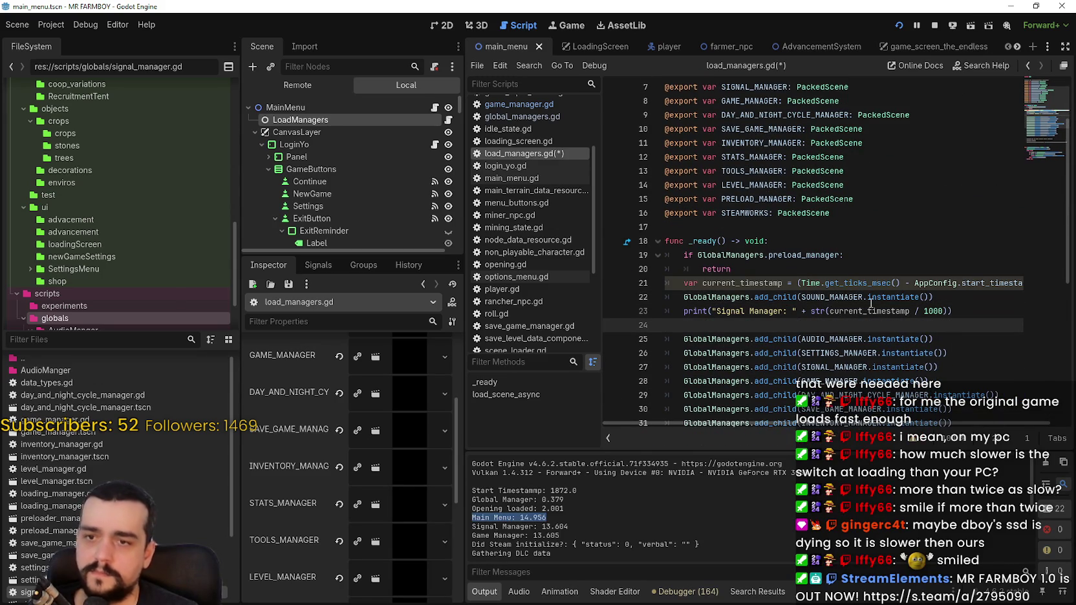
pyautogui.doubleClick(873, 309)
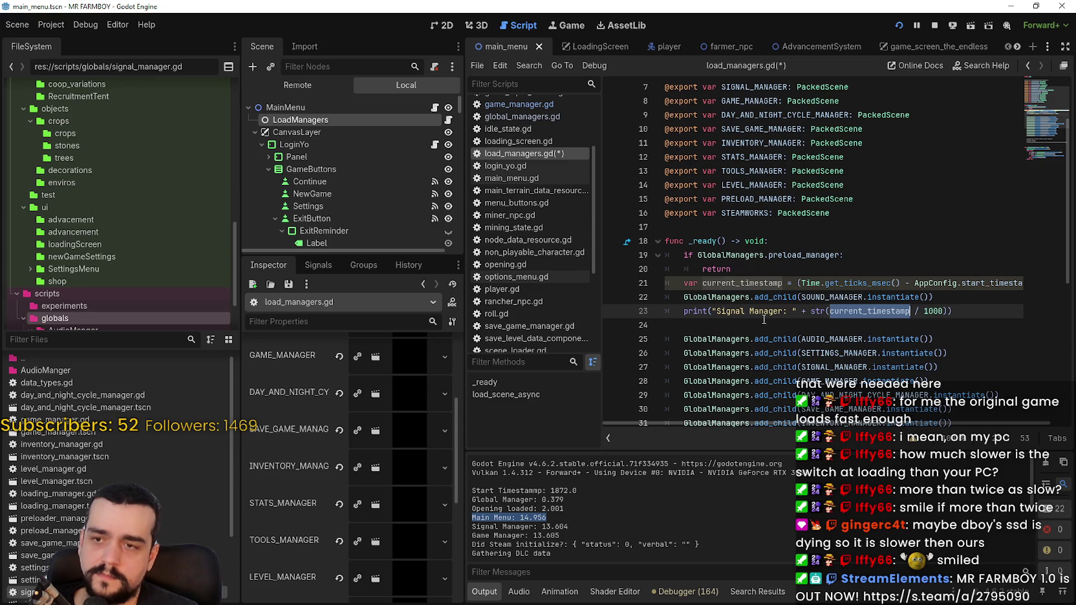
pyautogui.hotkey('ctrl', 'z')
pyautogui.doubleClick(743, 312)
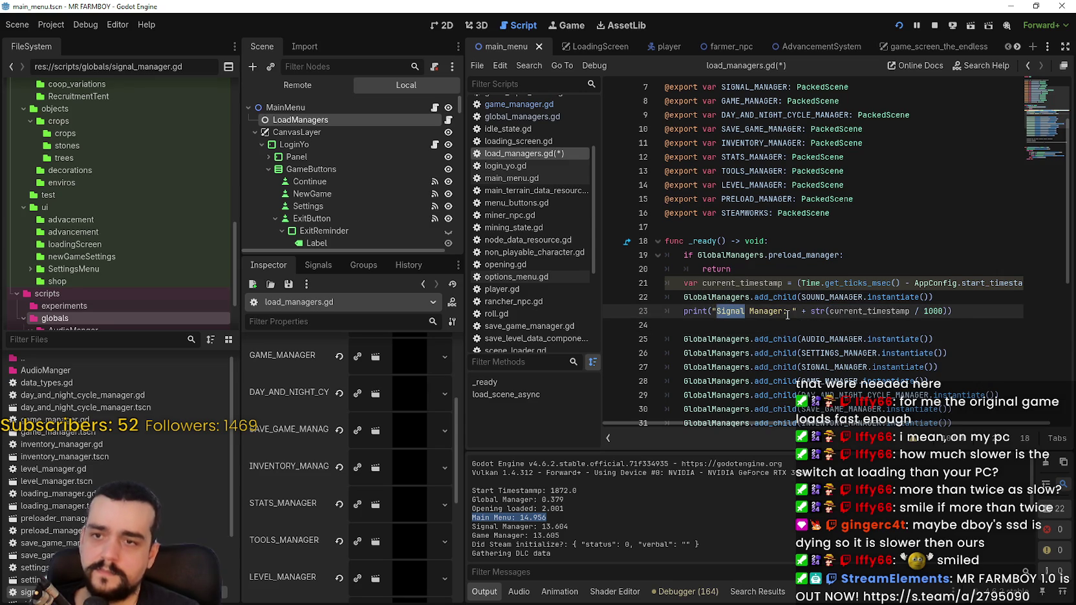
pyautogui.write('Sound')
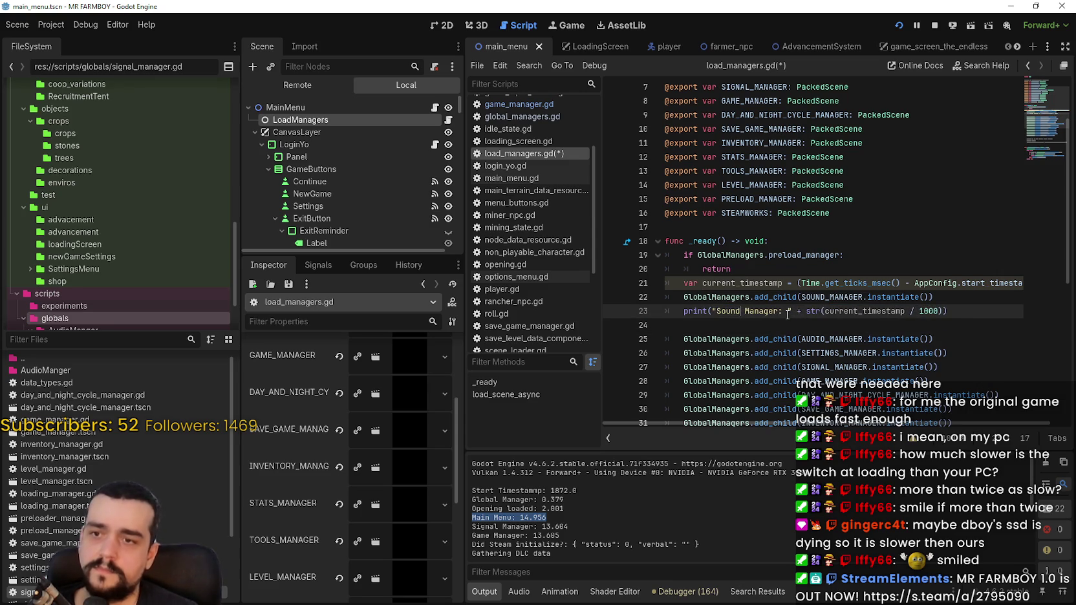
pyautogui.press('End')
pyautogui.hotkey('shift', 'Home')
pyautogui.hotkey('ctrl', 'c')
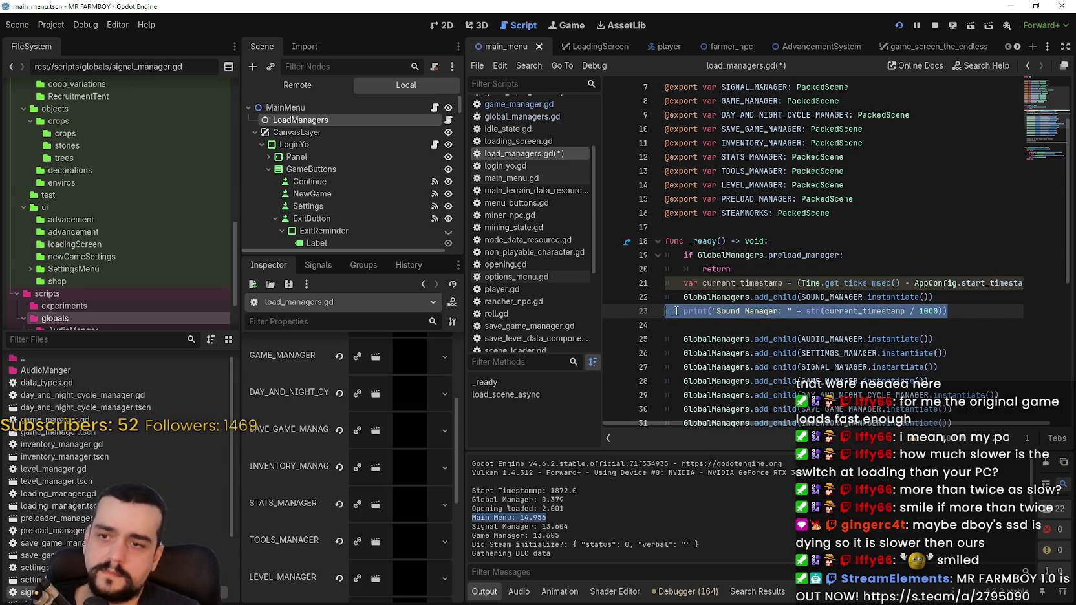
# - Add an 'Audio Manager' timestamp print after the AUDIO_MANAGER add_child call
pyautogui.scroll(-1, 820, 332)
pyautogui.press('End')
pyautogui.press('Delete')
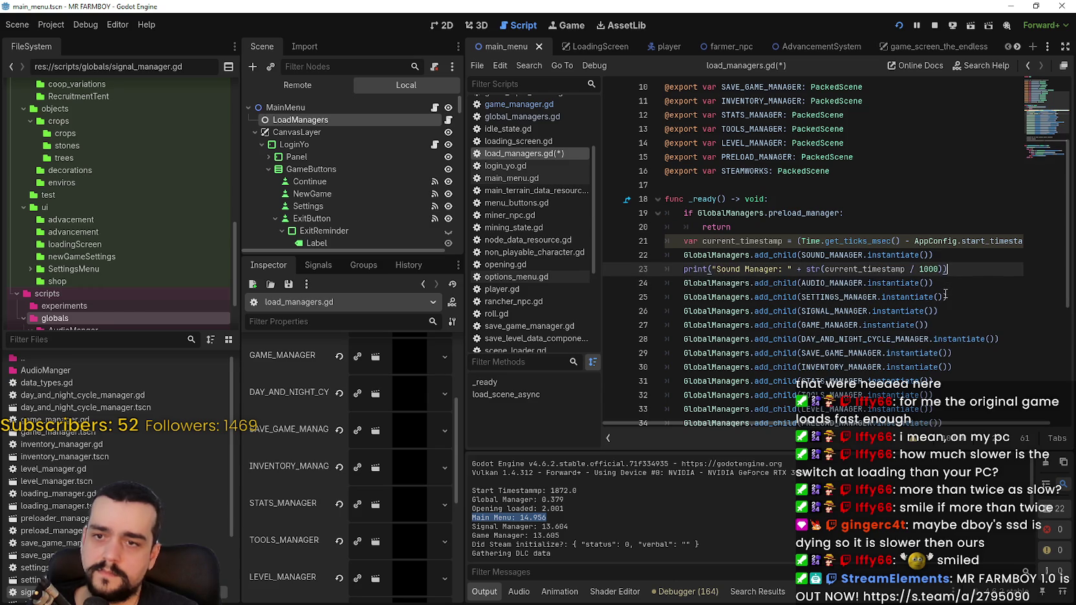
pyautogui.press('Down')
pyautogui.press('Return')
pyautogui.hotkey('ctrl', 'v')
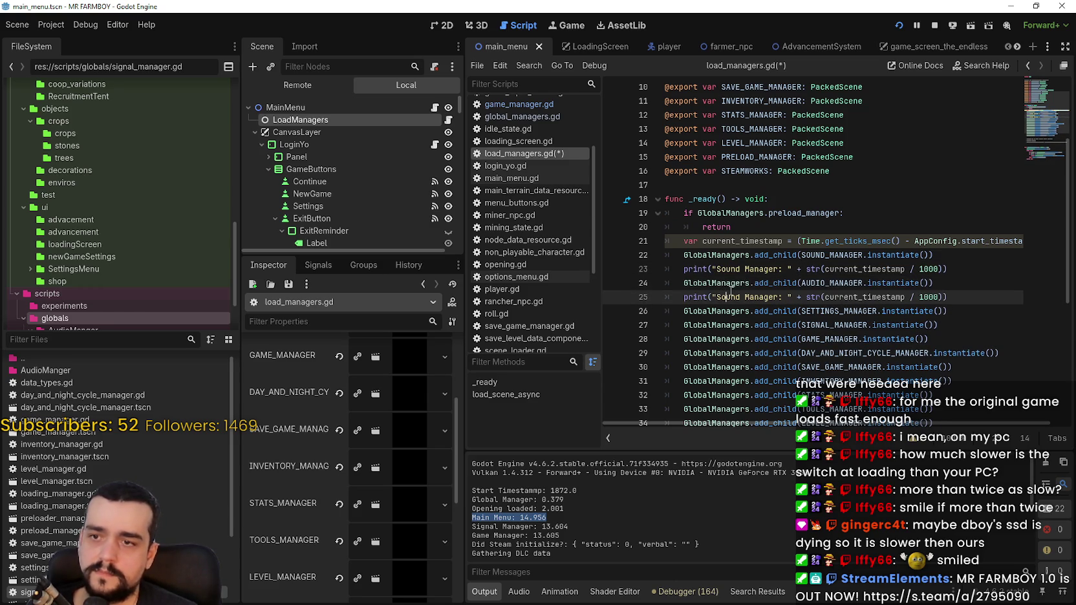
pyautogui.doubleClick(728, 297)
pyautogui.write('Audio')
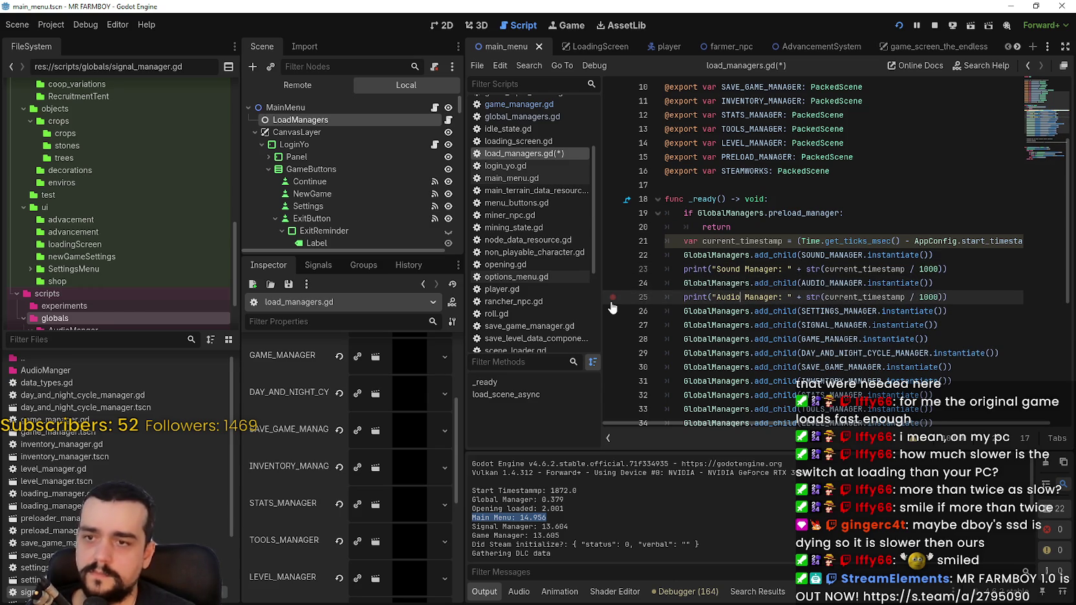
# - Add 'Settings Manager' and 'Signal Manager' timestamp prints after the SETTINGS_MANAGER and SIGNAL_MANAGER add_child calls
pyautogui.press('Down')
pyautogui.press('Return')
pyautogui.hotkey('ctrl', 'v')
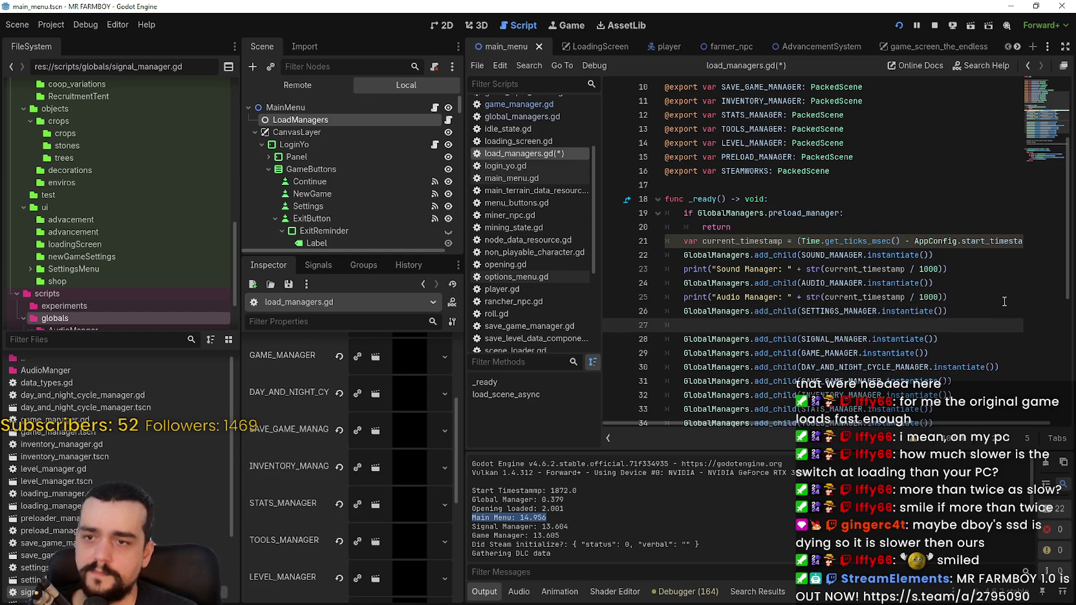
pyautogui.doubleClick(736, 325)
pyautogui.write('Settings')
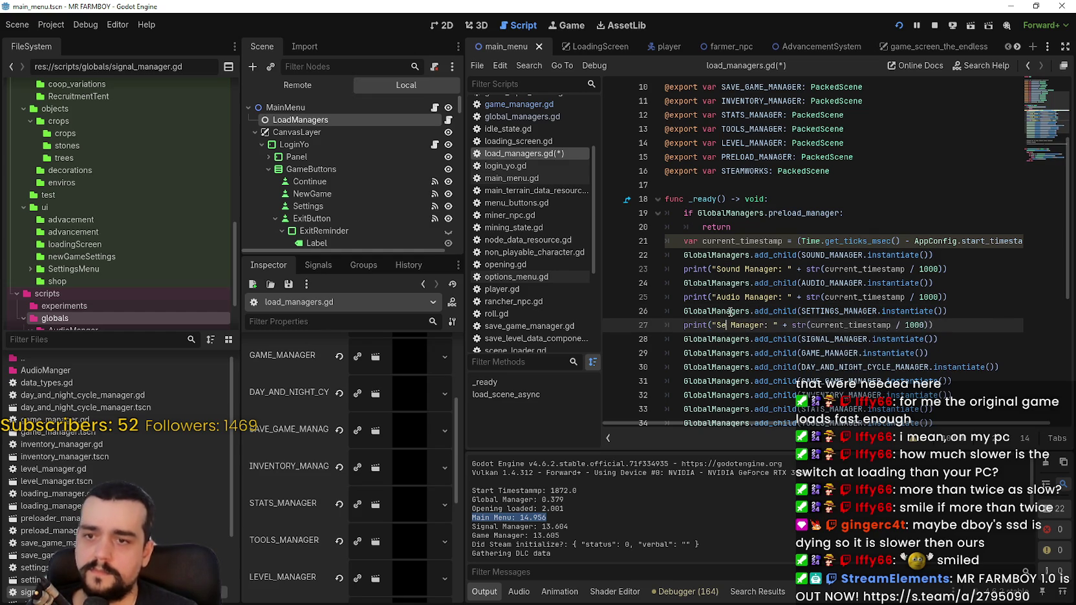
pyautogui.click(943, 338)
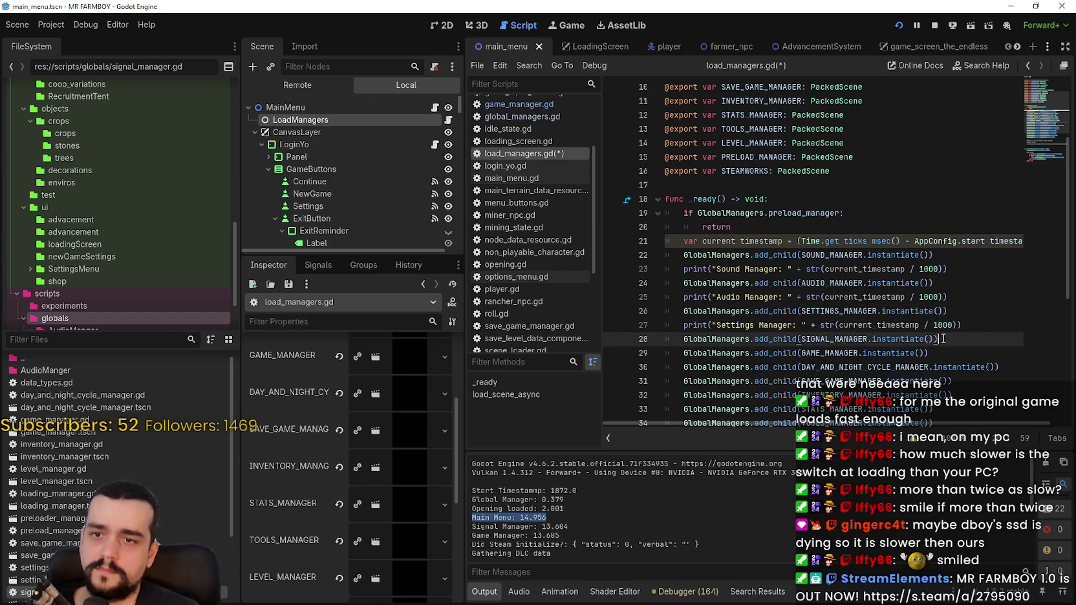
pyautogui.press('Return')
pyautogui.hotkey('ctrl', 'v')
pyautogui.doubleClick(727, 353)
pyautogui.write('Signal')
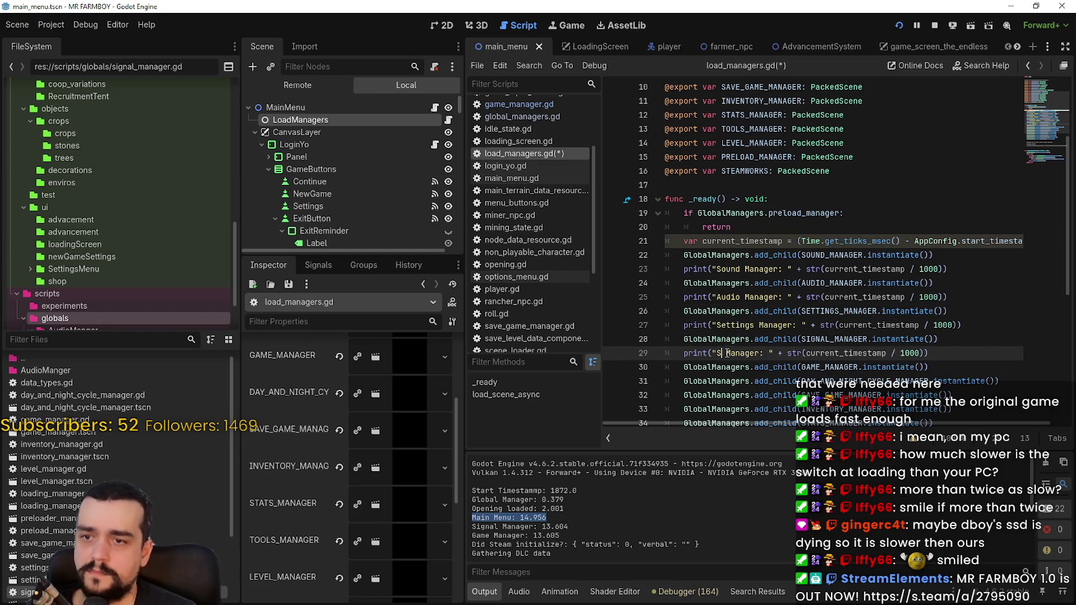
pyautogui.scroll(-3, 841, 291)
pyautogui.click(945, 240)
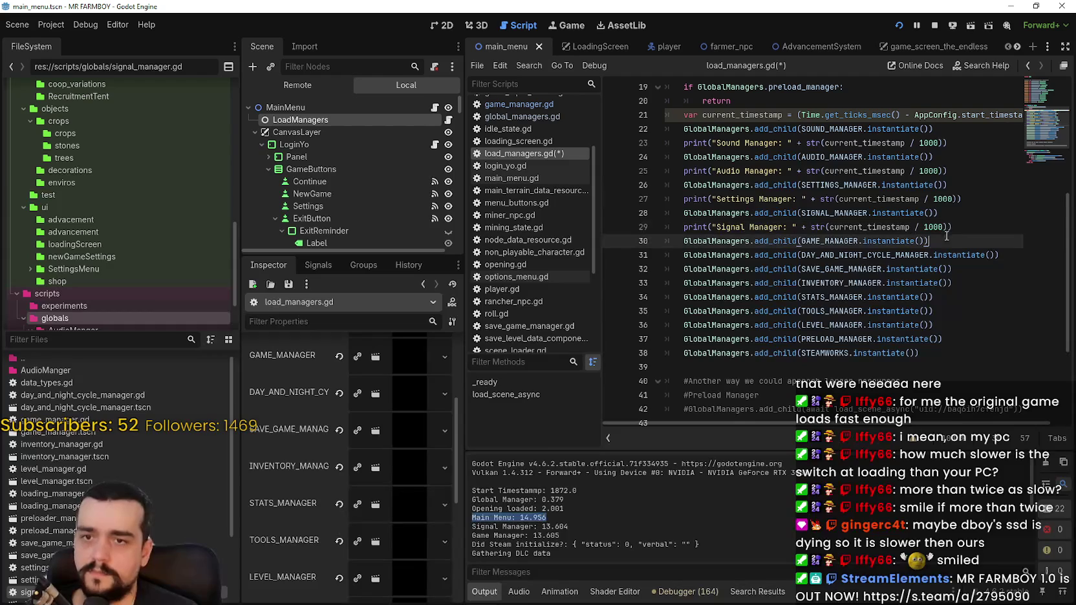
# - Add 'Game Manager' and 'DayNight Manager' timestamp prints after the GAME_MANAGER and day/night add_child calls
pyautogui.press('Return')
pyautogui.hotkey('ctrl', 'v')
pyautogui.doubleClick(726, 255)
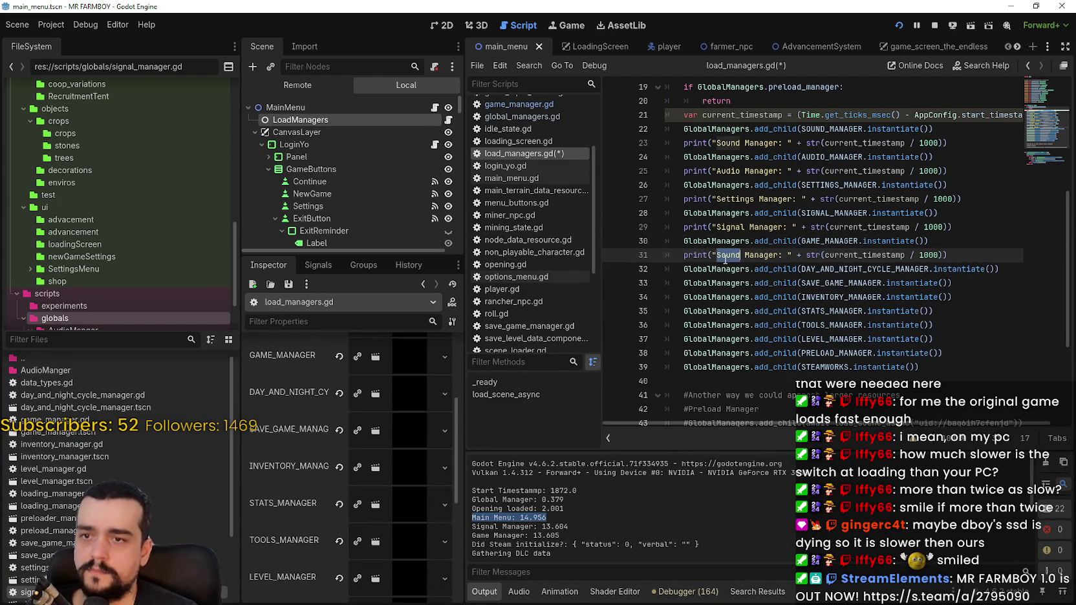
pyautogui.write('Game')
pyautogui.click(1000, 271)
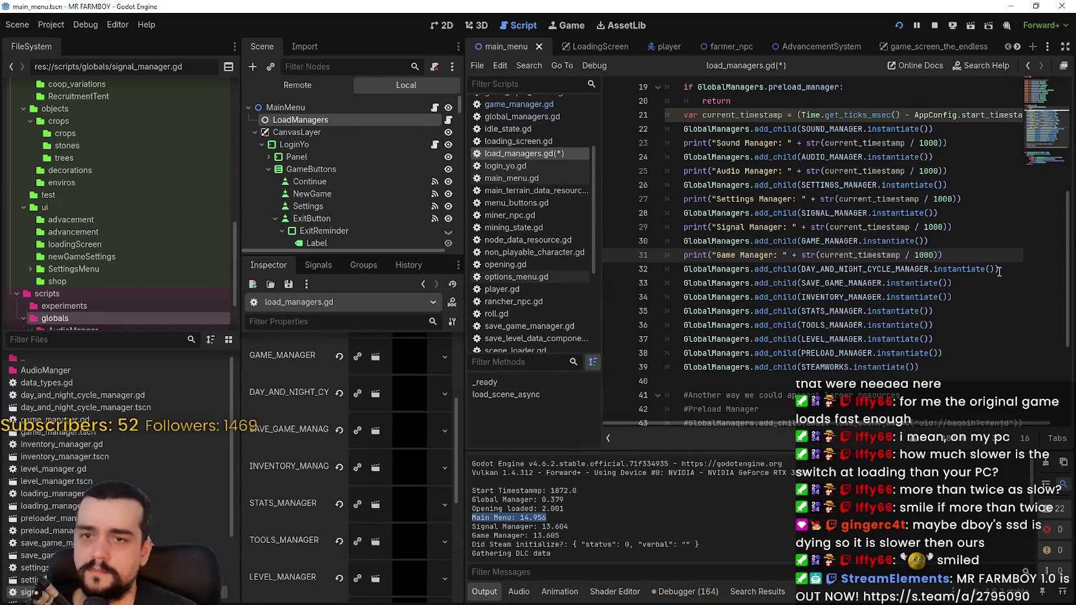
pyautogui.press('Return')
pyautogui.hotkey('ctrl', 'v')
pyautogui.doubleClick(737, 281)
pyautogui.write('Day')
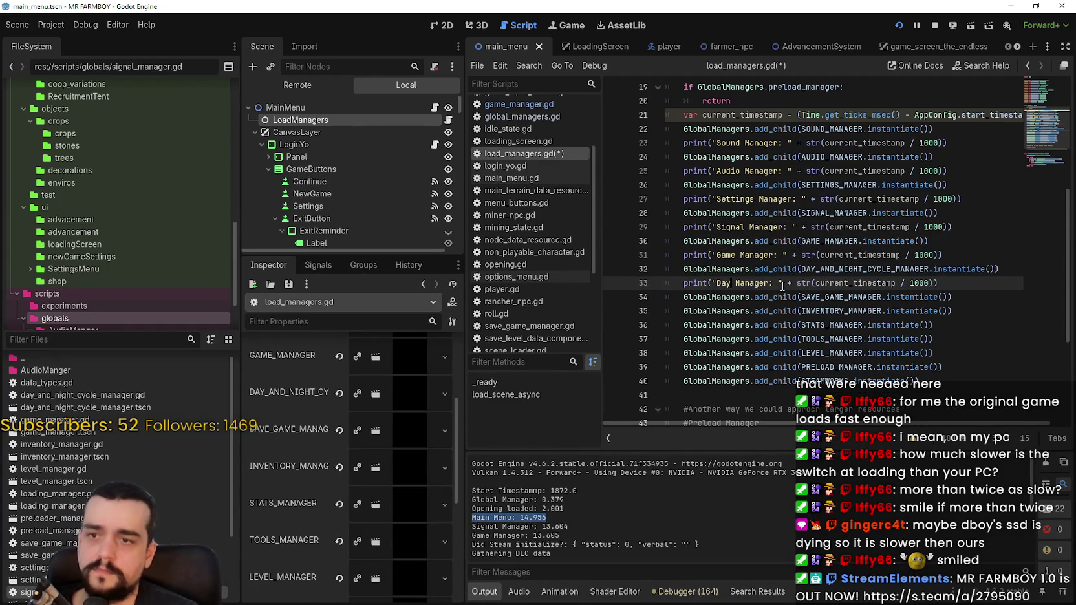
pyautogui.write('Night')
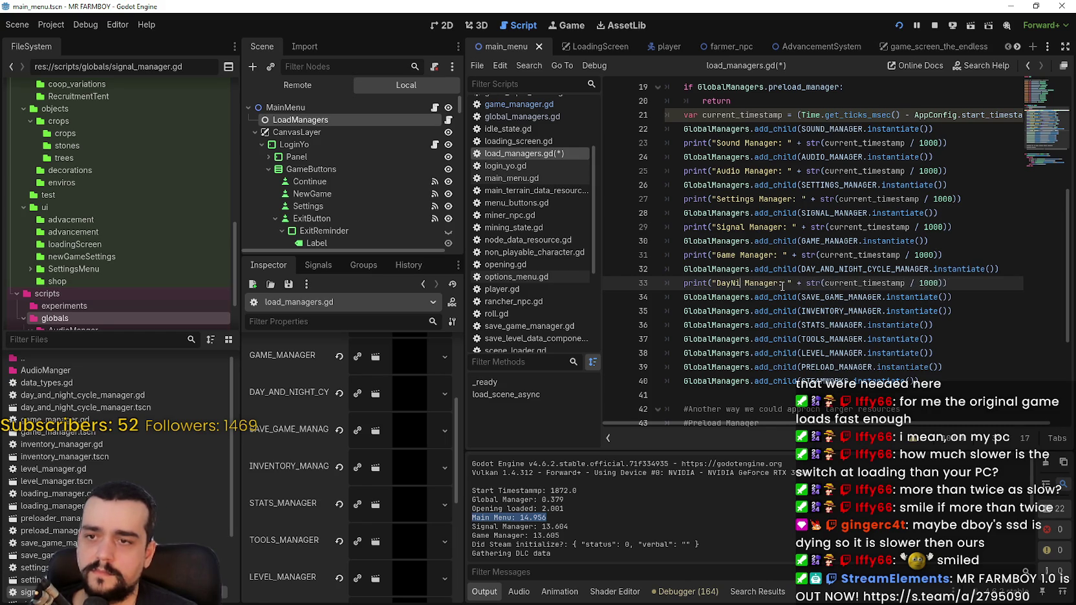
# - Add 'Save Game Manager' and 'Inventory Manager' timestamp prints after the SAVE_GAME_MANAGER and INVENTORY_MANAGER add_child calls
pyautogui.click(972, 297)
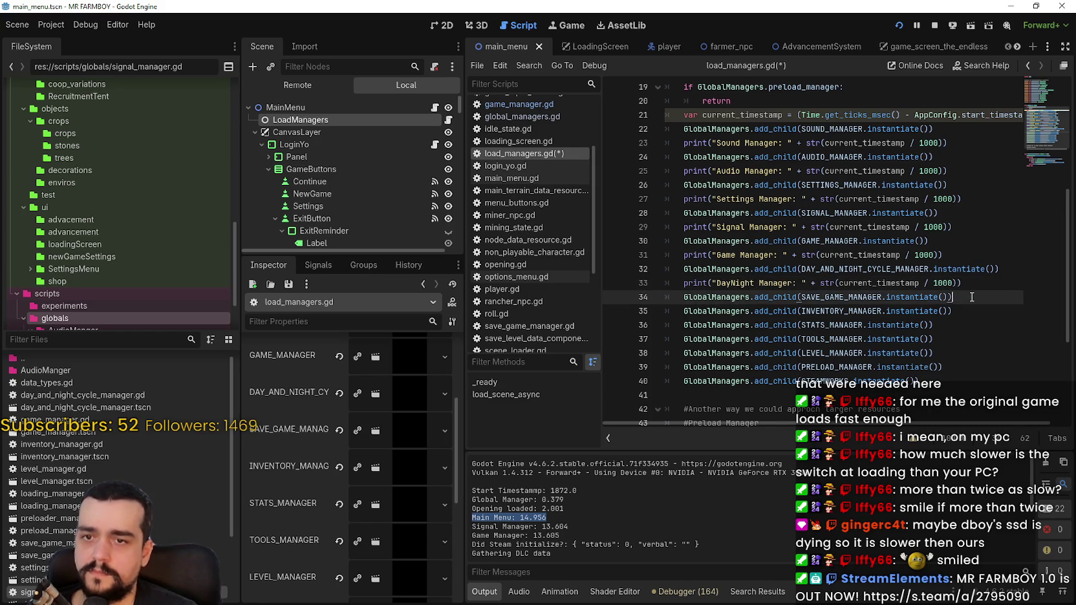
pyautogui.press('Return')
pyautogui.hotkey('ctrl', 'v')
pyautogui.doubleClick(737, 311)
pyautogui.write('SAas')
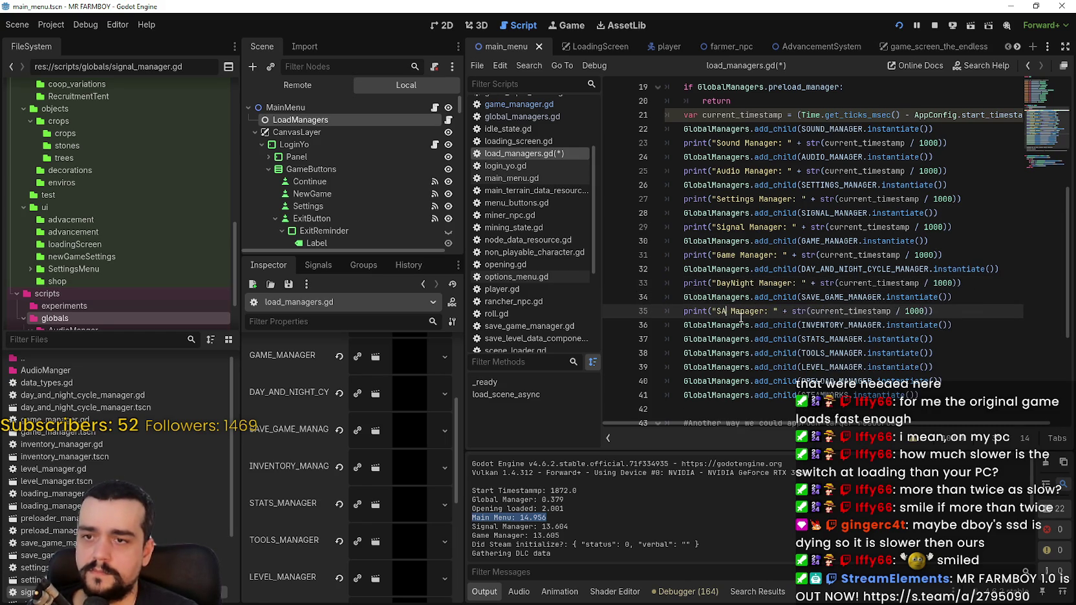
pyautogui.press('BackSpace')
pyautogui.press('BackSpace')
pyautogui.press('BackSpace')
pyautogui.write('ave Game')
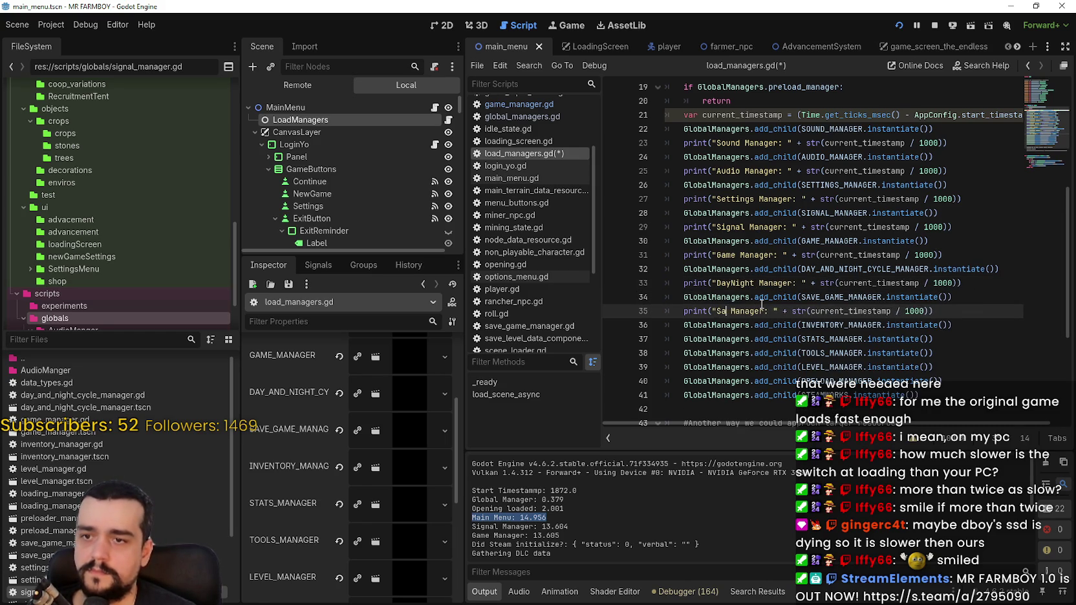
pyautogui.click(958, 324)
pyautogui.press('Return')
pyautogui.hotkey('ctrl', 'v')
pyautogui.click(736, 341)
pyautogui.doubleClick(736, 340)
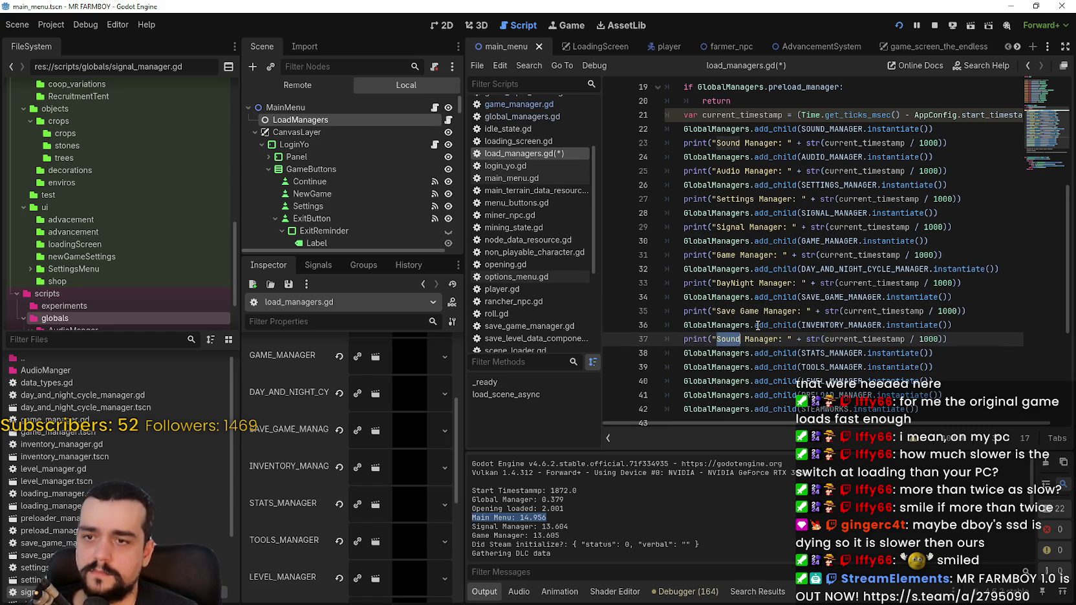
pyautogui.write('Inventory')
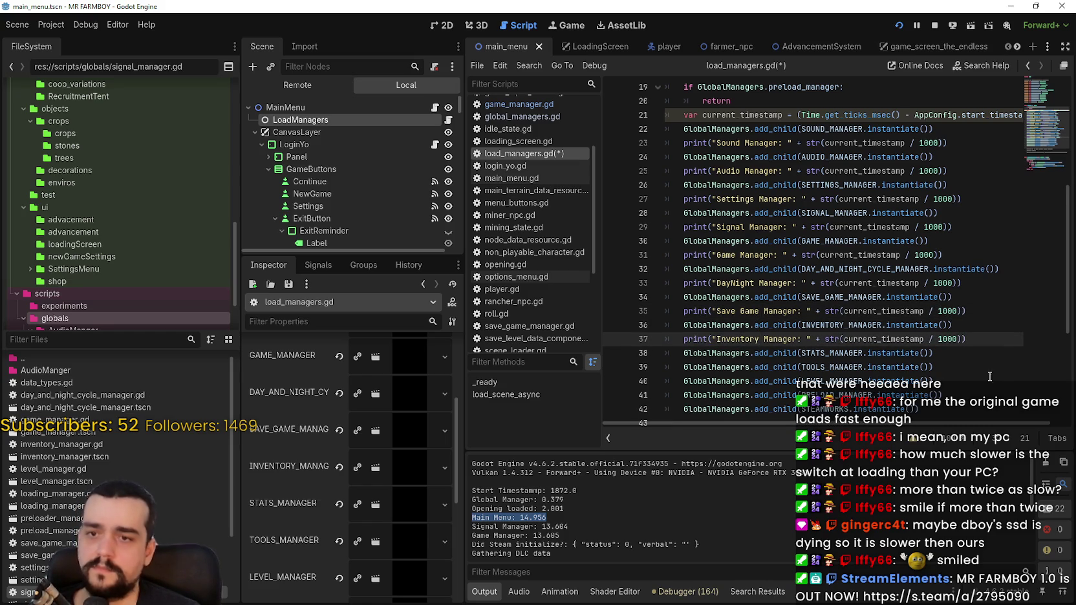
# - Add 'Stats Manager' and 'Tool Manager' timestamp prints after the STATS_MANAGER and TOOLS_MANAGER add_child calls
pyautogui.click(981, 355)
pyautogui.press('Return')
pyautogui.write('print("Sound Manager: " + str(current_timestamp / 1000))')
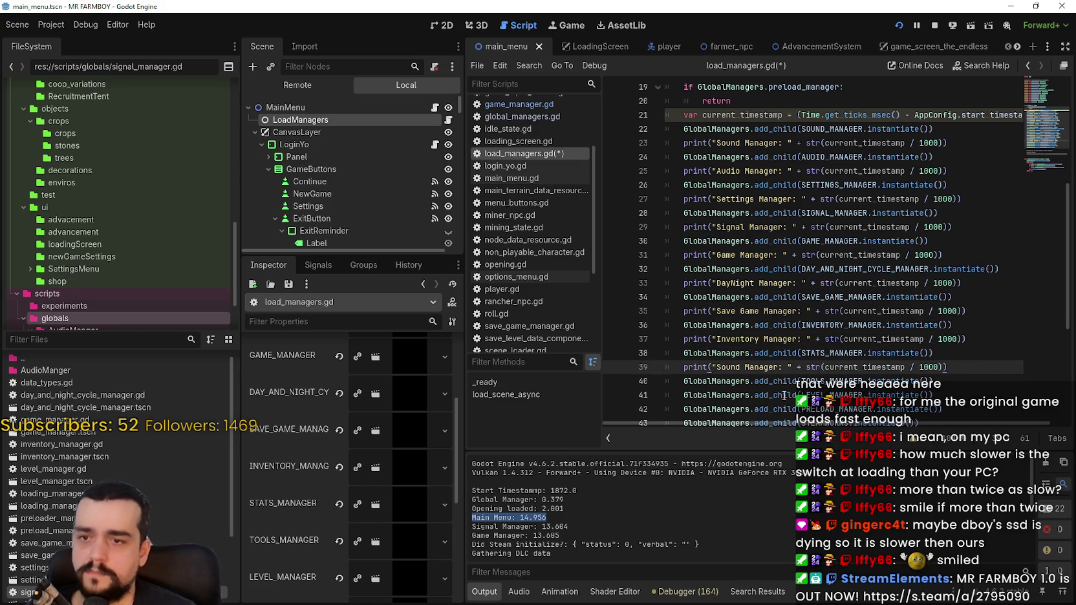
pyautogui.doubleClick(738, 368)
pyautogui.write('Stats')
pyautogui.click(973, 383)
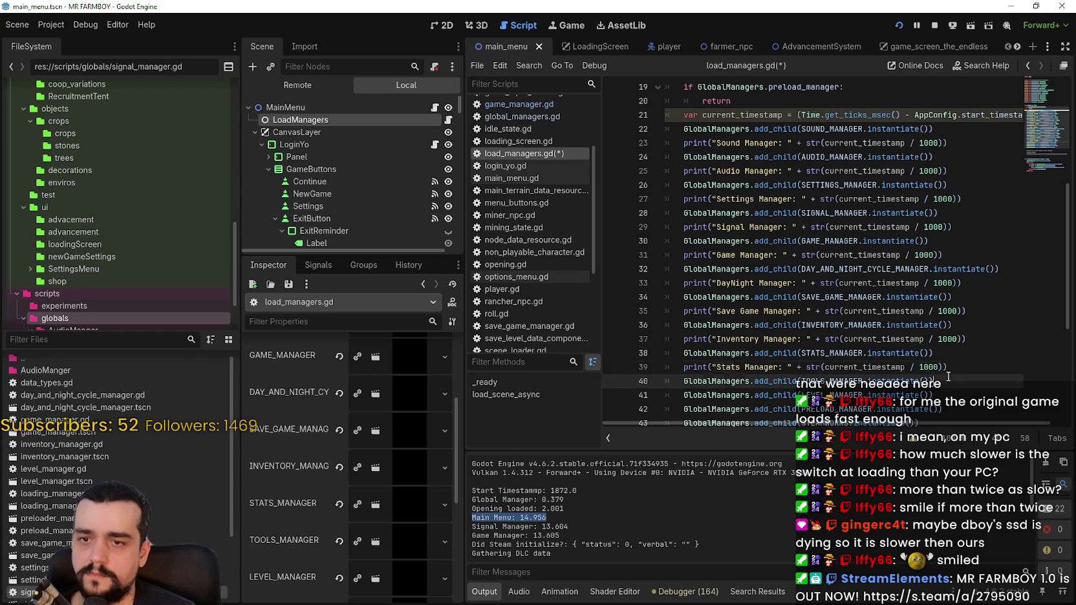
pyautogui.press('Return')
pyautogui.write('print("Sound Manager: " + str(current_timestamp / 1000))')
pyautogui.scroll(-2, 973, 383)
pyautogui.doubleClick(728, 311)
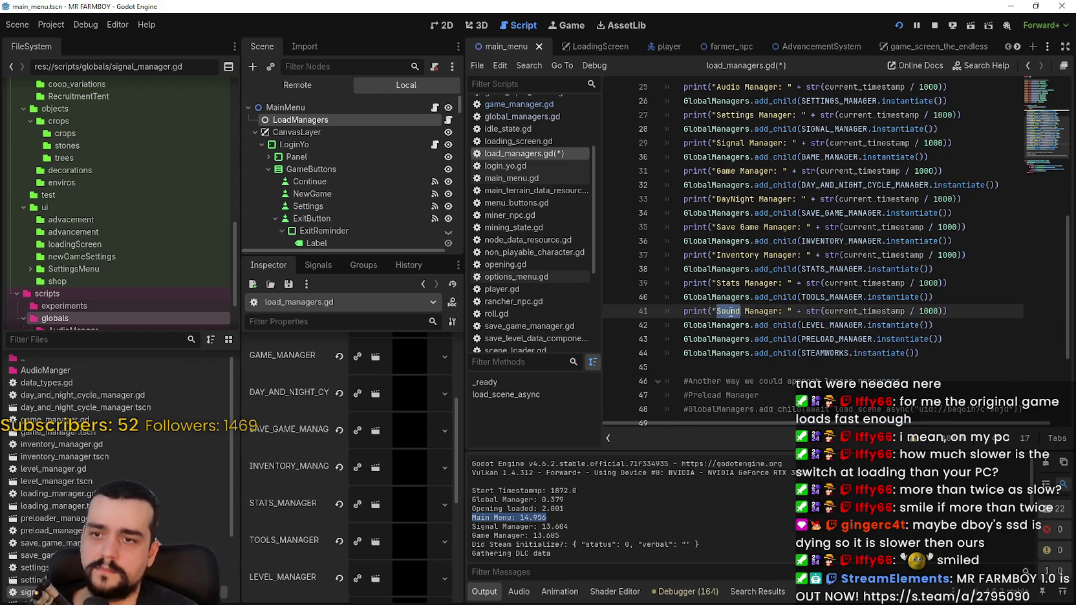
pyautogui.write('Tool')
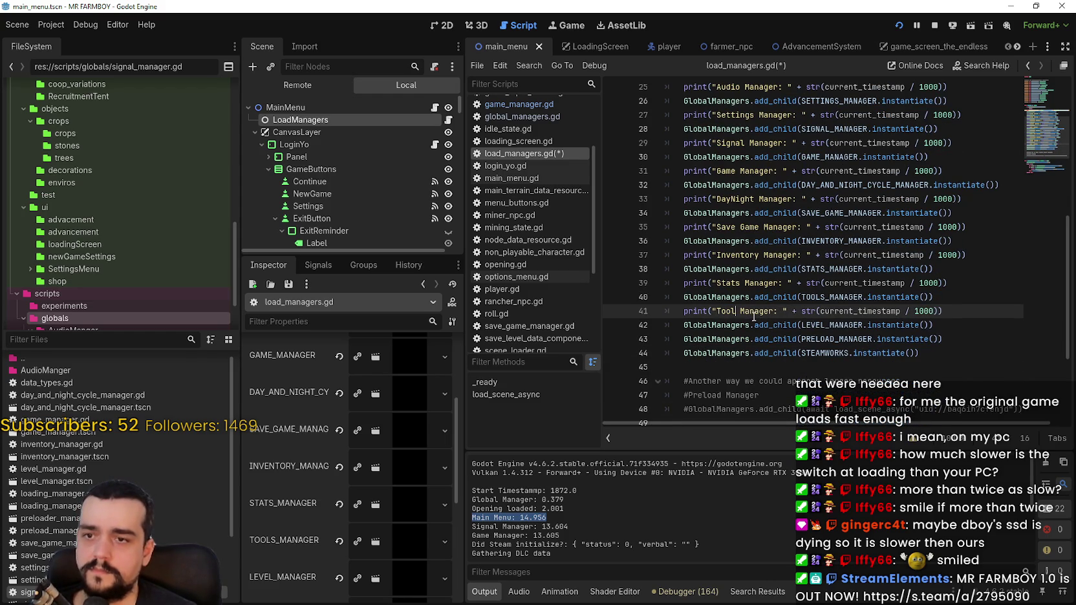
# - Add 'Level Manager' and 'Preload Manager' timestamp prints after the LEVEL_MANAGER and PRELOAD_MANAGER add_child calls
pyautogui.click(932, 324)
pyautogui.press('Return')
pyautogui.write('print("Sound Manager: " + str(current_timestamp / 1000))')
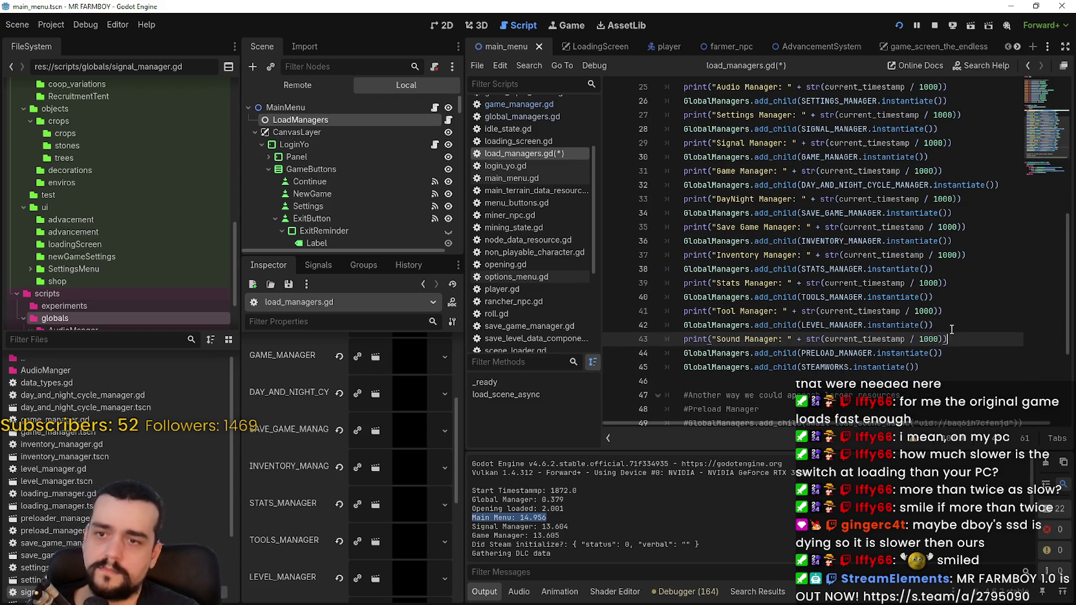
pyautogui.doubleClick(729, 339)
pyautogui.write('Level')
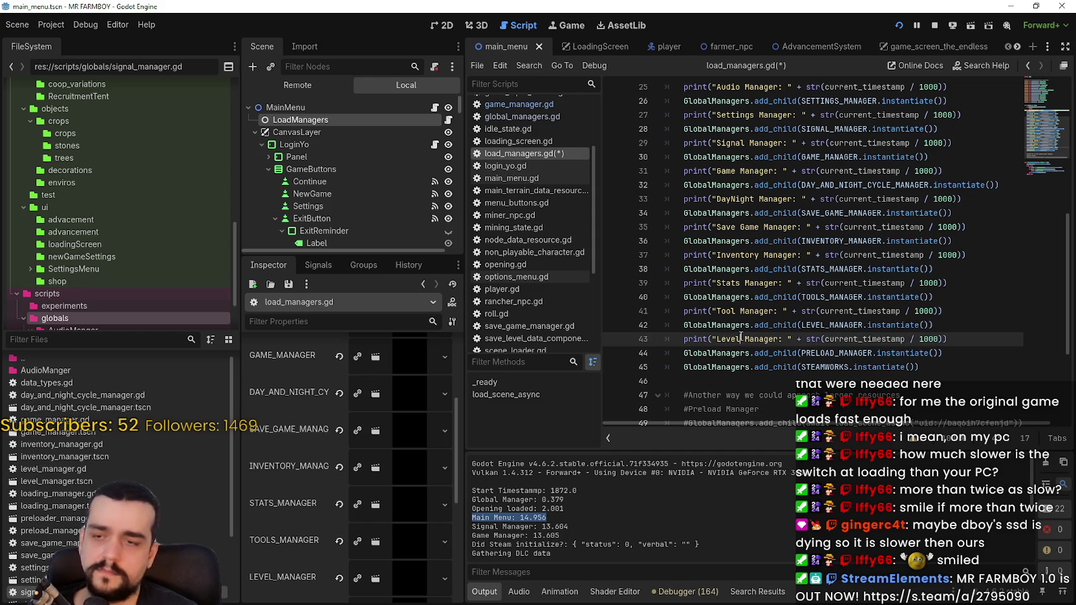
pyautogui.click(963, 353)
pyautogui.press('Return')
pyautogui.write('print("Sound Manager: " + str(current_timestamp / 1000))')
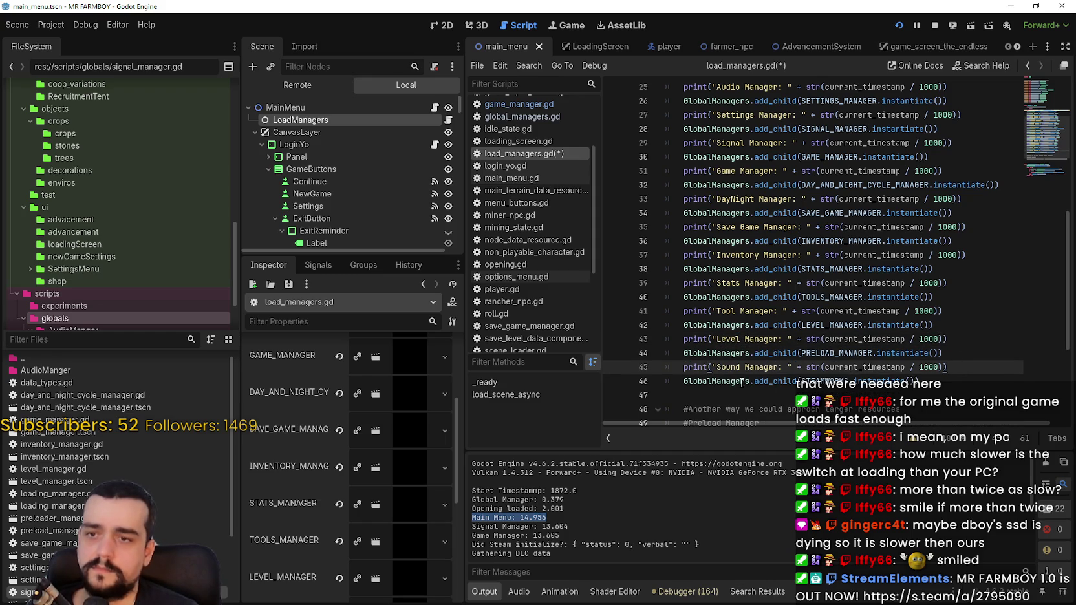
pyautogui.doubleClick(731, 367)
pyautogui.write('Preload')
# - Add a 'Steam Manager' timestamp print after the STEAMWORKS add_child call
pyautogui.click(933, 381)
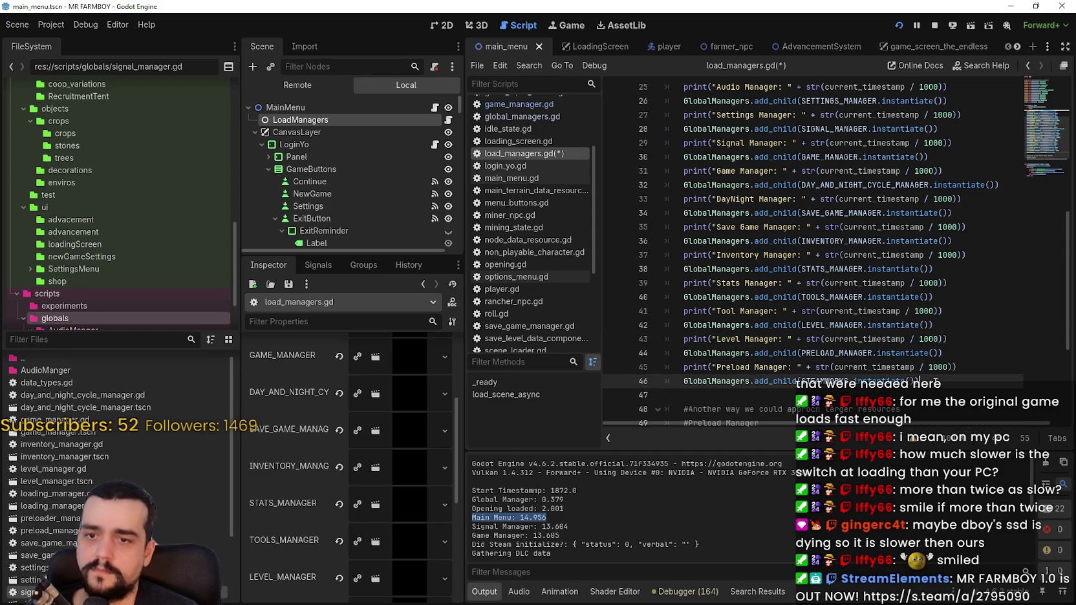
pyautogui.press('Return')
pyautogui.write('print("Sound Manager: " + str(current_timestamp / 1000))')
pyautogui.doubleClick(740, 399)
pyautogui.write('Steam')
# - Save load_managers.gd, stop the running game and relaunch it to compare load times
pyautogui.hotkey('ctrl', 's')
pyautogui.click(934, 26)
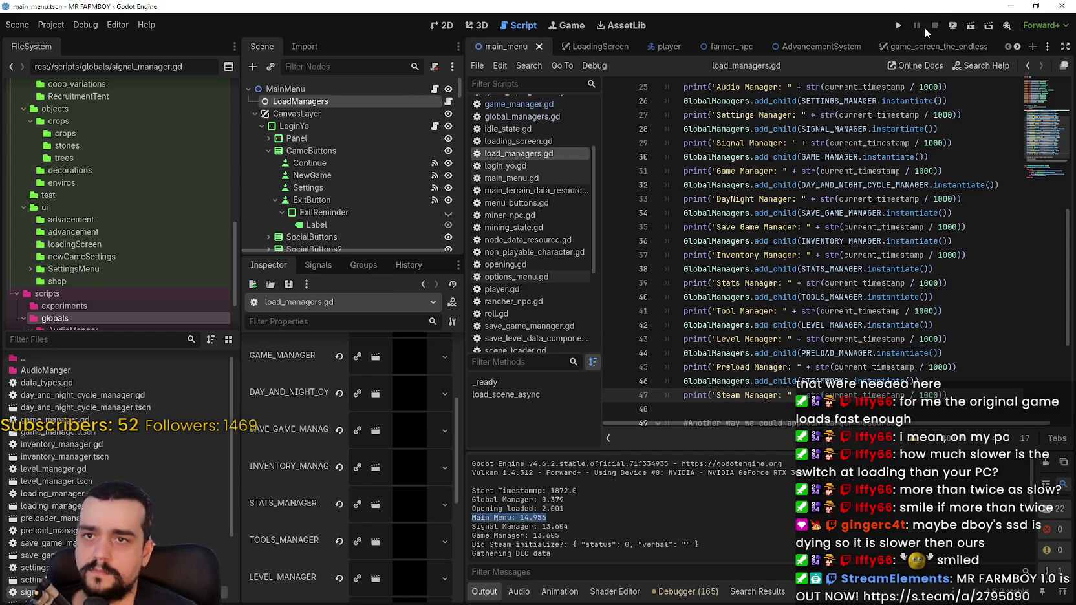
pyautogui.click(899, 25)
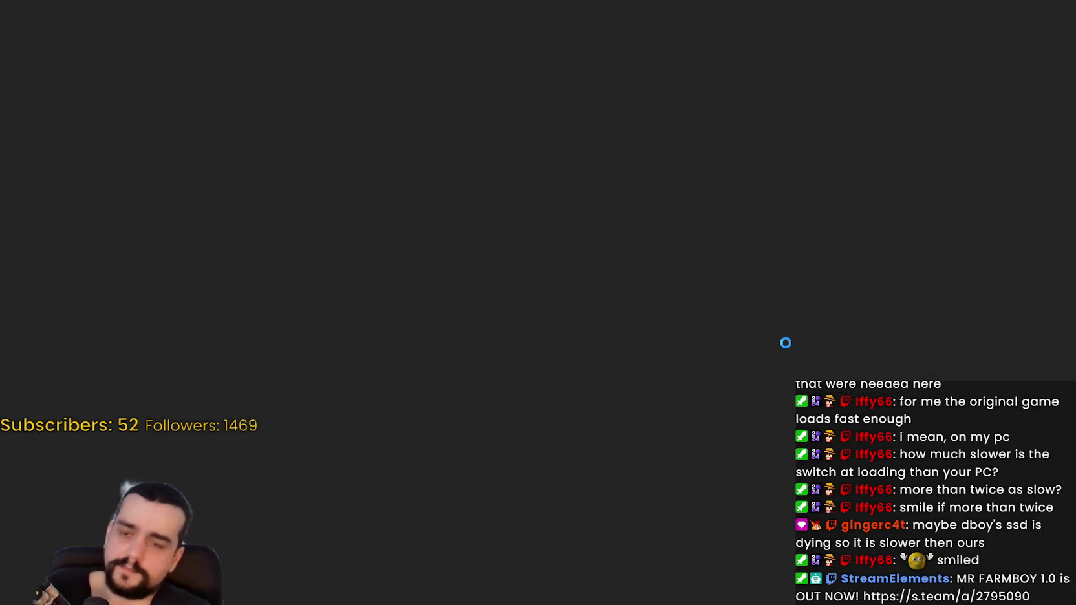
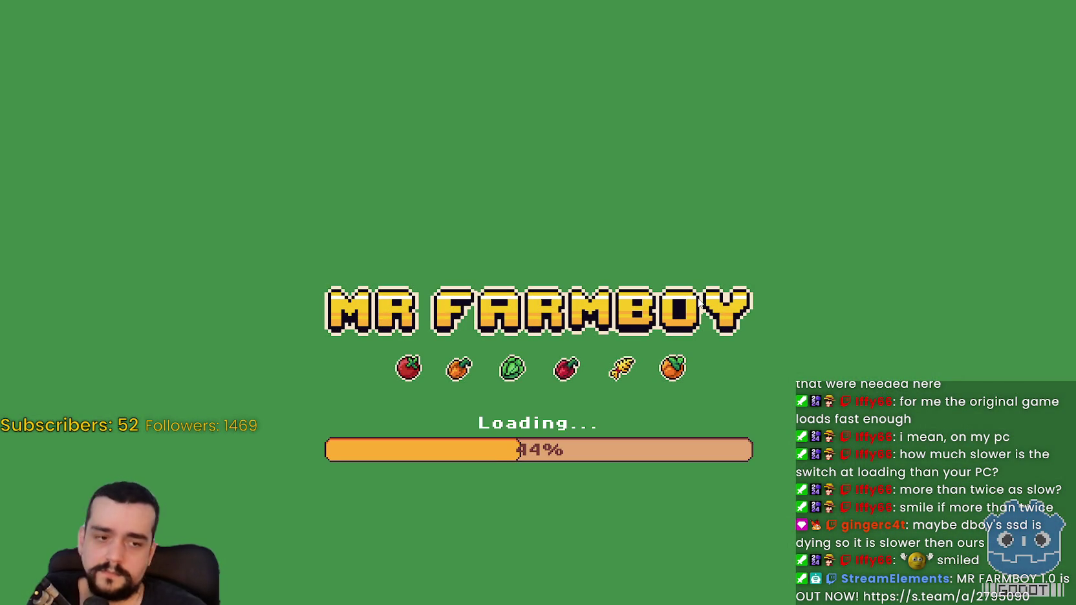
# - Return to the editor once the game reaches its main menu and locate the Main Menu 15.062 timing in Output
pyautogui.hotkey('alt', 'Tab')
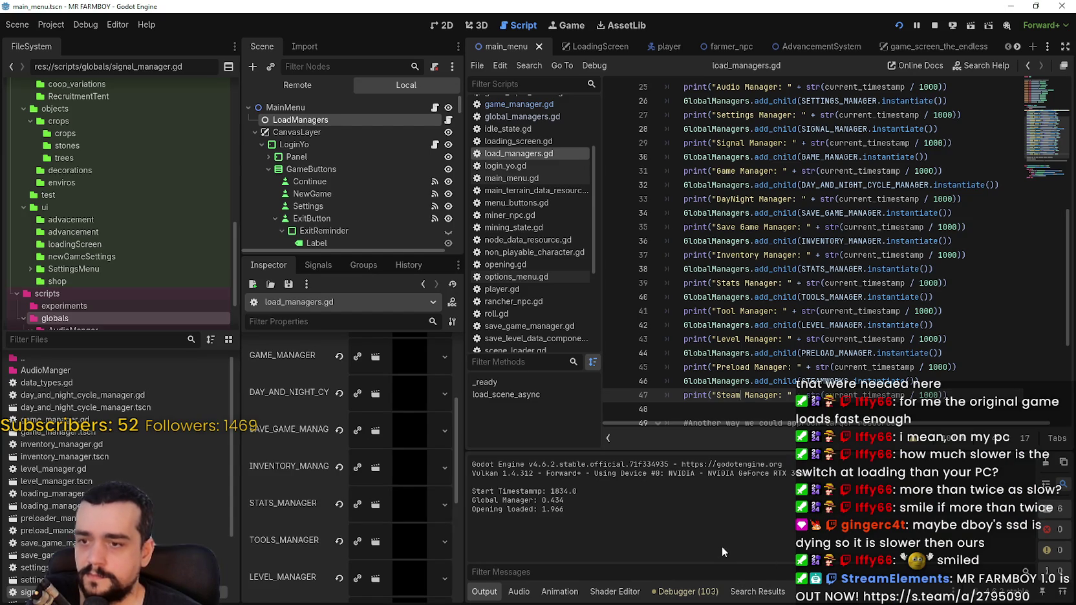
pyautogui.hotkey('alt', 'Tab')
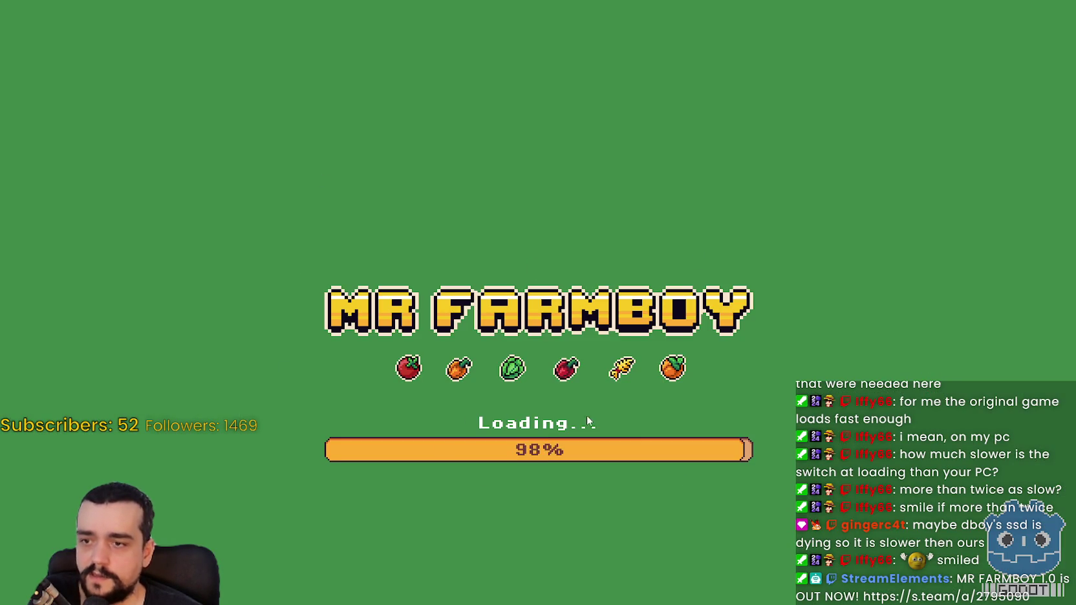
pyautogui.hotkey('alt', 'Tab')
pyautogui.scroll(3, 909, 526)
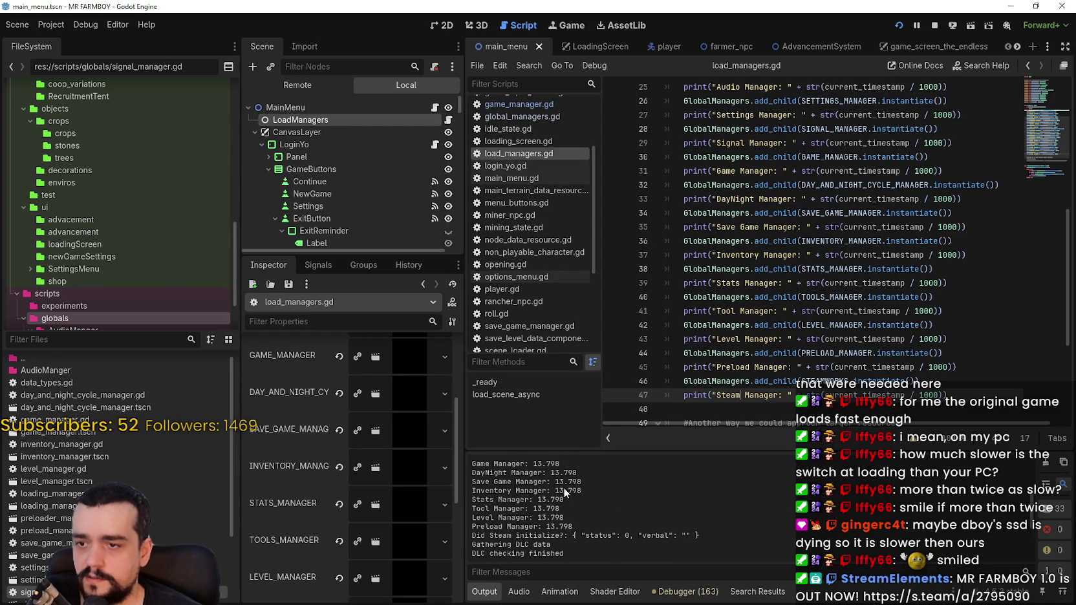
pyautogui.scroll(1, 563, 487)
pyautogui.scroll(2, 560, 461)
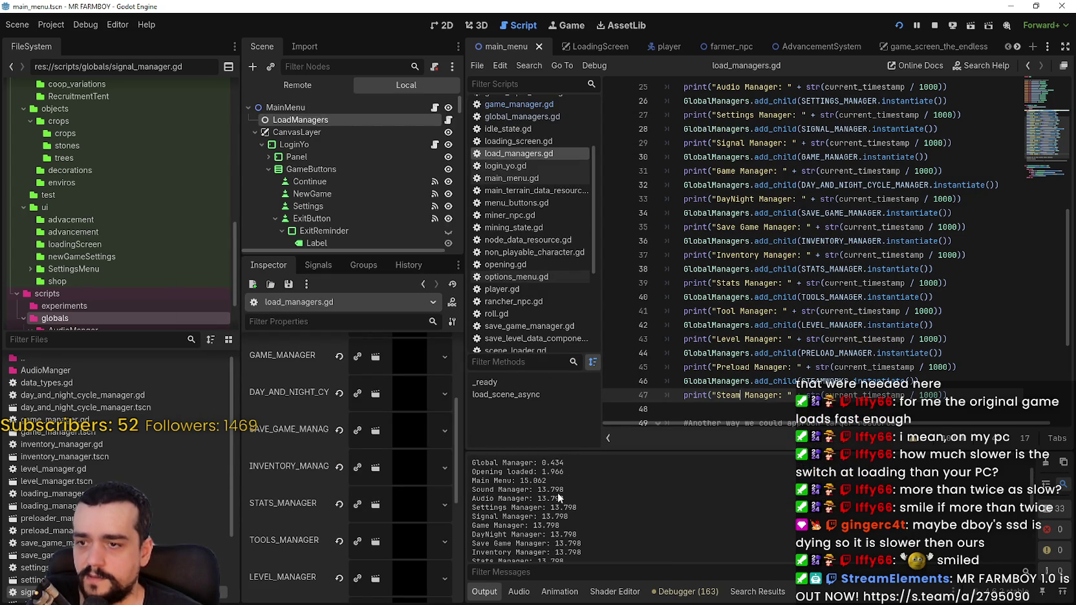
pyautogui.scroll(2, 588, 507)
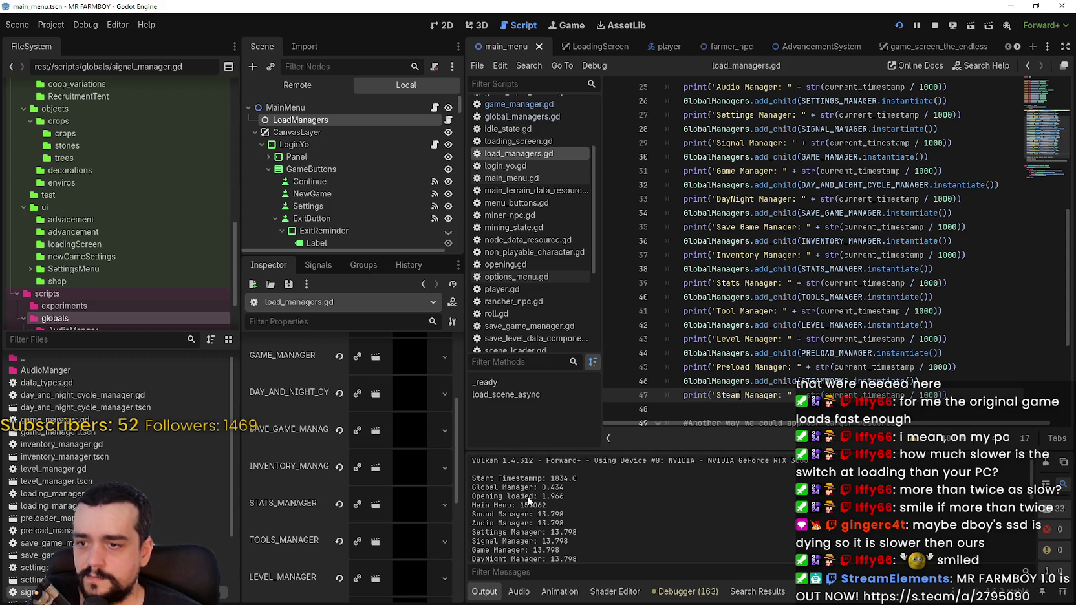
pyautogui.doubleClick(482, 507)
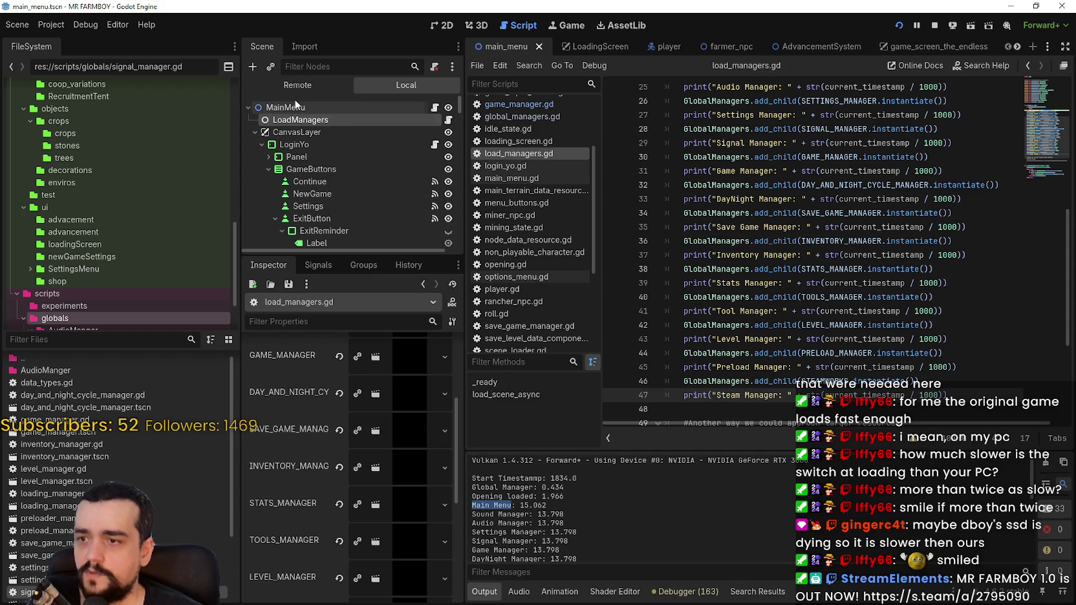
# - Comment out the Steam, Preload, Level and Tool Manager timing prints in load_managers.gd
pyautogui.click(711, 213)
pyautogui.scroll(-3, 711, 259)
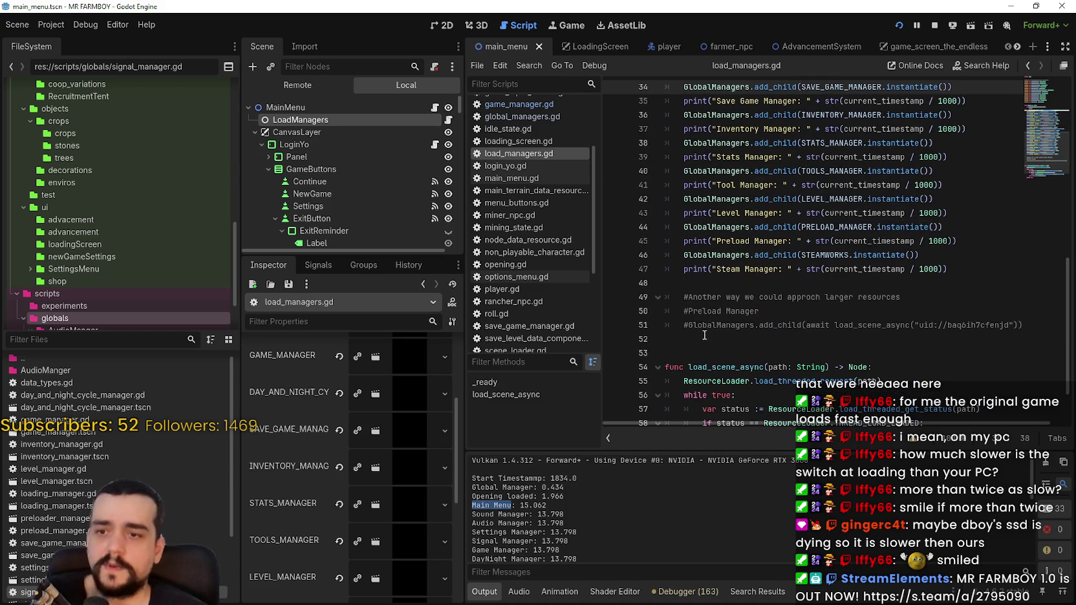
pyautogui.click(682, 269)
pyautogui.hotkey('ctrl', 'k')
pyautogui.press('Up')
pyautogui.press('Up')
pyautogui.hotkey('ctrl', 'k')
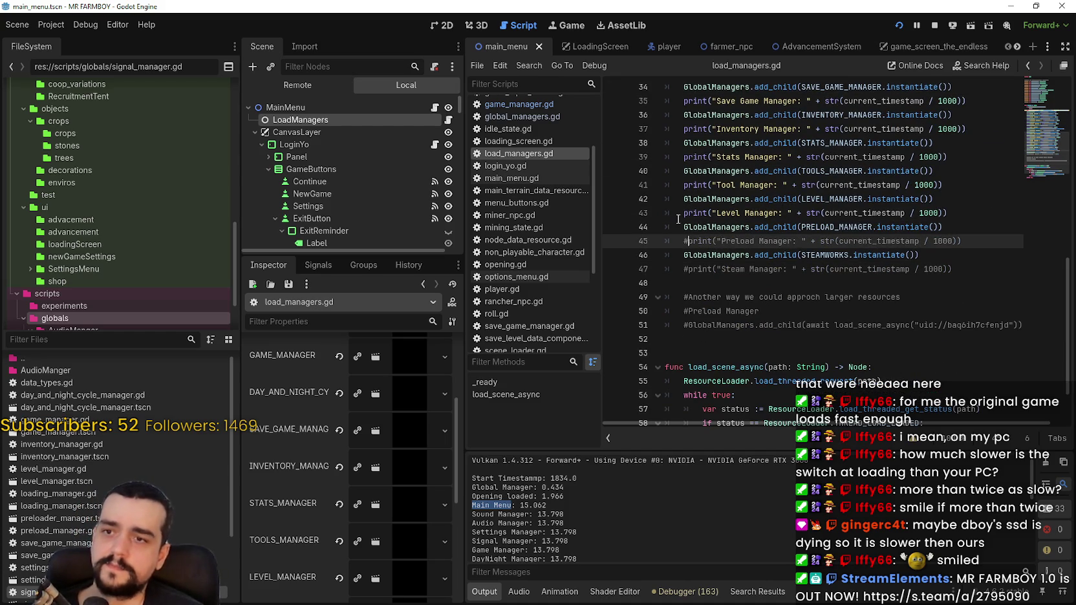
pyautogui.press('Up')
pyautogui.press('Up')
pyautogui.hotkey('ctrl', 'k')
pyautogui.press('Up')
pyautogui.press('Up')
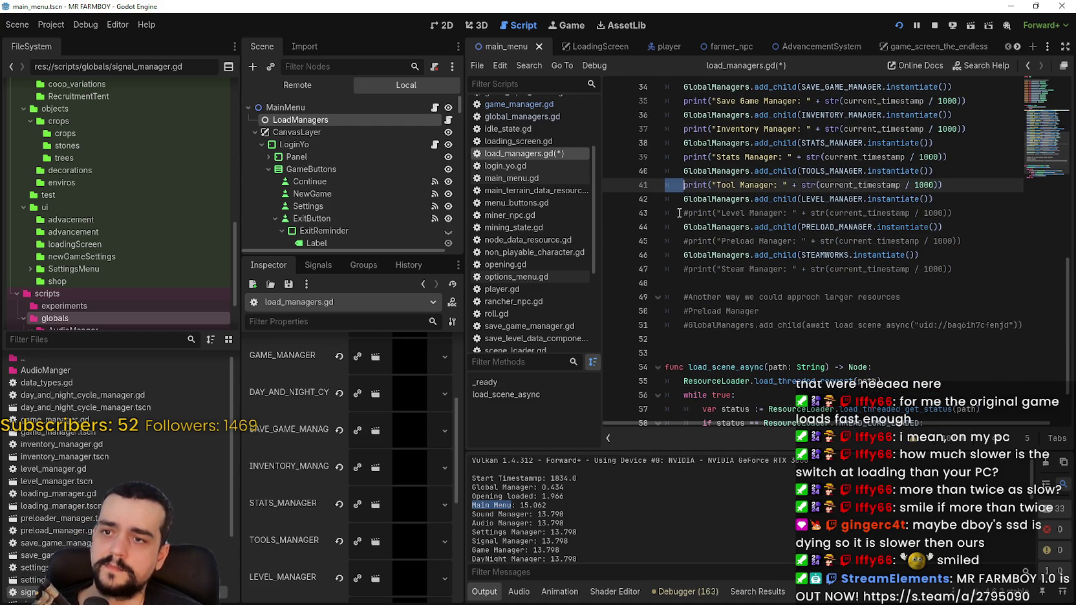
pyautogui.hotkey('ctrl', 'k')
pyautogui.scroll(3, 673, 259)
# - Comment out the Stats, Inventory, Save Game, DayNight and Game Manager timing prints
pyautogui.press('Up')
pyautogui.press('Up')
pyautogui.hotkey('ctrl', 'k')
pyautogui.press('Up')
pyautogui.press('Up')
pyautogui.hotkey('ctrl', 'k')
pyautogui.press('Up')
pyautogui.press('Up')
pyautogui.hotkey('ctrl', 'k')
pyautogui.press('Up')
pyautogui.press('Up')
pyautogui.hotkey('ctrl', 'k')
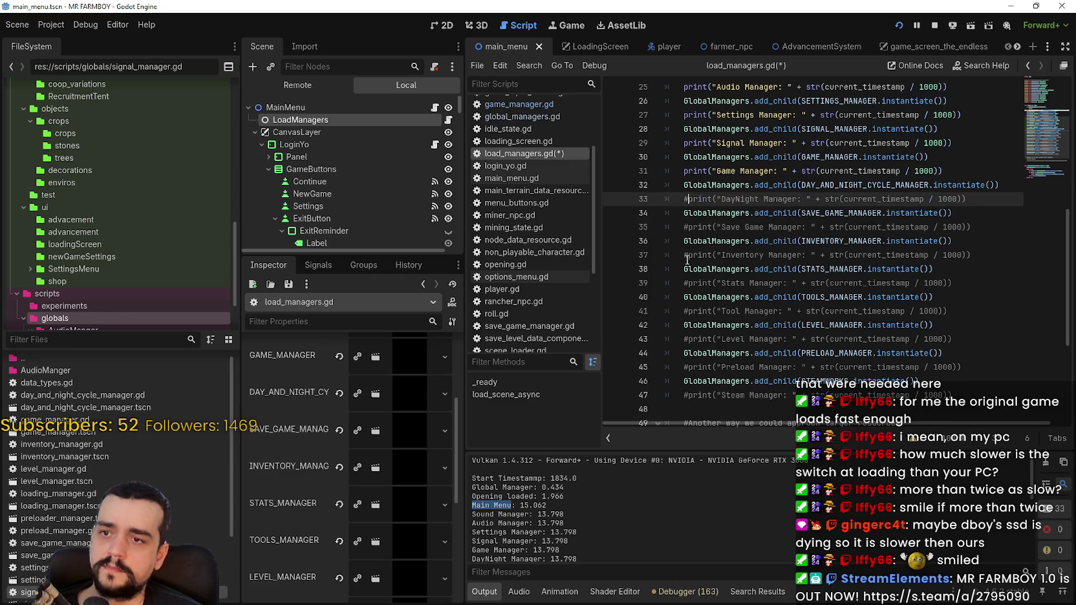
pyautogui.scroll(3, 679, 302)
pyautogui.press('Up')
pyautogui.press('Up')
pyautogui.hotkey('ctrl', 'k')
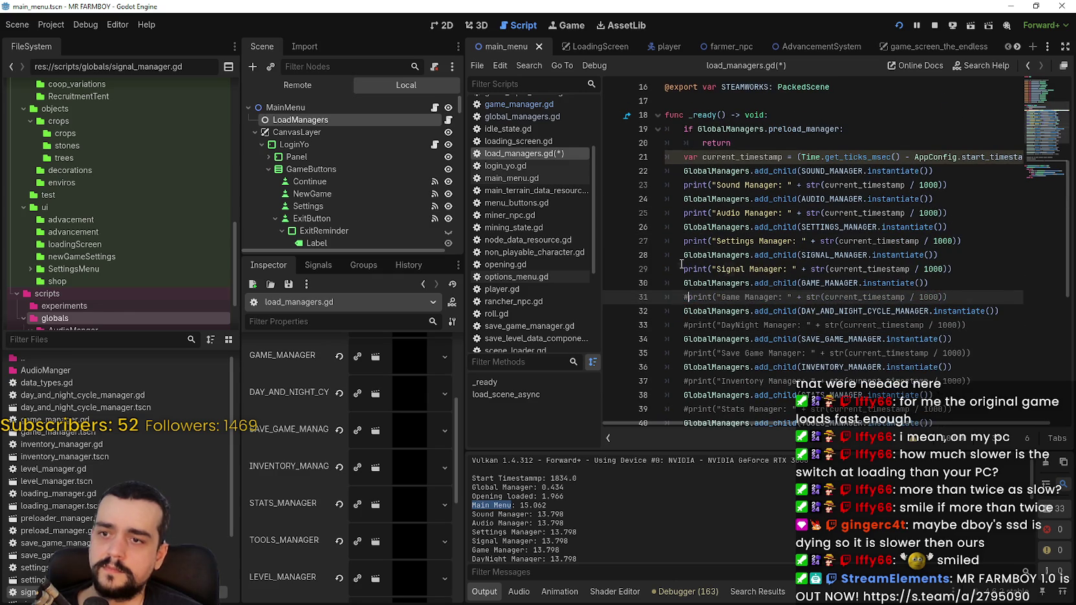
# - Comment out the Signal, Settings, Audio and Sound Manager prints and current_timestamp, then save the script
pyautogui.press('Up')
pyautogui.press('Up')
pyautogui.hotkey('ctrl', 'k')
pyautogui.press('Up')
pyautogui.press('Up')
pyautogui.hotkey('ctrl', 'k')
pyautogui.press('Up')
pyautogui.press('Up')
pyautogui.hotkey('ctrl', 'k')
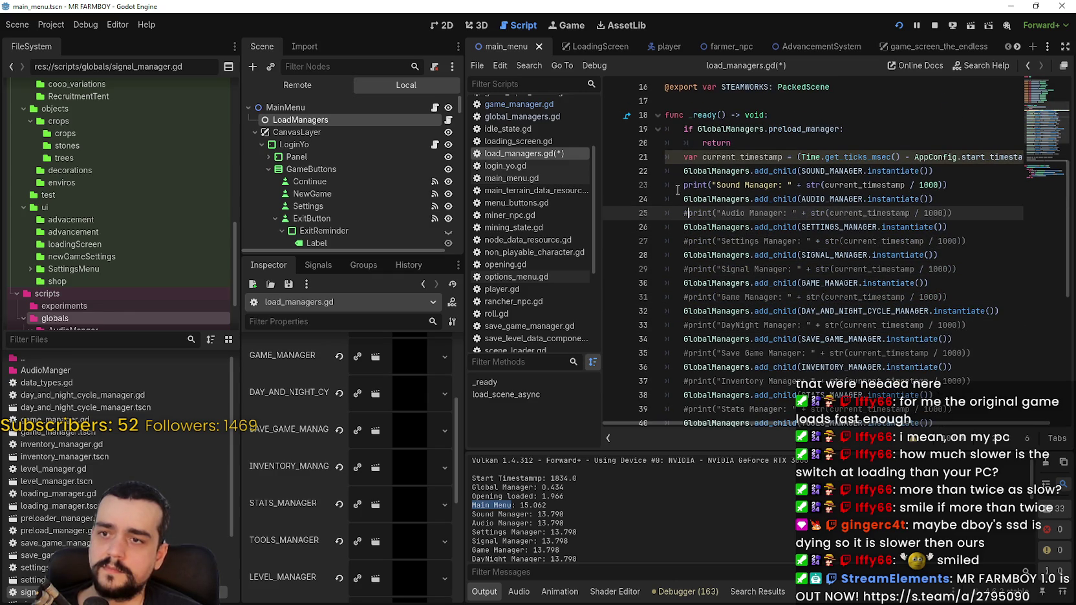
pyautogui.press('Up')
pyautogui.press('Up')
pyautogui.hotkey('ctrl', 'k')
pyautogui.press('Up')
pyautogui.press('Up')
pyautogui.hotkey('ctrl', 'k')
pyautogui.hotkey('ctrl', 's')
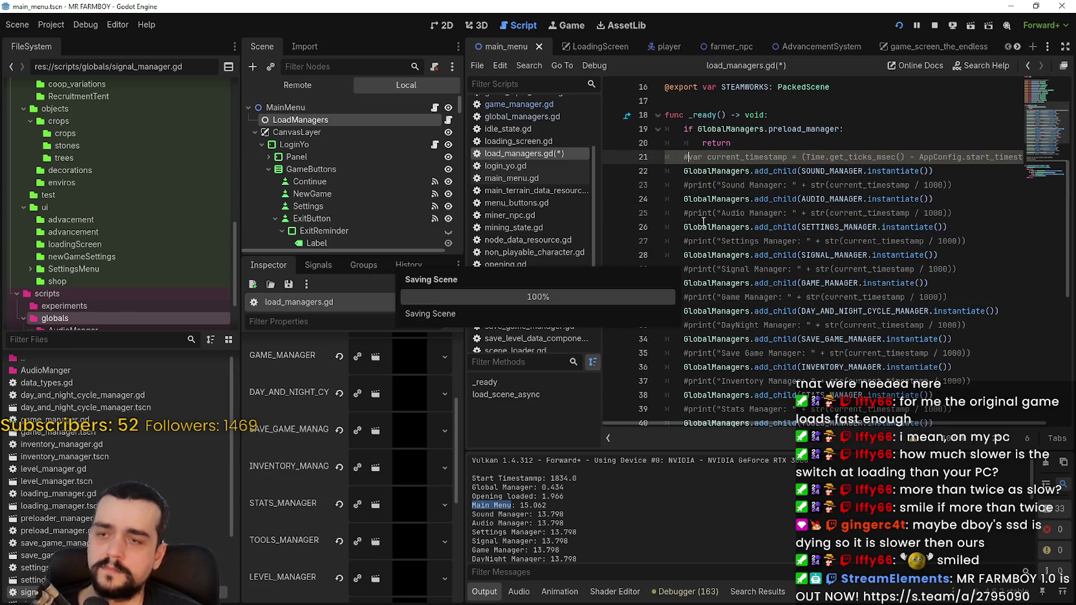
pyautogui.click(346, 107)
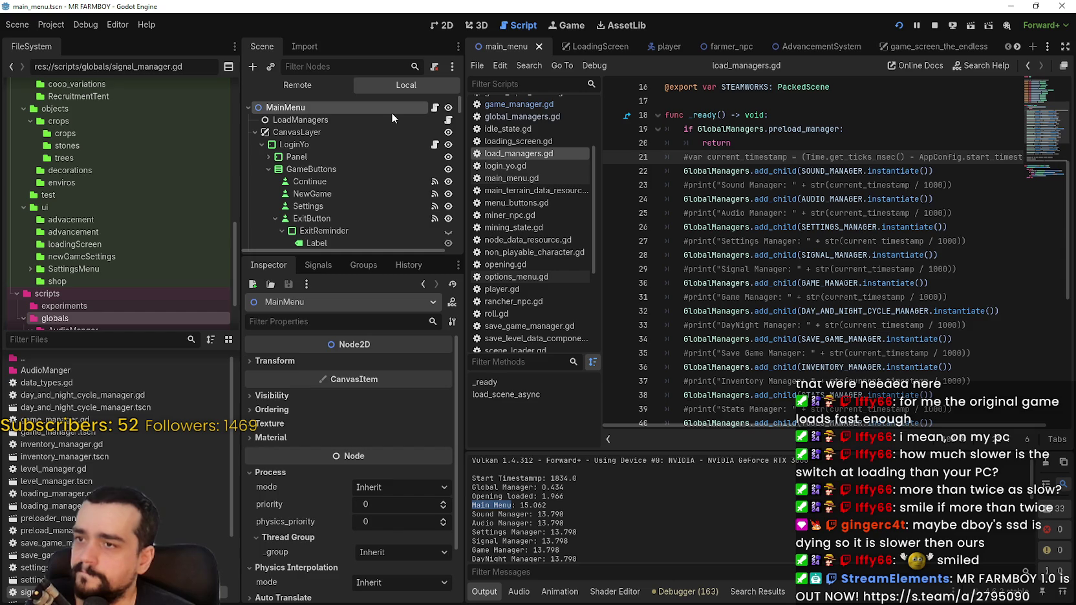
# - Filter the FileSystem by 'open', open opening.gd and scroll through its code
pyautogui.click(25, 340)
pyautogui.write('open')
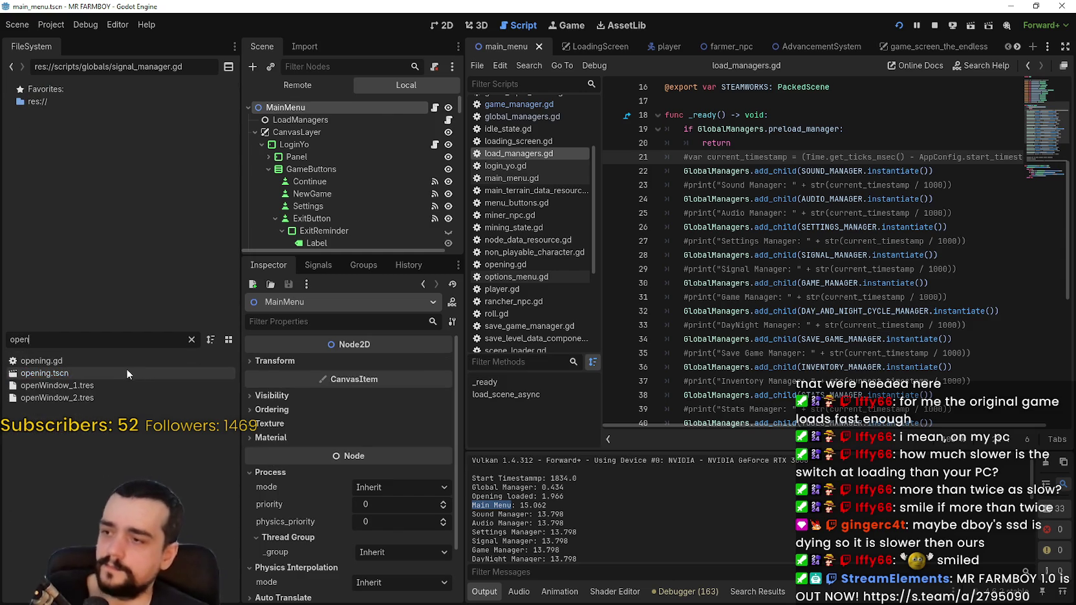
pyautogui.doubleClick(121, 360)
pyautogui.scroll(-6, 815, 287)
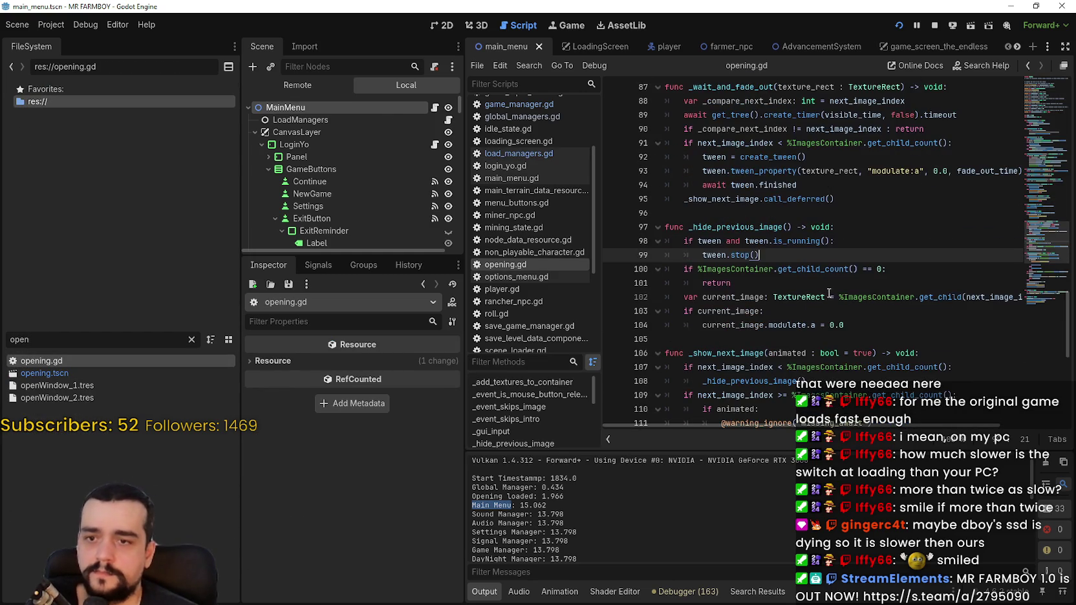
pyautogui.scroll(-5, 835, 285)
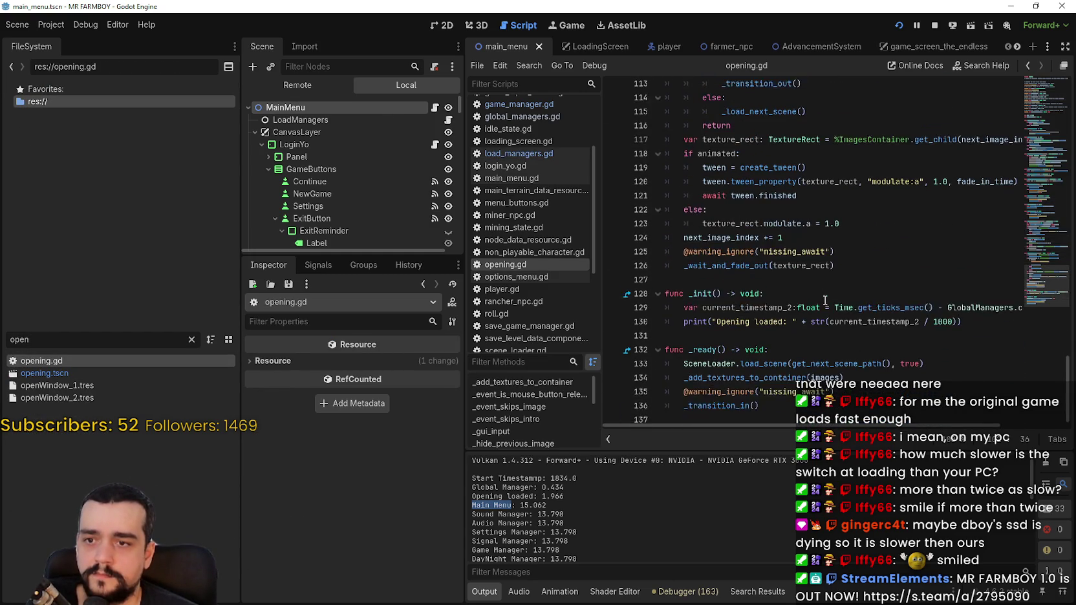
pyautogui.moveTo(1053, 299); pyautogui.dragTo(1053, 144)
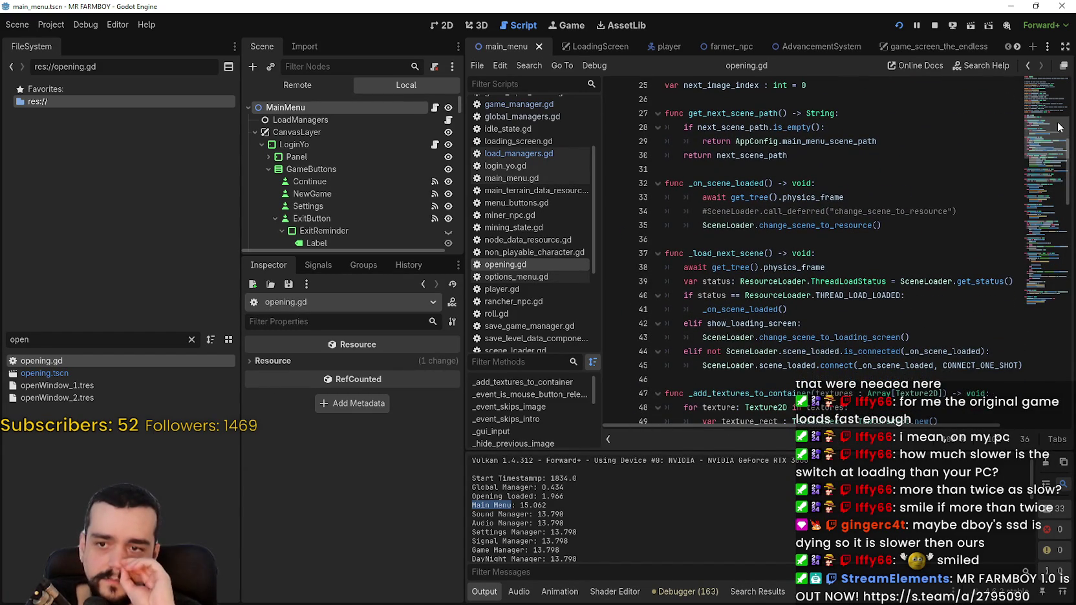
pyautogui.scroll(1, 806, 337)
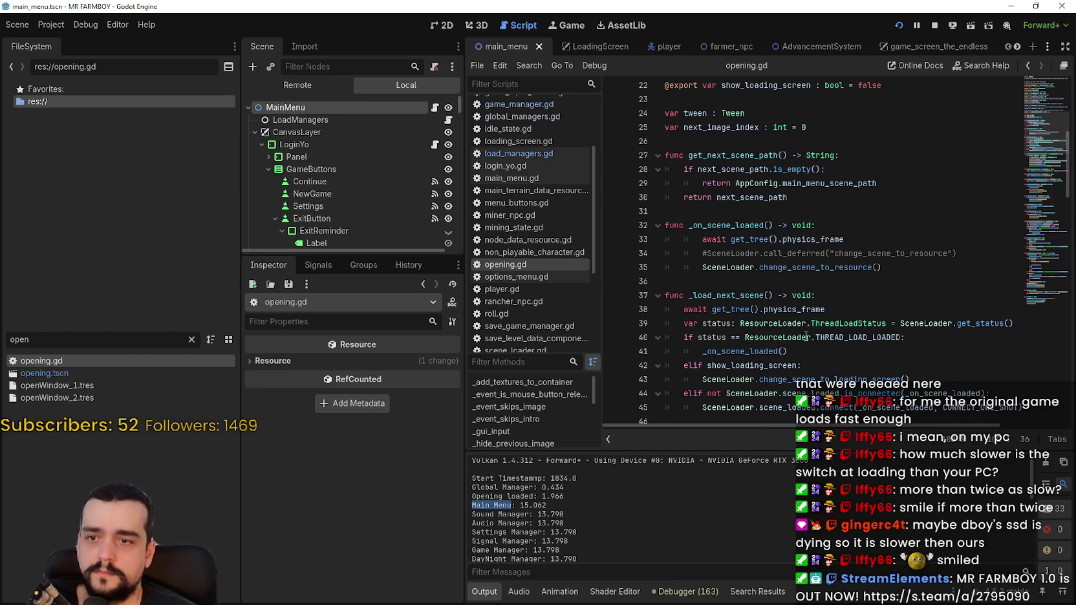
# - Highlight the _on_scene_loaded call and definition and the THREAD_LOAD_LOADED check on line 40
pyautogui.doubleClick(770, 351)
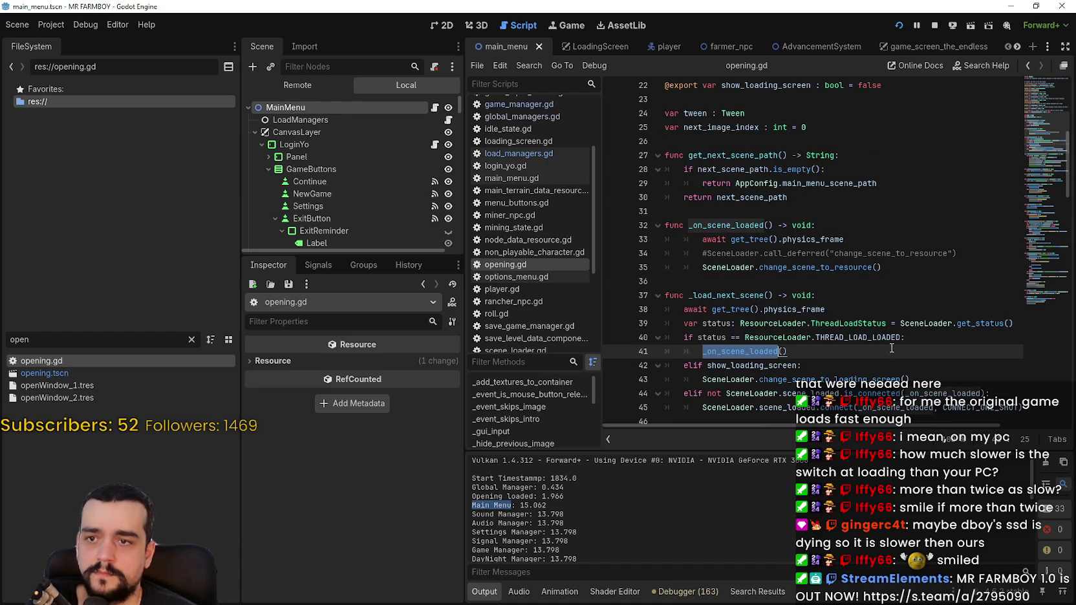
pyautogui.click(805, 269)
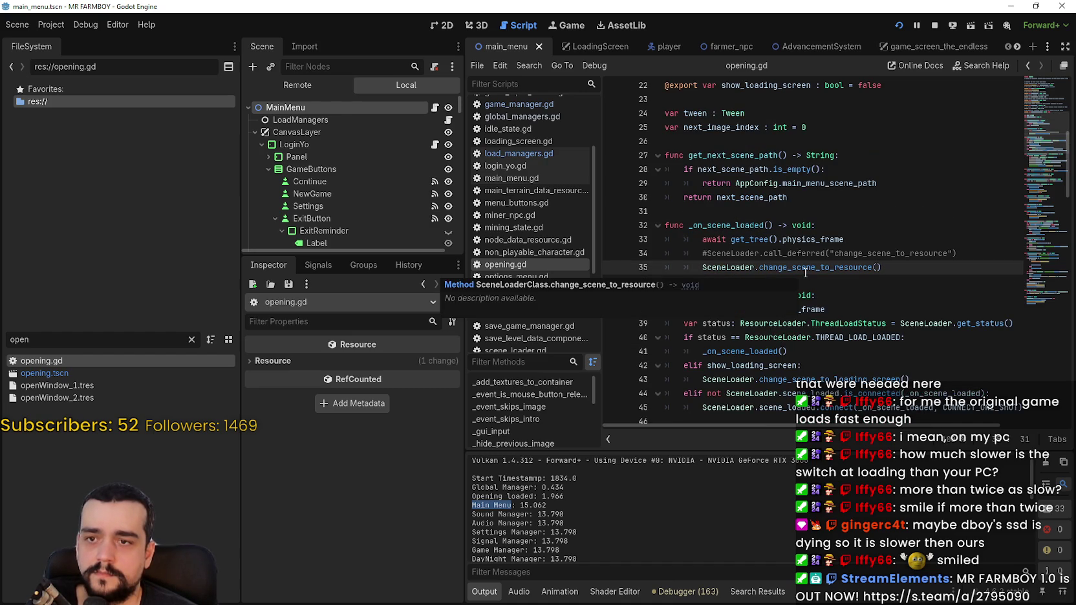
pyautogui.click(724, 214)
pyautogui.doubleClick(731, 226)
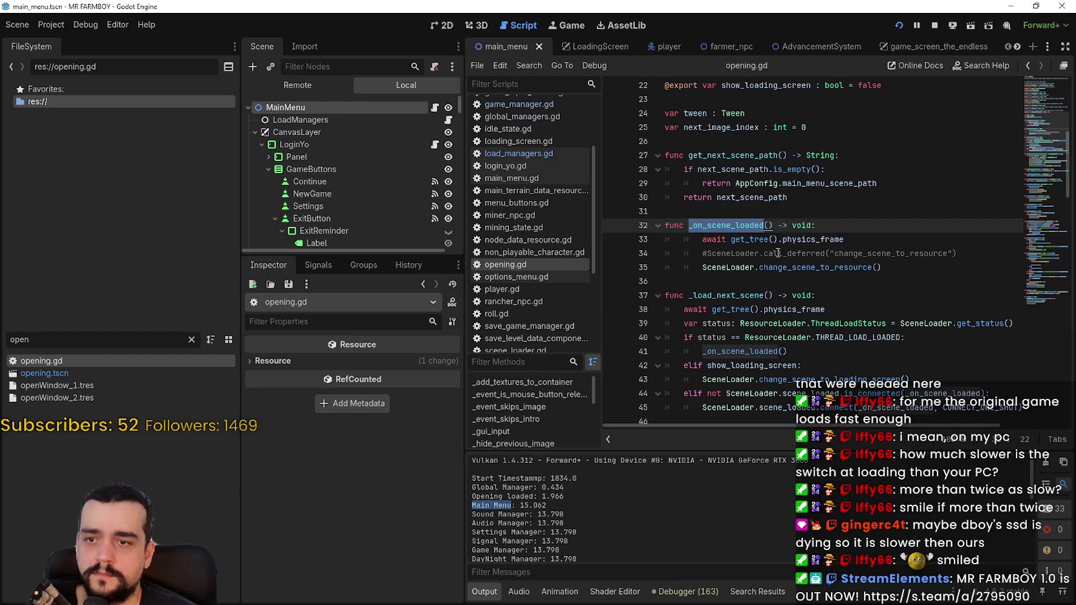
pyautogui.scroll(-2, 845, 309)
pyautogui.doubleClick(850, 254)
pyautogui.moveTo(851, 255); pyautogui.dragTo(736, 253)
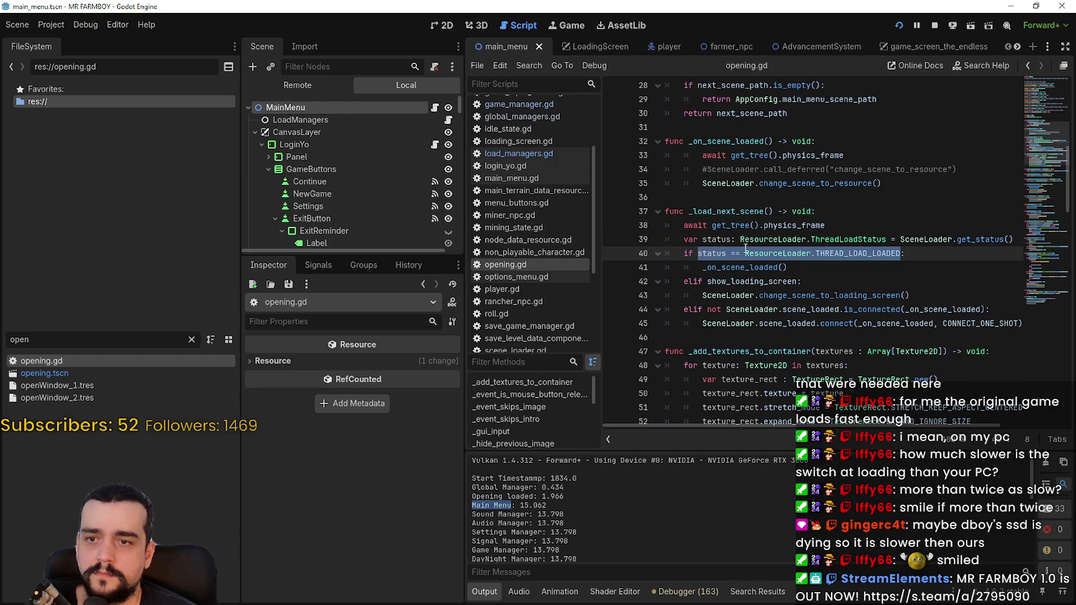
# - Scroll down through the _wait_and_fade_out image fade-out code
pyautogui.scroll(-1, 745, 248)
pyautogui.scroll(-3, 939, 228)
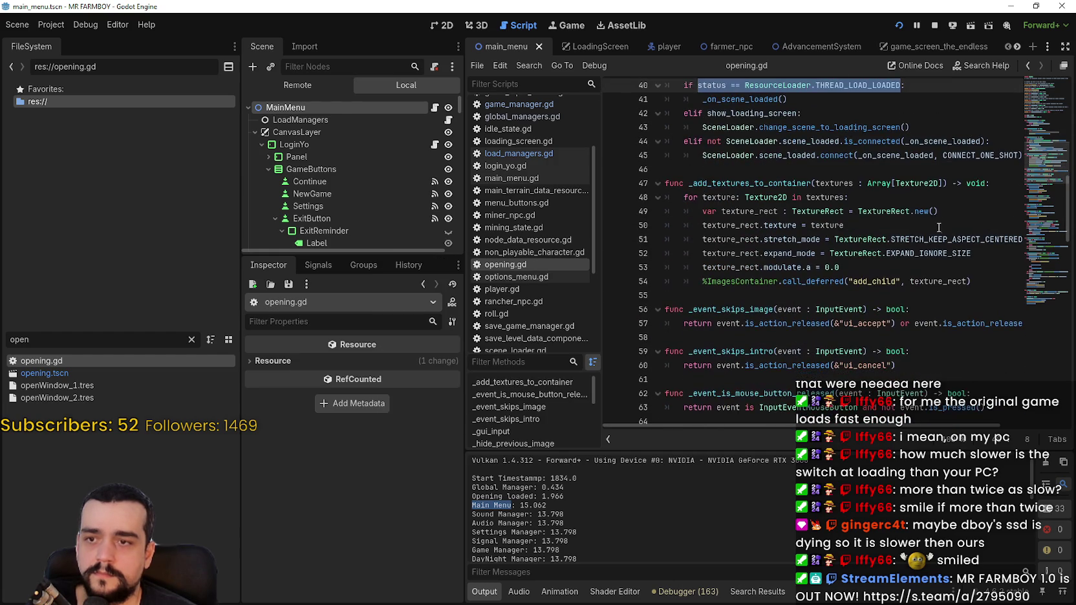
pyautogui.scroll(-3, 788, 170)
pyautogui.scroll(-6, 789, 171)
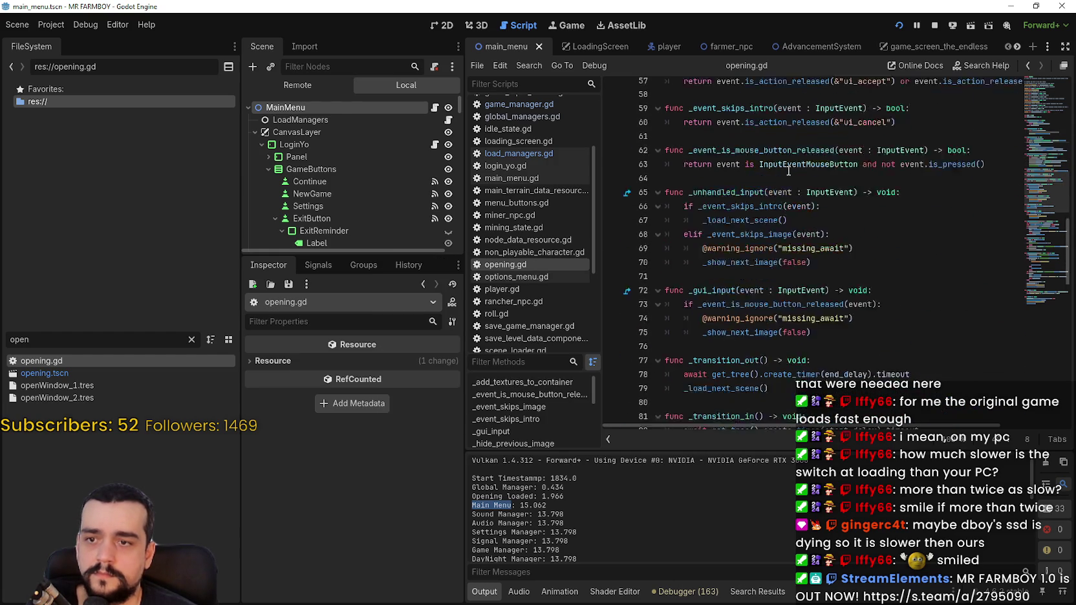
pyautogui.scroll(-5, 869, 245)
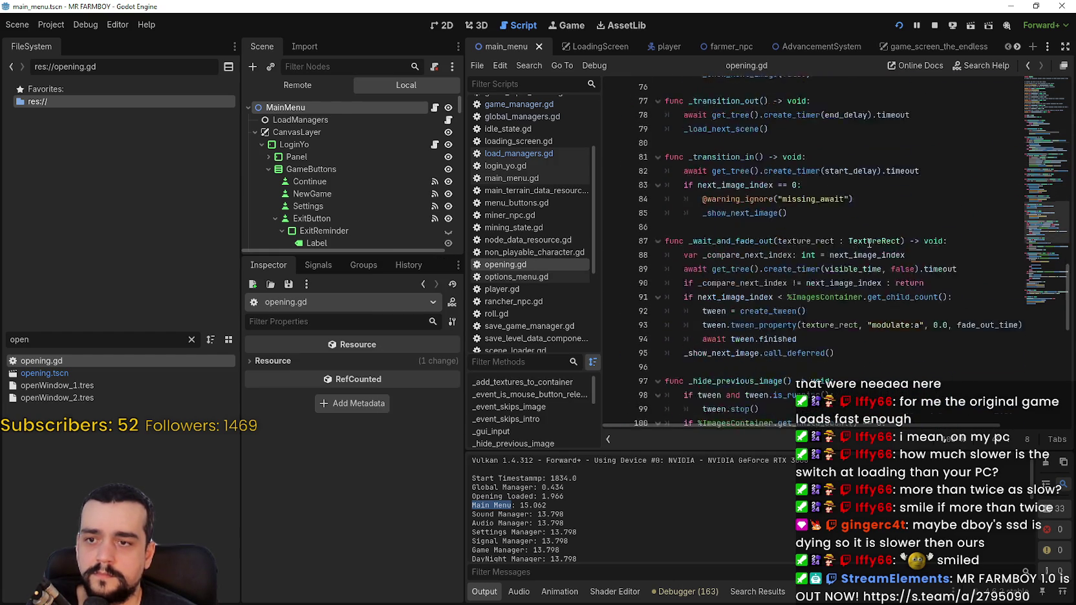
pyautogui.scroll(2, 866, 241)
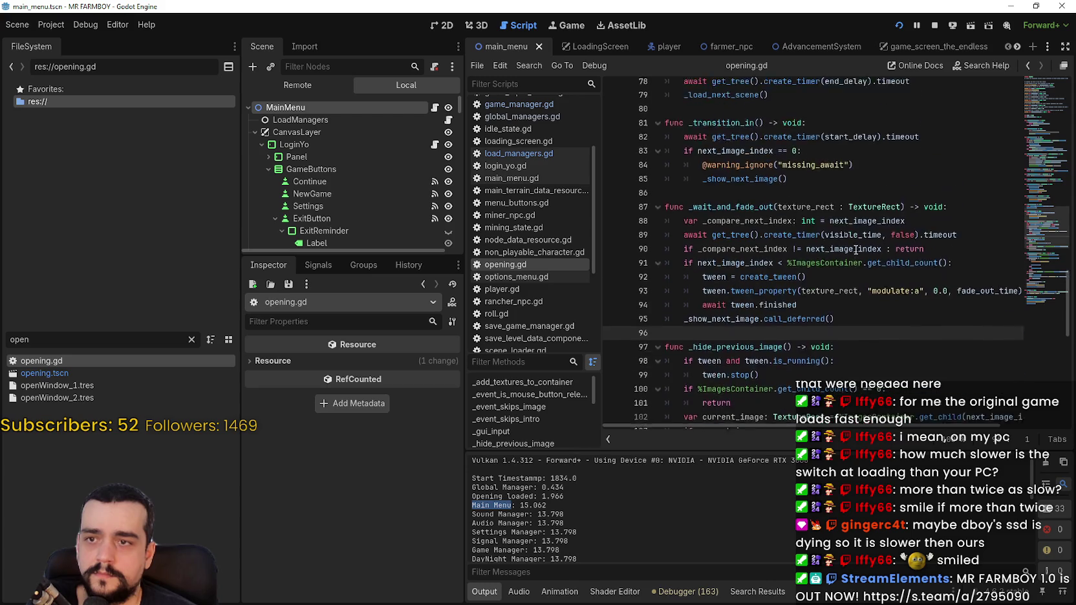
pyautogui.click(65, 24)
# - Open Project Settings and scroll through the settings categories
pyautogui.click(65, 42)
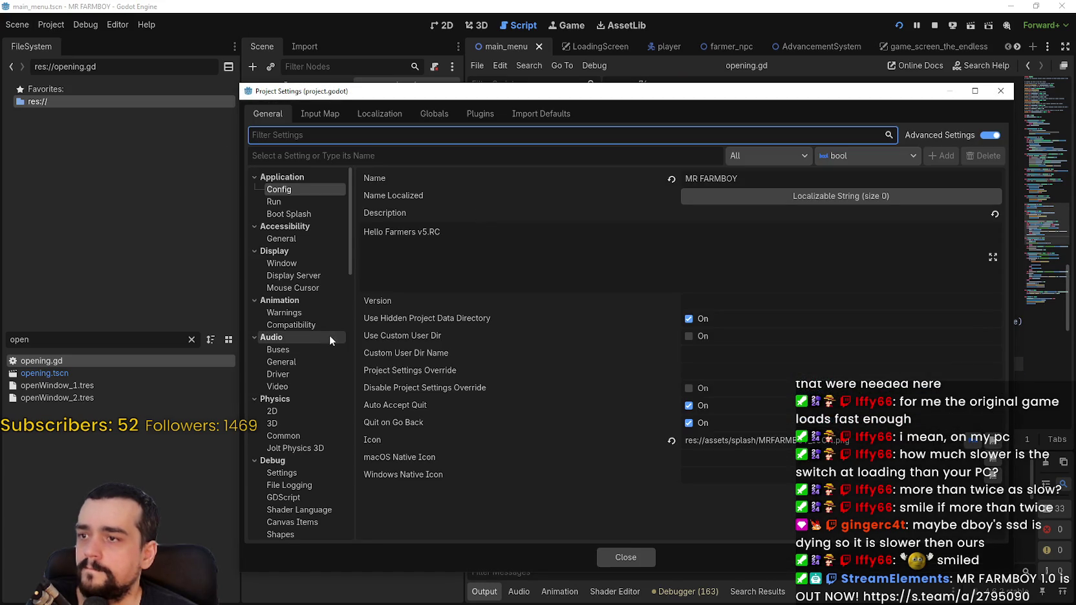
pyautogui.scroll(-10, 307, 258)
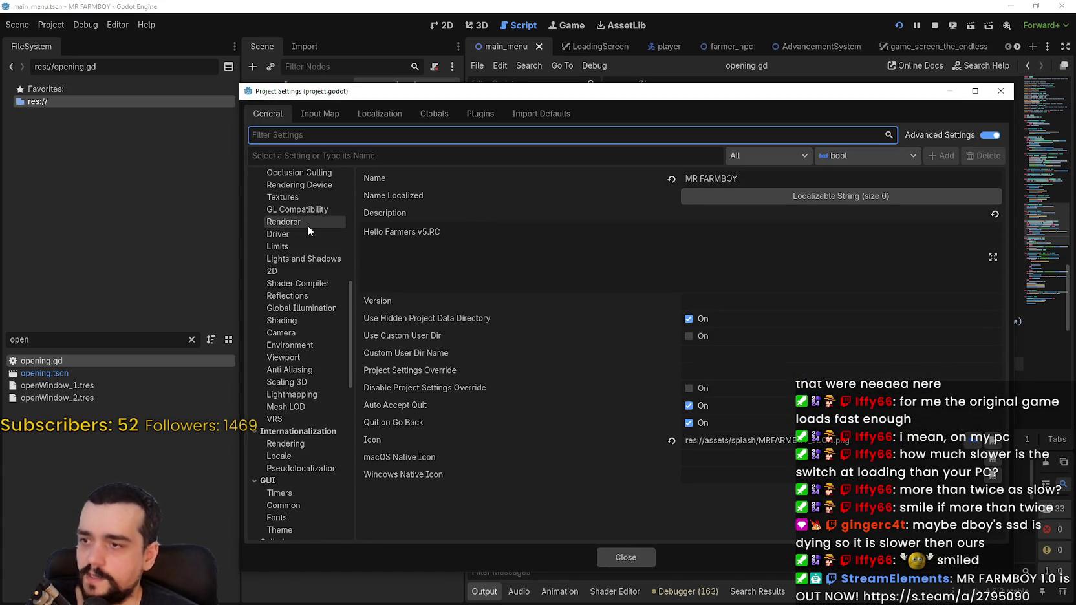
pyautogui.scroll(-5, 308, 230)
pyautogui.scroll(-2, 306, 400)
pyautogui.scroll(-3, 306, 289)
pyautogui.scroll(10, 310, 446)
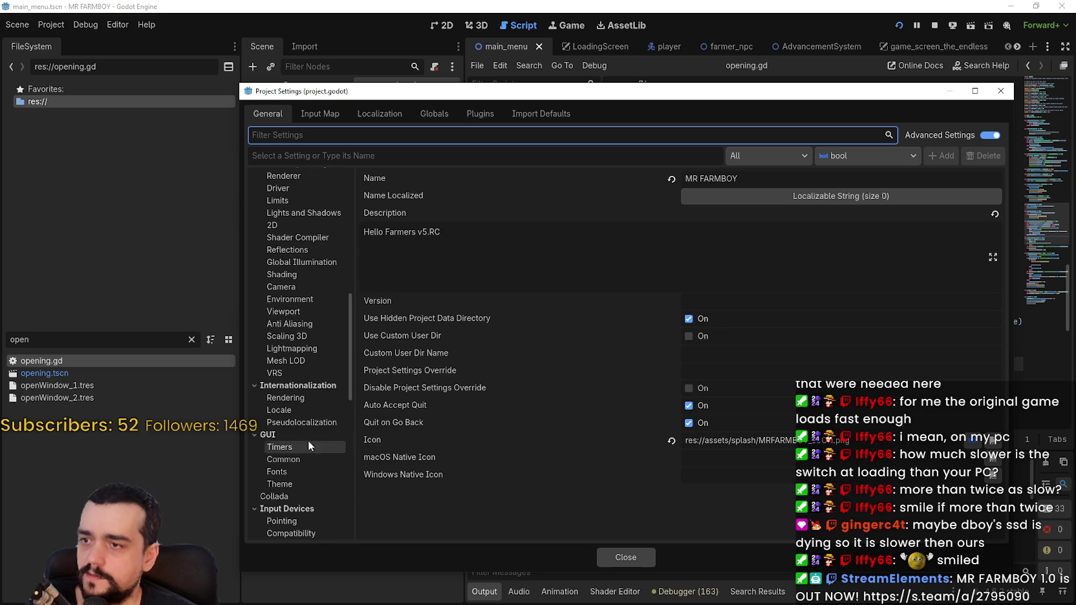
pyautogui.scroll(5, 304, 427)
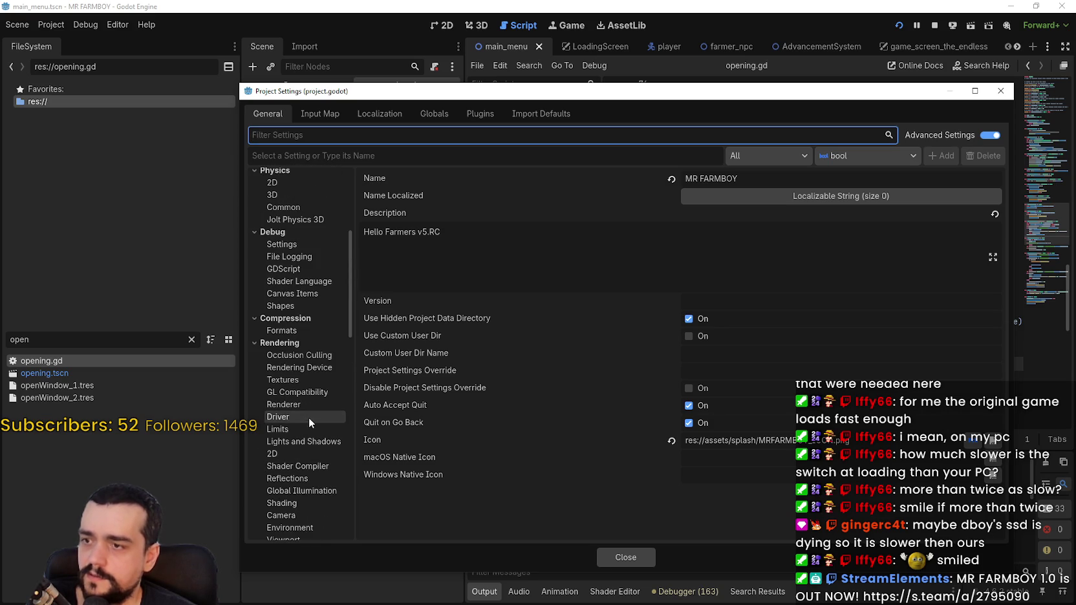
pyautogui.scroll(5, 299, 268)
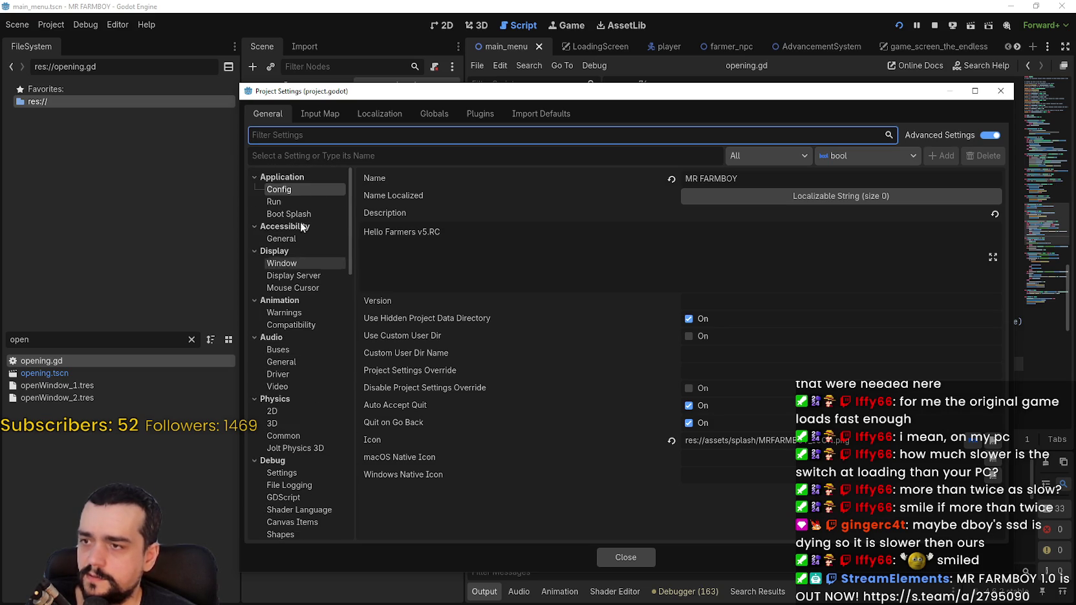
pyautogui.scroll(-5, 313, 347)
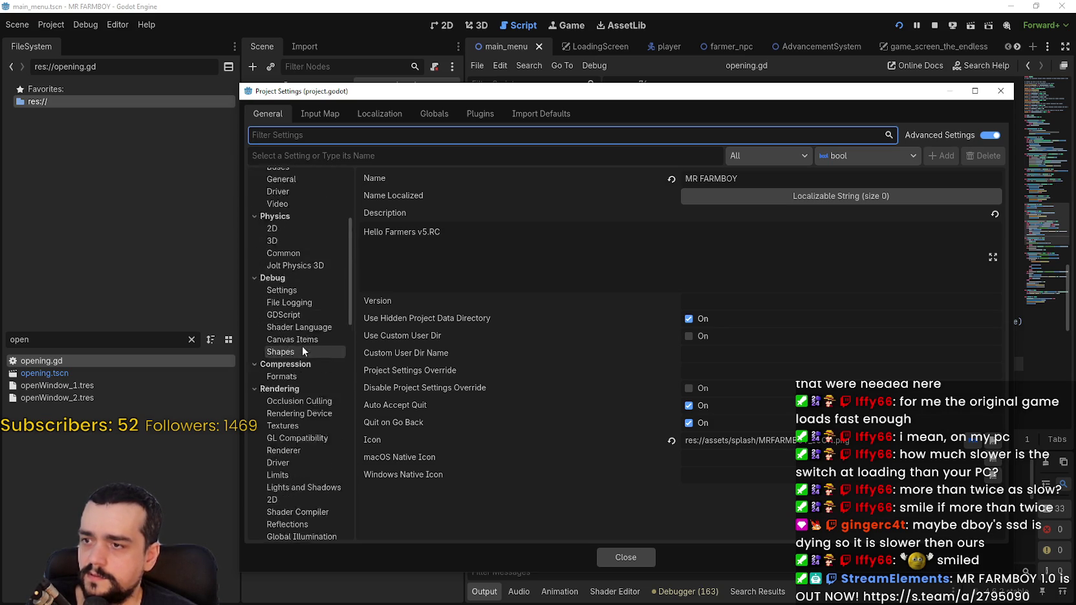
pyautogui.scroll(-5, 320, 407)
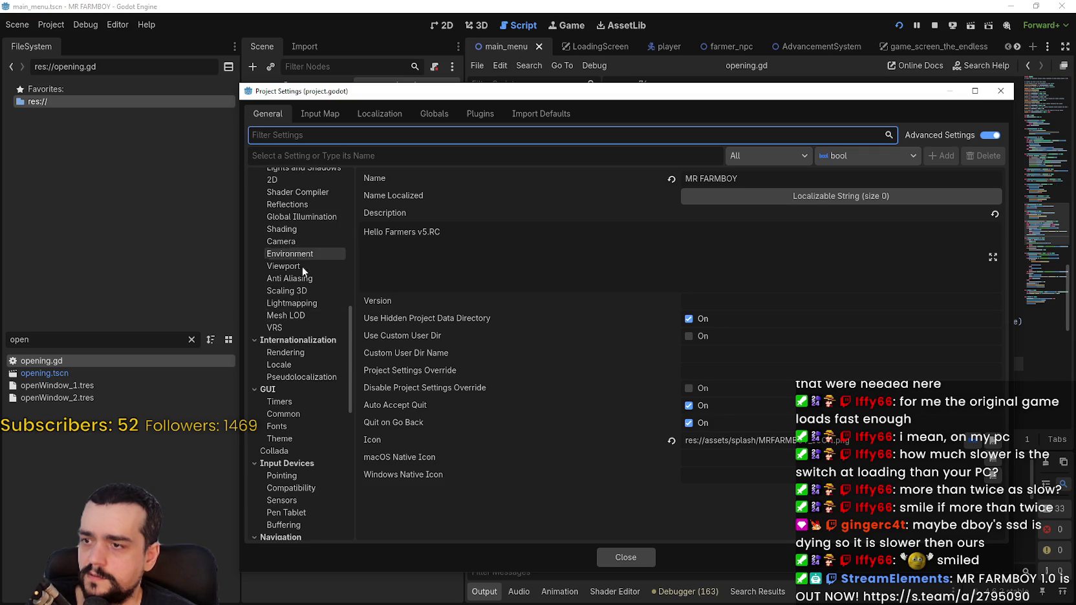
pyautogui.scroll(-8, 305, 414)
pyautogui.scroll(10, 307, 408)
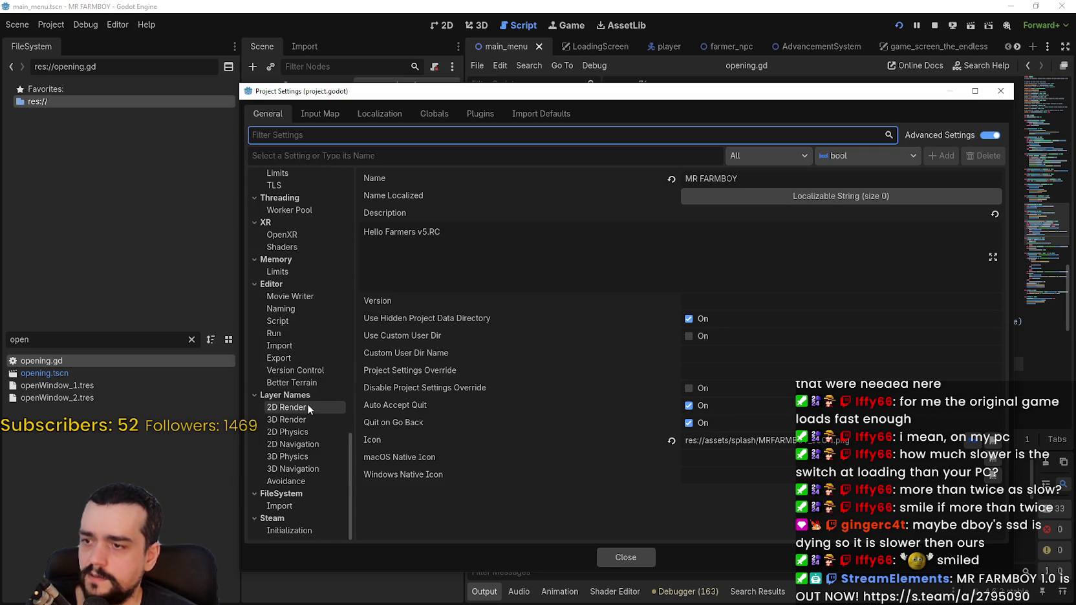
pyautogui.scroll(6, 307, 379)
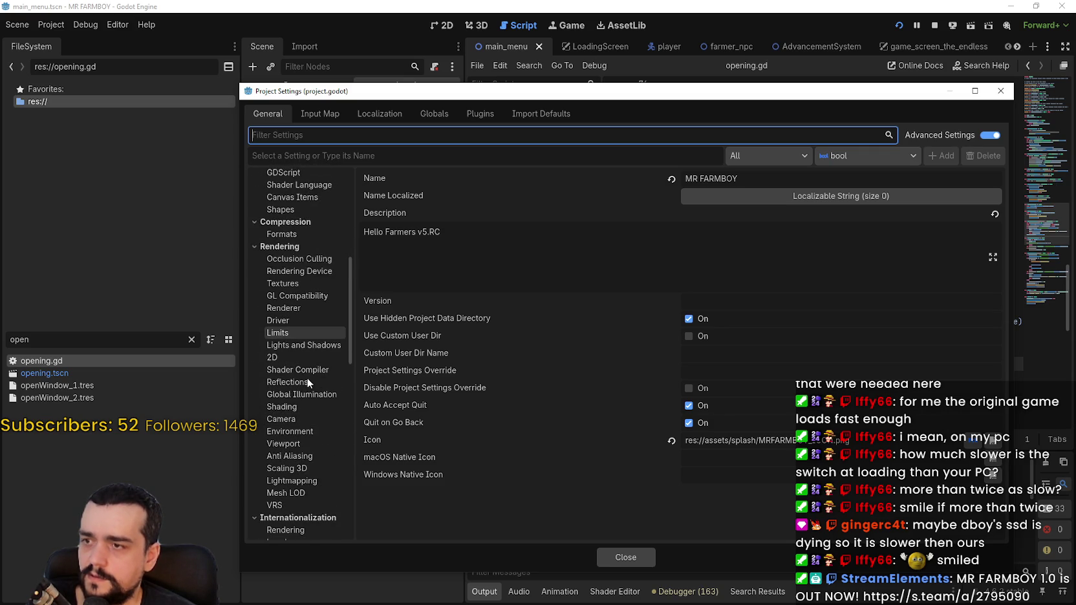
# - Enable Verbose stdout under Debug > Settings and close Project Settings
pyautogui.click(306, 334)
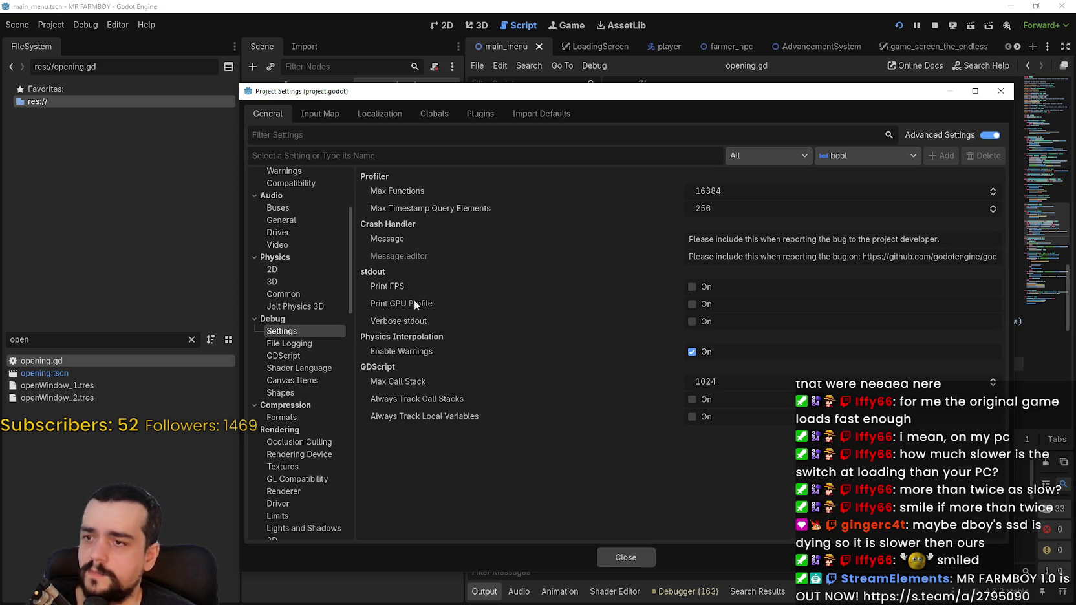
pyautogui.click(693, 321)
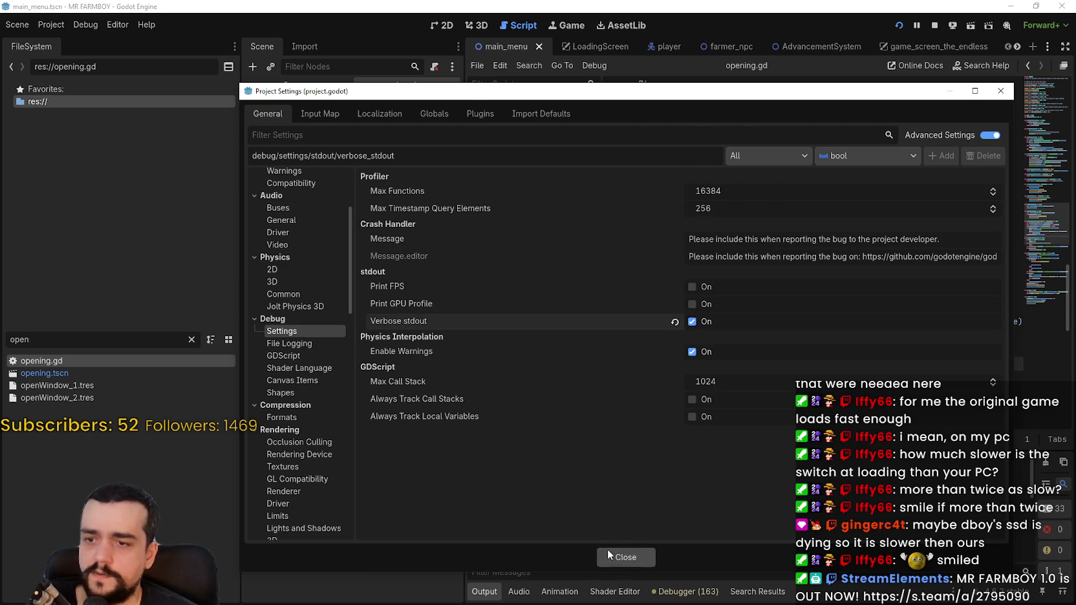
pyautogui.click(608, 551)
pyautogui.click(937, 27)
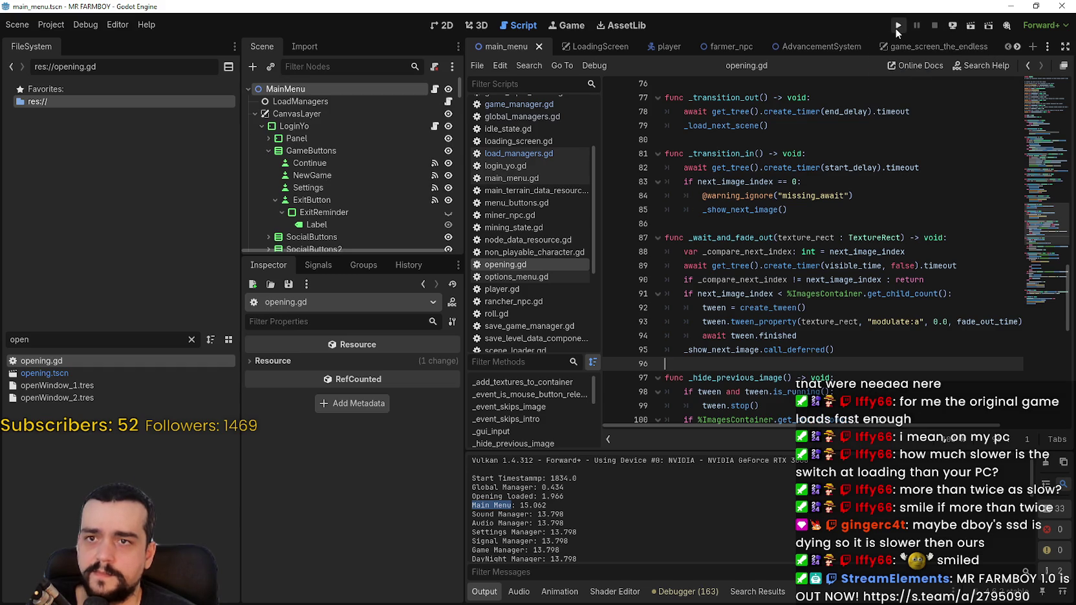
# - Run MR FARMBOY with verbose output until it loads, then stop it with F8
pyautogui.click(902, 28)
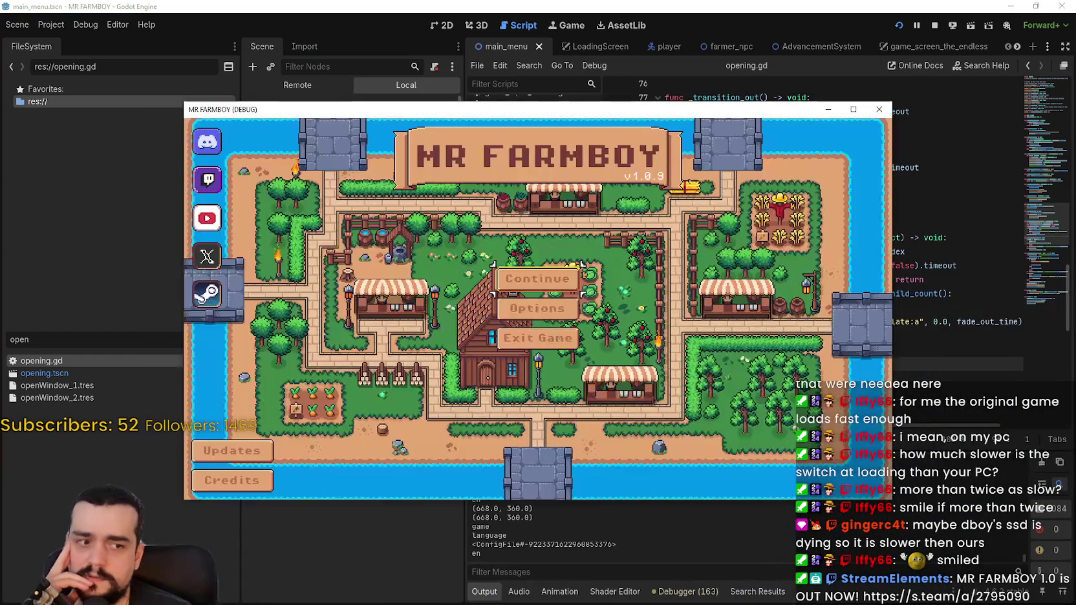
pyautogui.moveTo(560, 113)
pyautogui.mouseDown()
pyautogui.moveTo(692, 72)
pyautogui.moveTo(643, 92)
pyautogui.mouseUp()
pyautogui.press('F8')
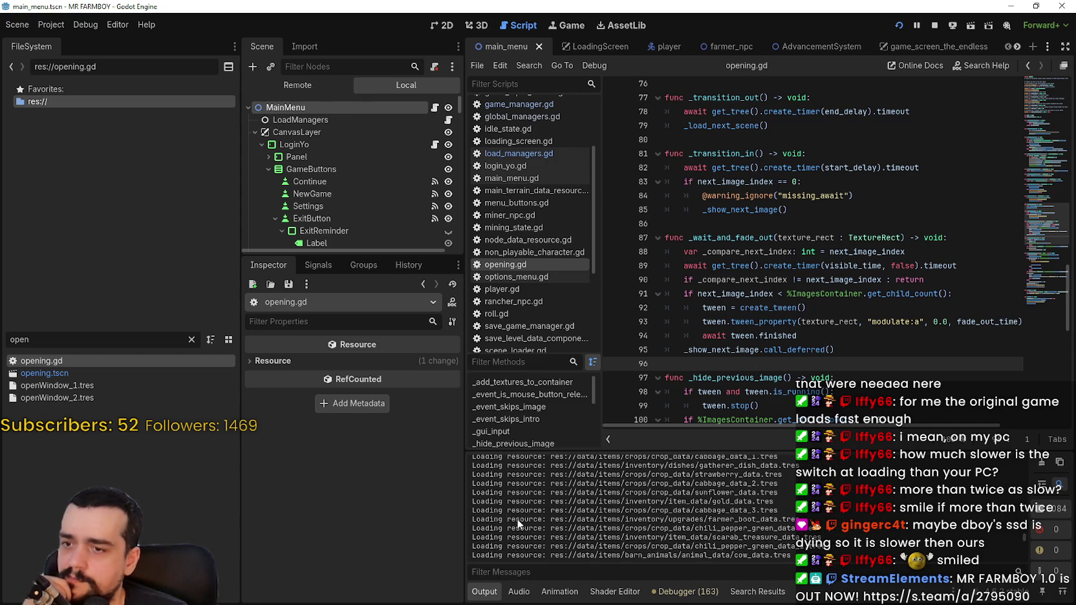
# - Select the farmer_boot_data.tres Loading resource line in Output, check its copy options, then deselect
pyautogui.moveTo(517, 520); pyautogui.dragTo(463, 518)
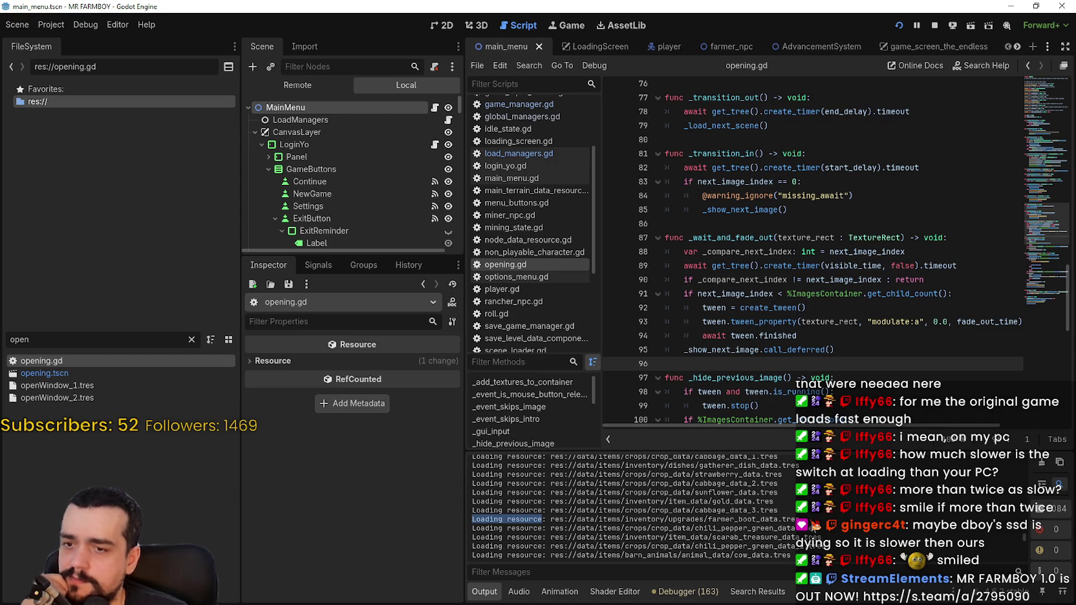
pyautogui.rightClick(527, 519)
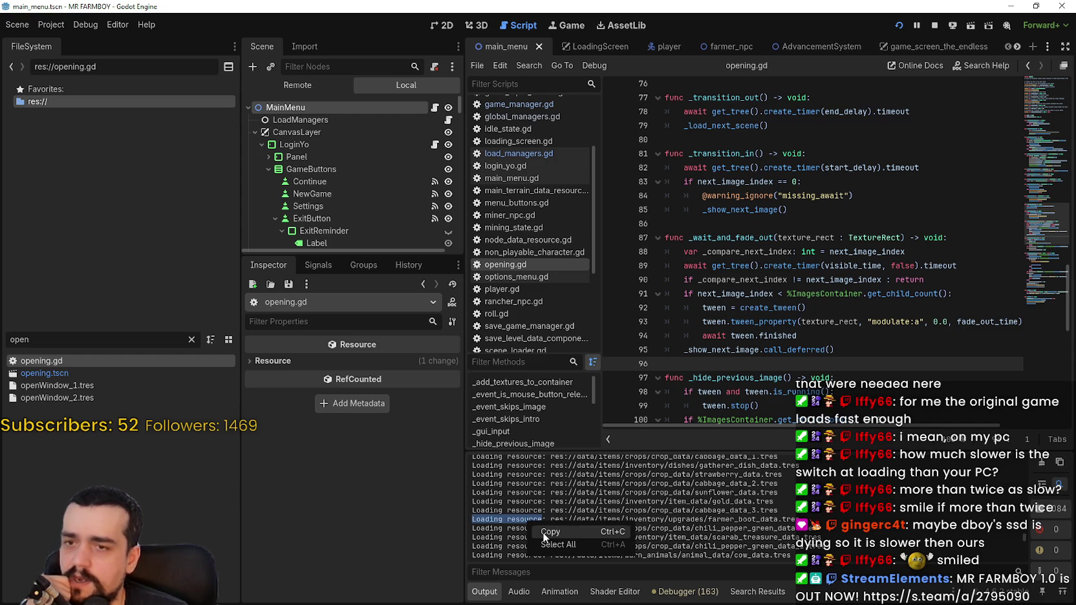
pyautogui.click(542, 532)
pyautogui.moveTo(800, 520); pyautogui.dragTo(473, 522)
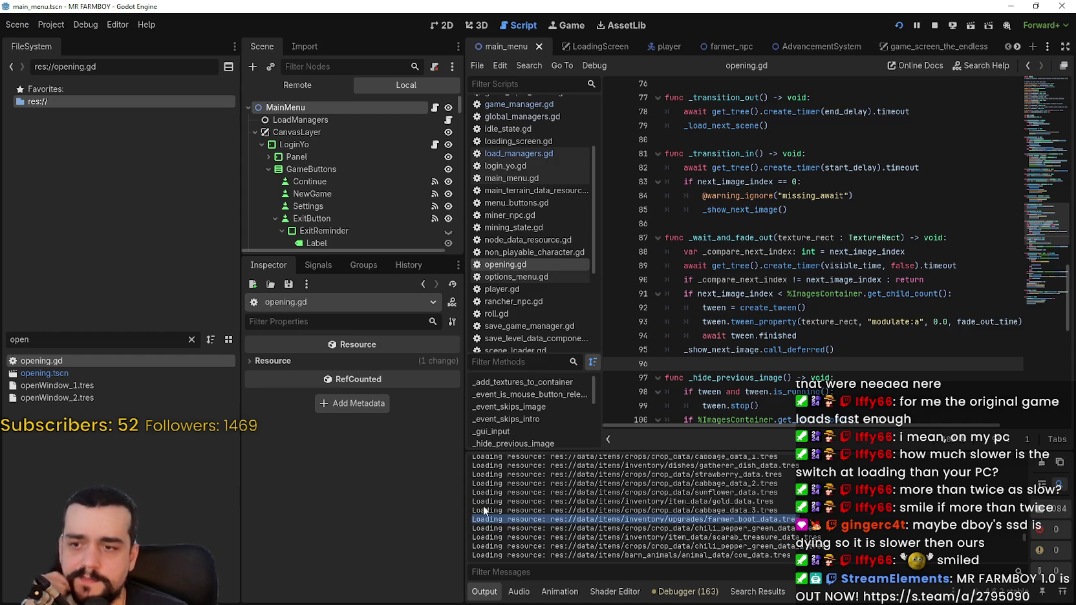
pyautogui.click(509, 523)
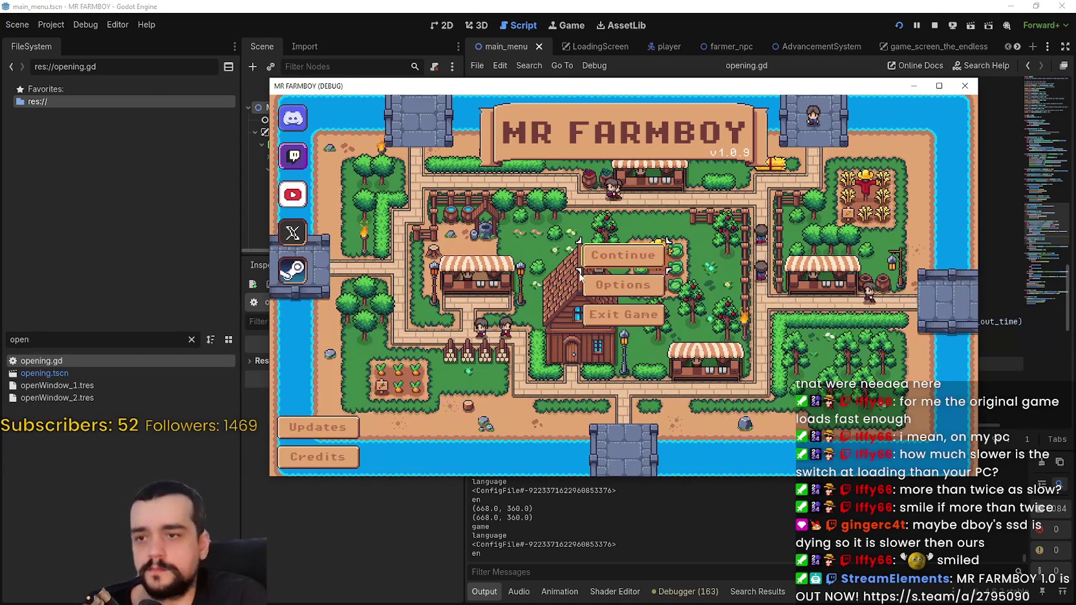
# - Exit the game, minimize the editor, then bring it back maximized
pyautogui.click(603, 323)
pyautogui.click(1035, 7)
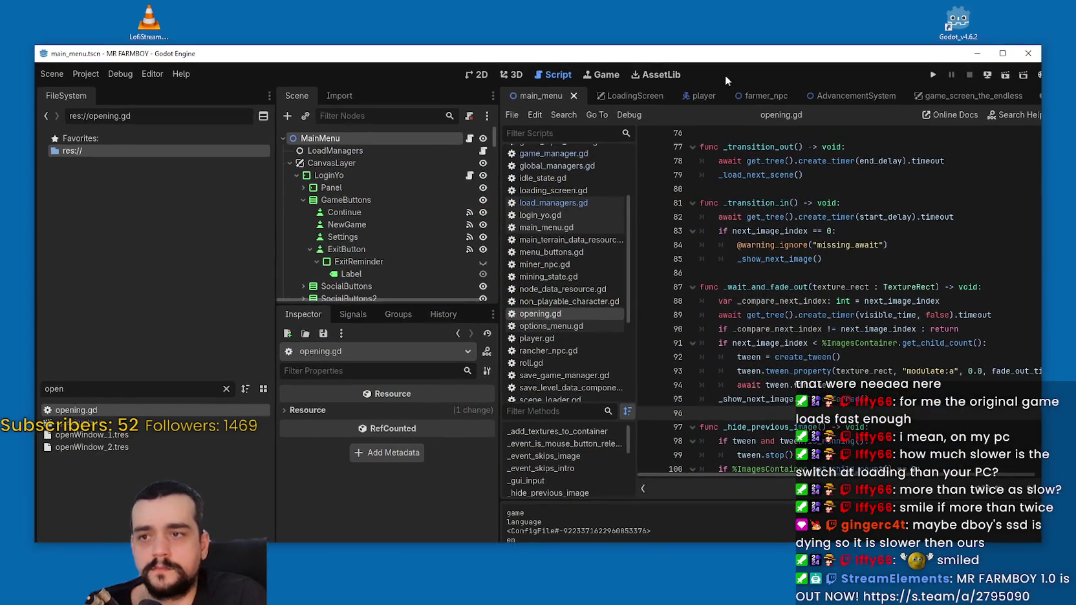
pyautogui.click(774, 44)
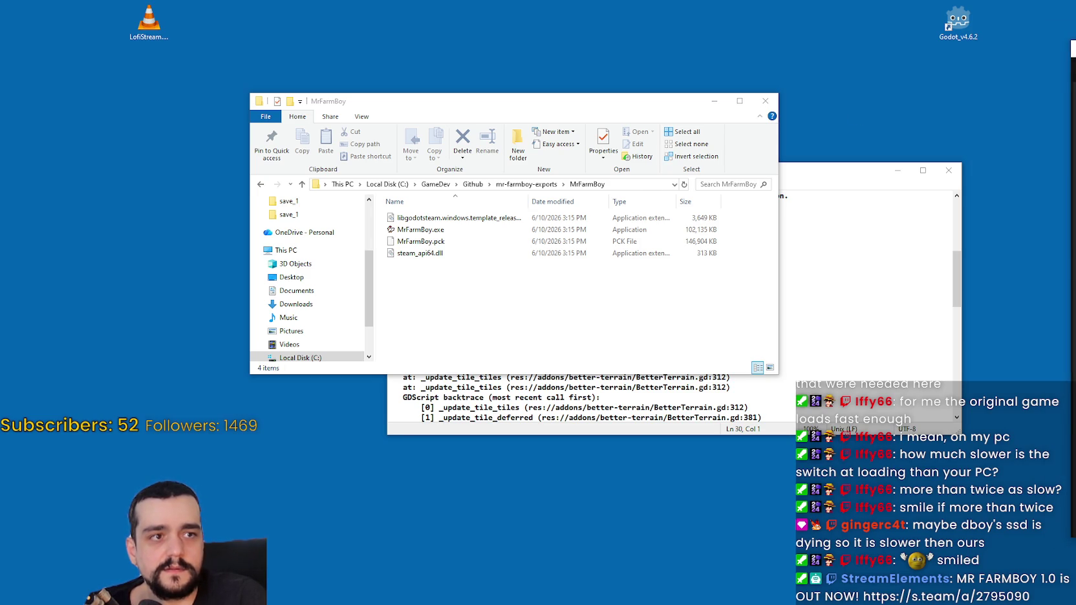
pyautogui.hotkey('alt', 'Tab')
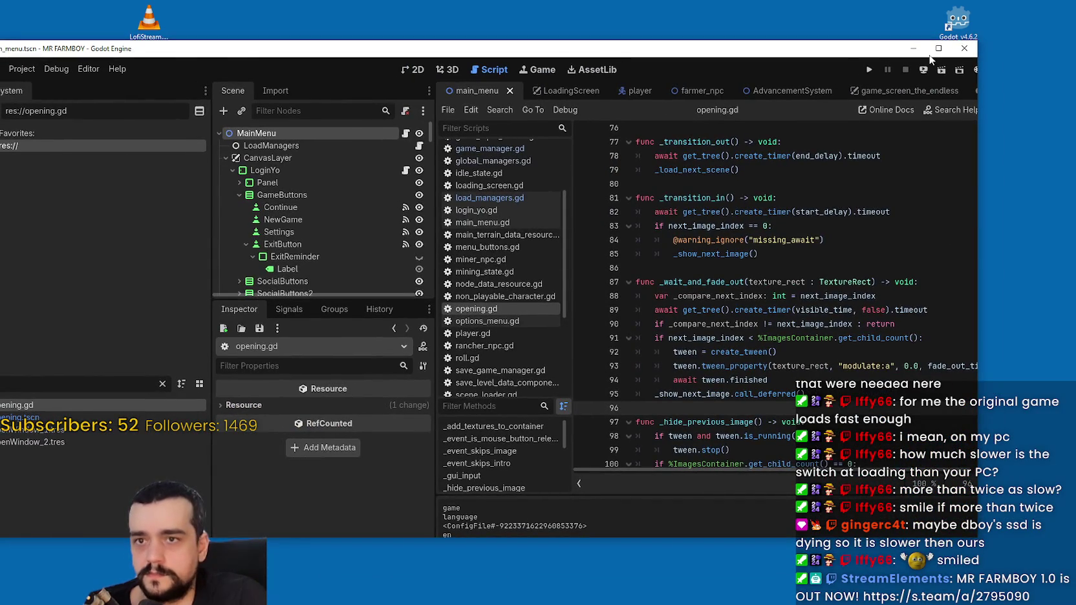
pyautogui.click(939, 48)
# - Browse the editor's menus, then run the project again with F5
pyautogui.click(104, 23)
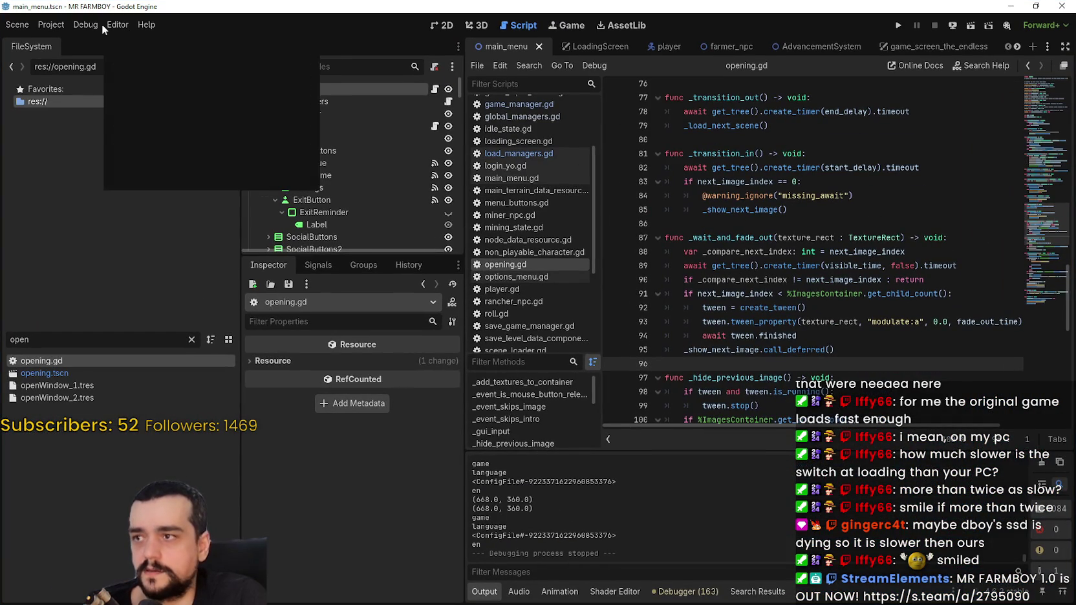
pyautogui.moveTo(83, 22)
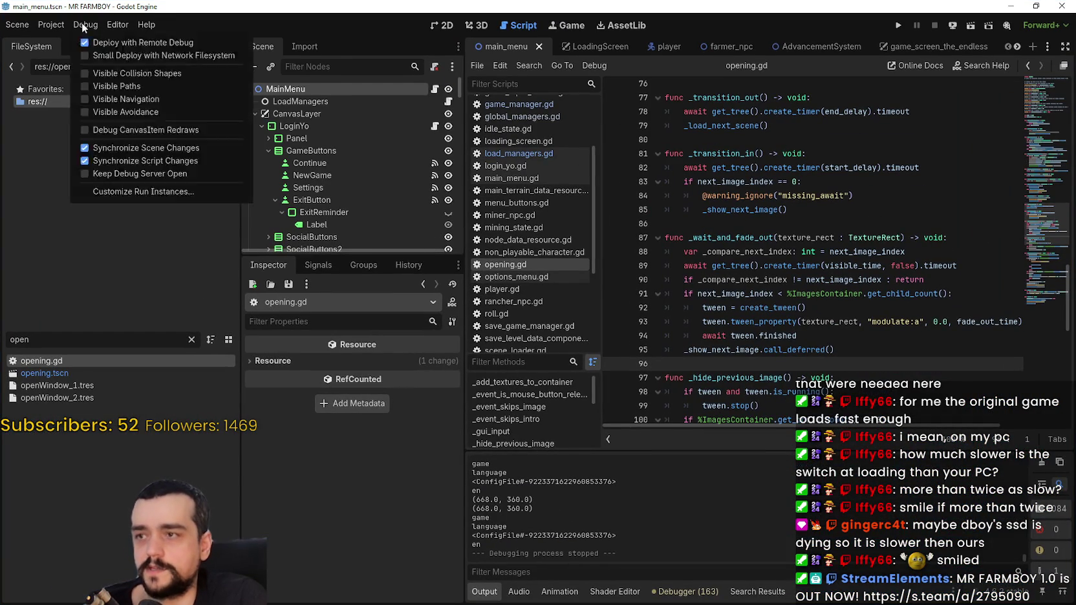
pyautogui.click(660, 520)
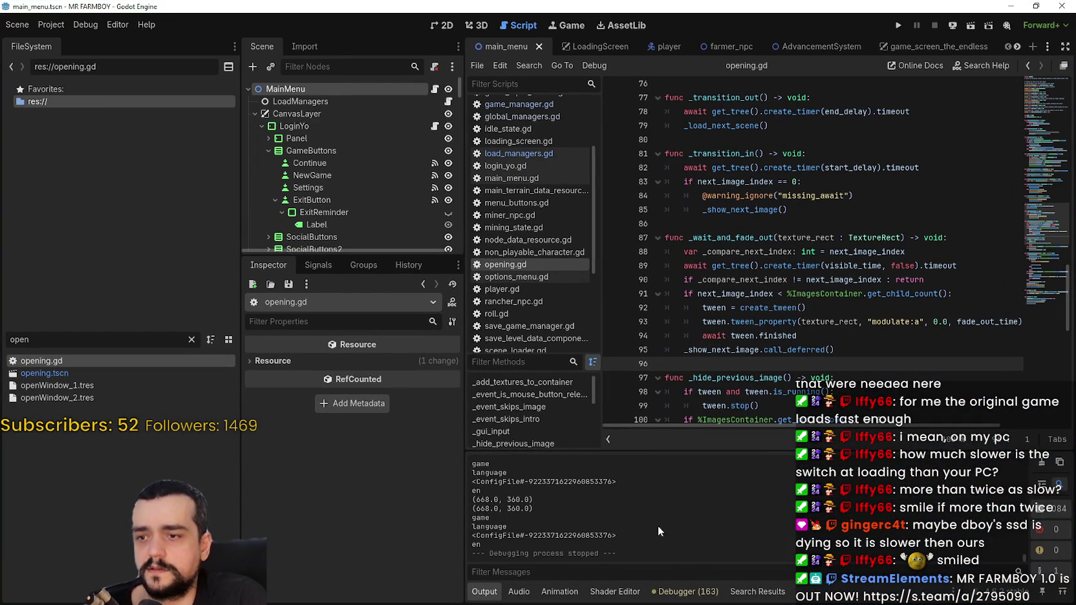
pyautogui.click(128, 28)
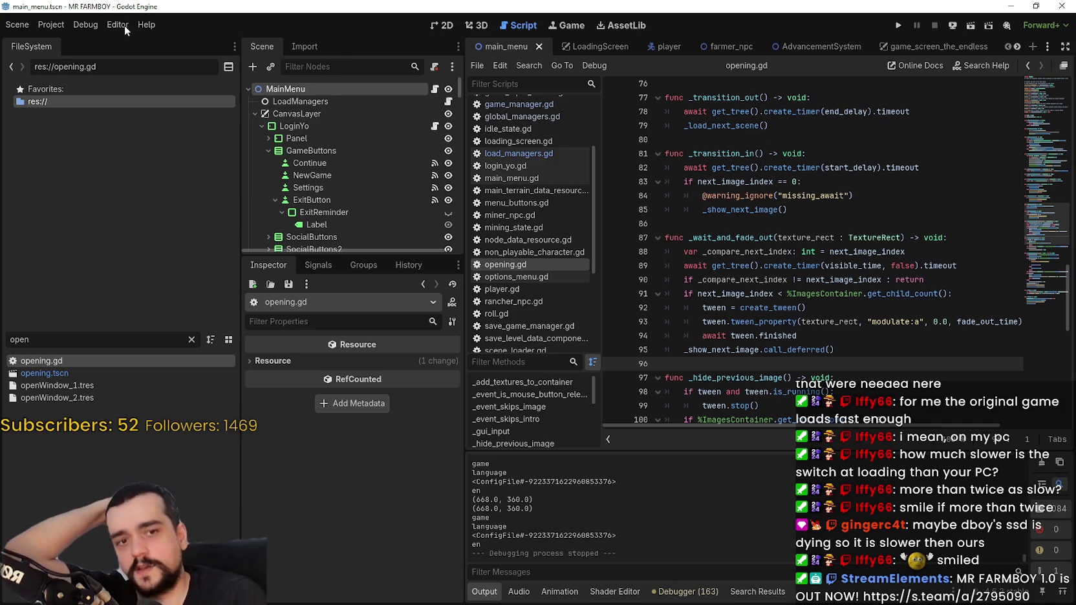
pyautogui.moveTo(49, 26)
pyautogui.press('F5')
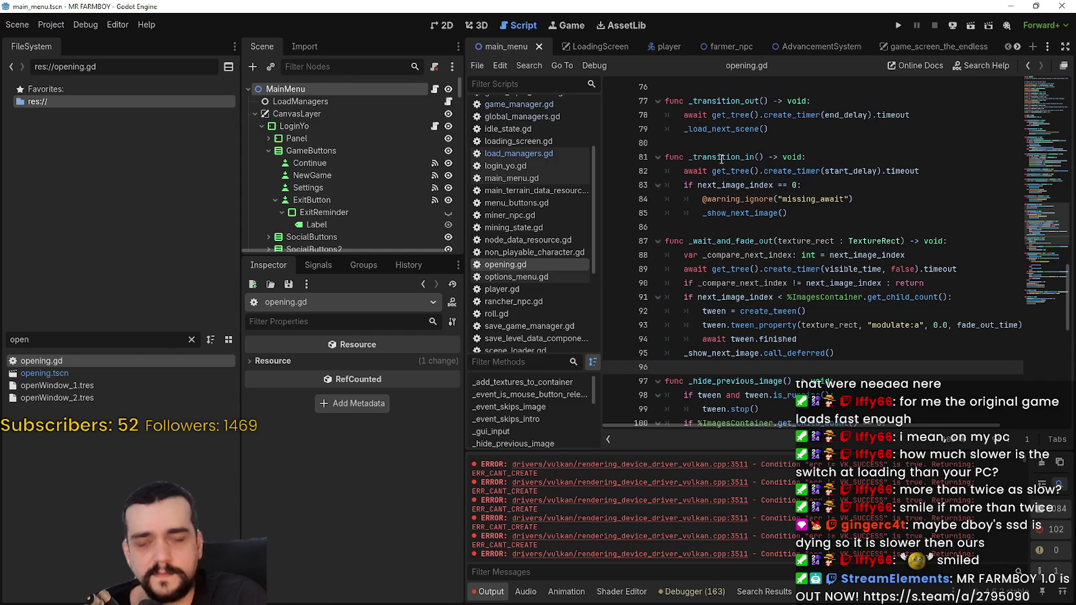
# - Restore the editor to a window, clear Output, mark line 85, then minimize it with Win+Down
pyautogui.scroll(-3, 1008, 232)
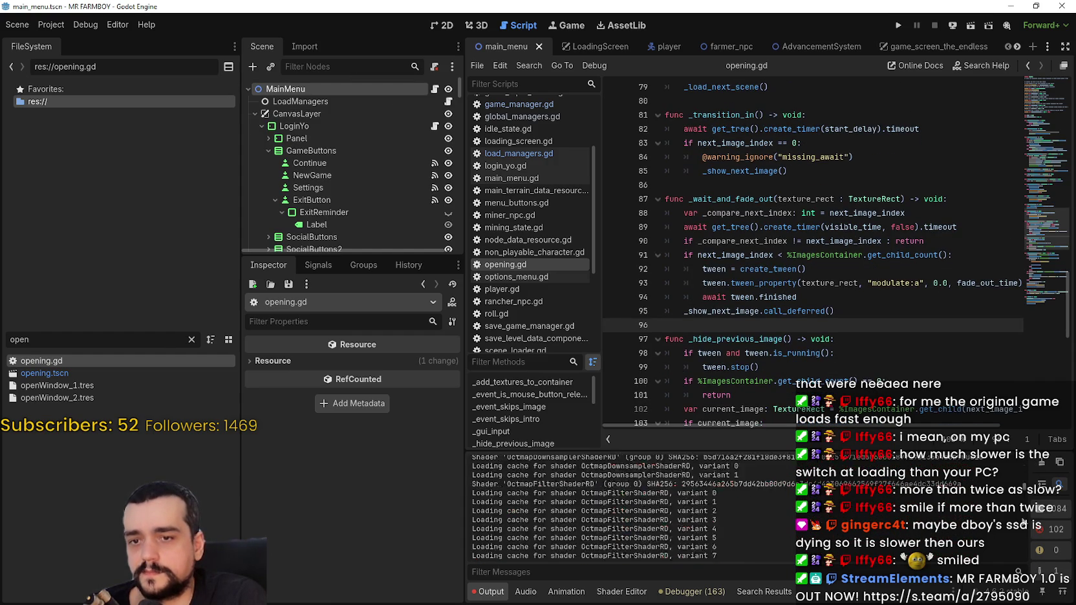
pyautogui.click(1036, 6)
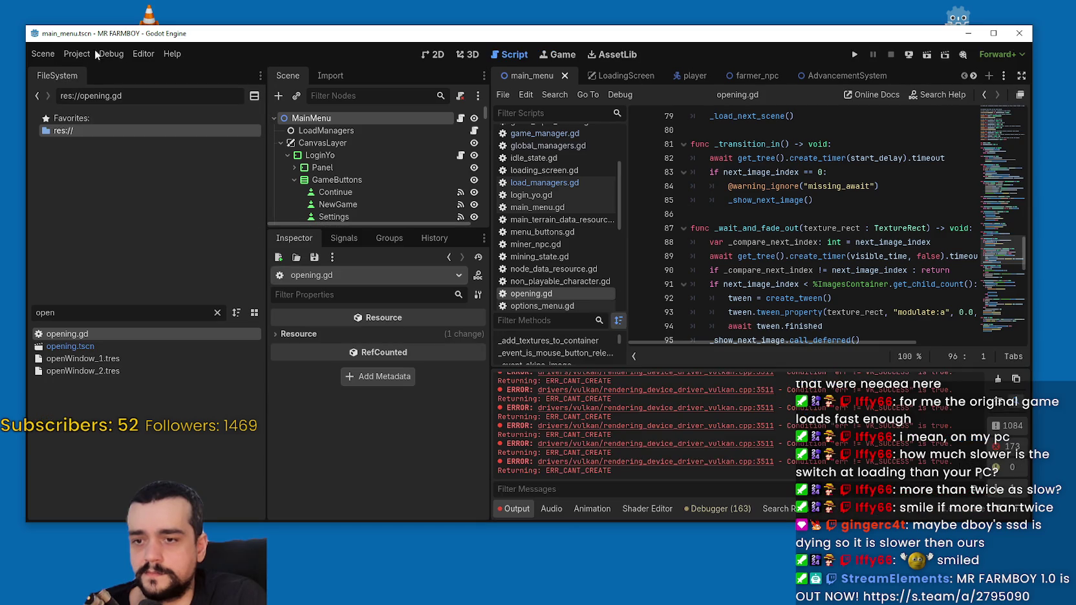
pyautogui.moveTo(939, 42); pyautogui.dragTo(861, 60)
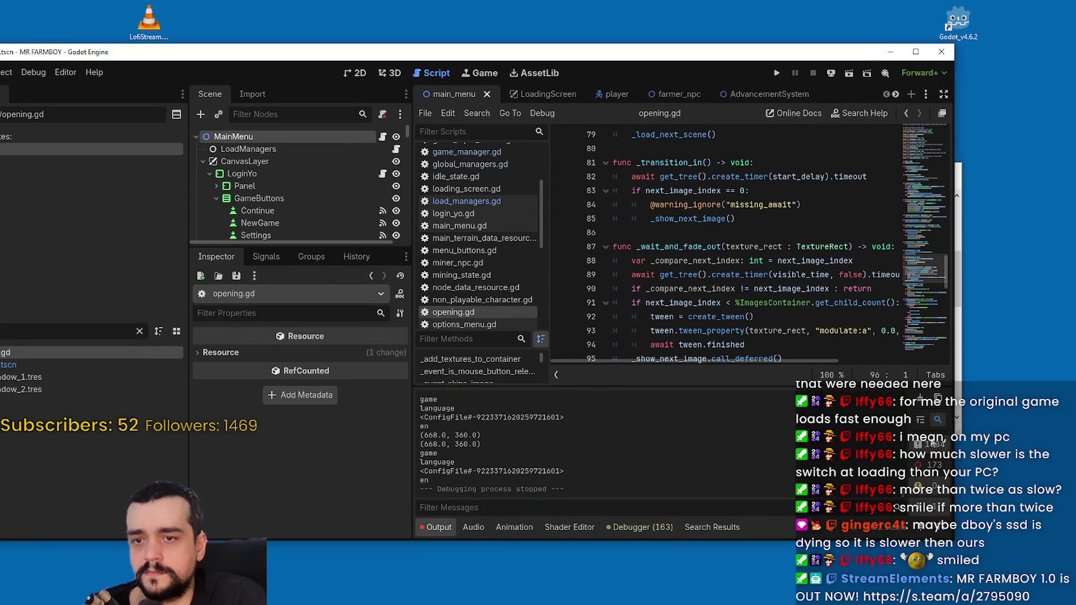
pyautogui.click(920, 399)
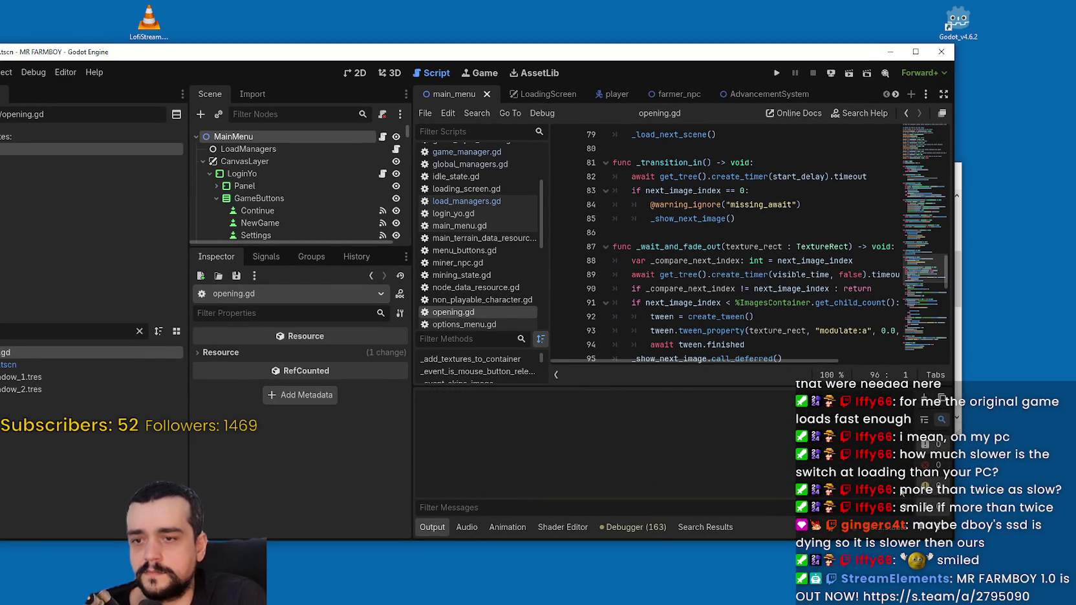
pyautogui.click(712, 216)
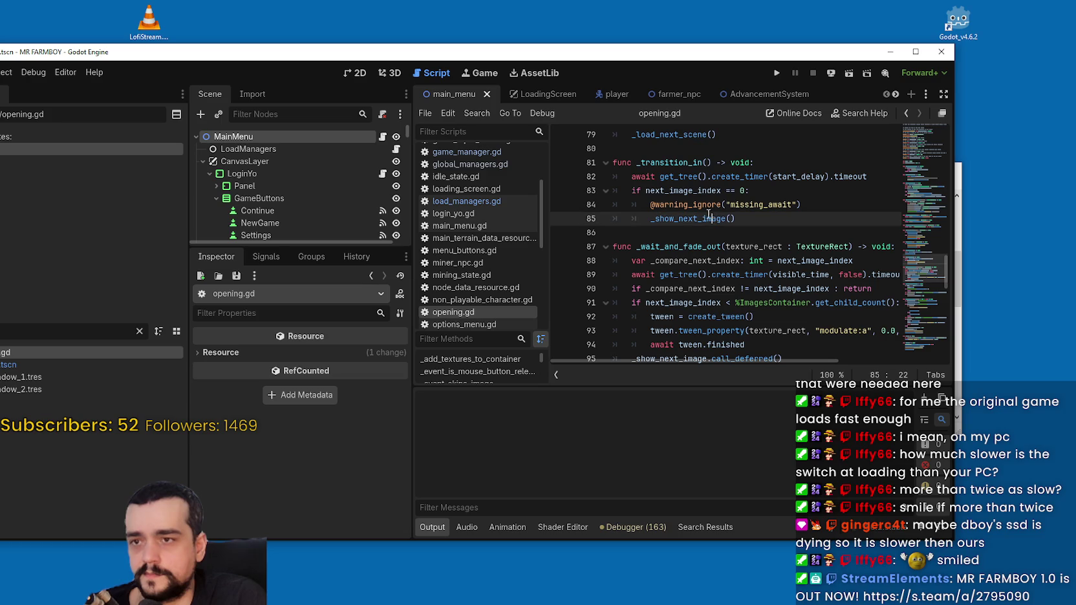
pyautogui.moveTo(781, 54); pyautogui.dragTo(844, 57)
pyautogui.press('super+Down')
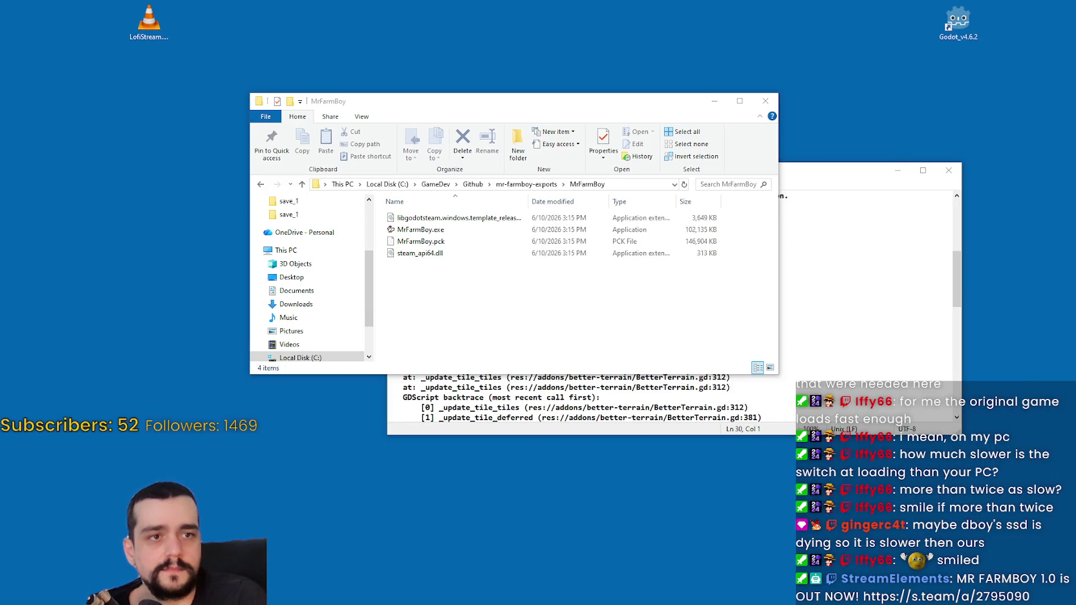
# - Switch from File Explorer back to the Godot editor showing opening.gd
pyautogui.hotkey('alt', 'Tab')
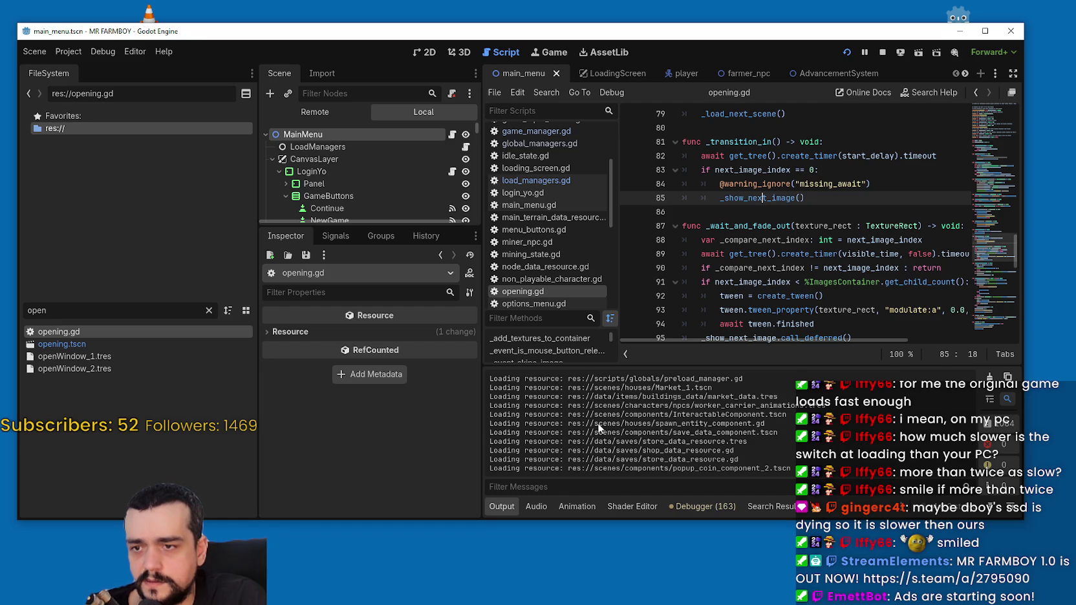
pyautogui.scroll(5, 612, 416)
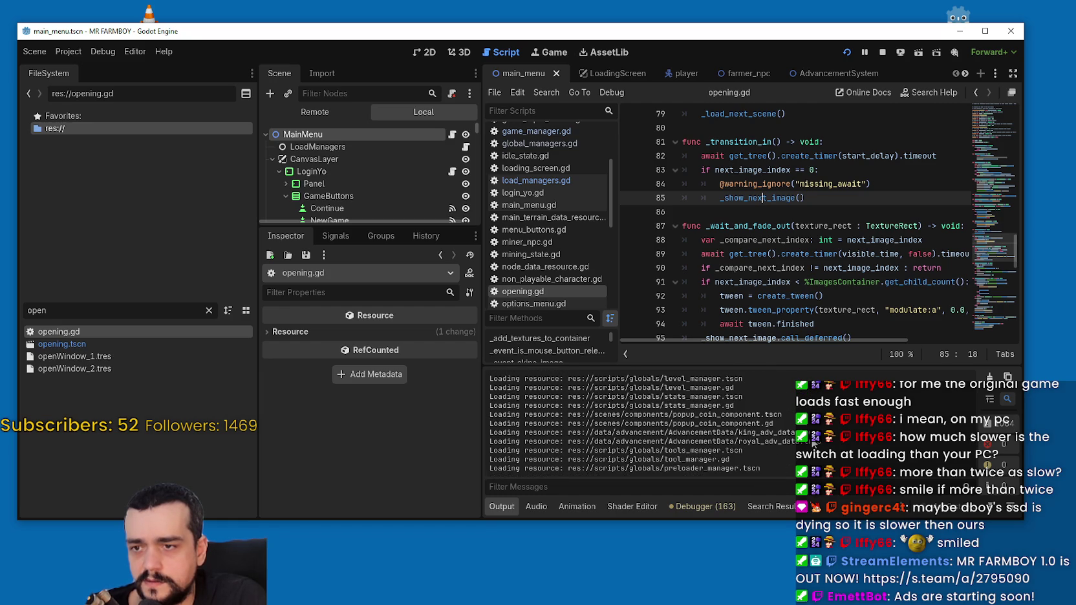
pyautogui.scroll(-1, 742, 419)
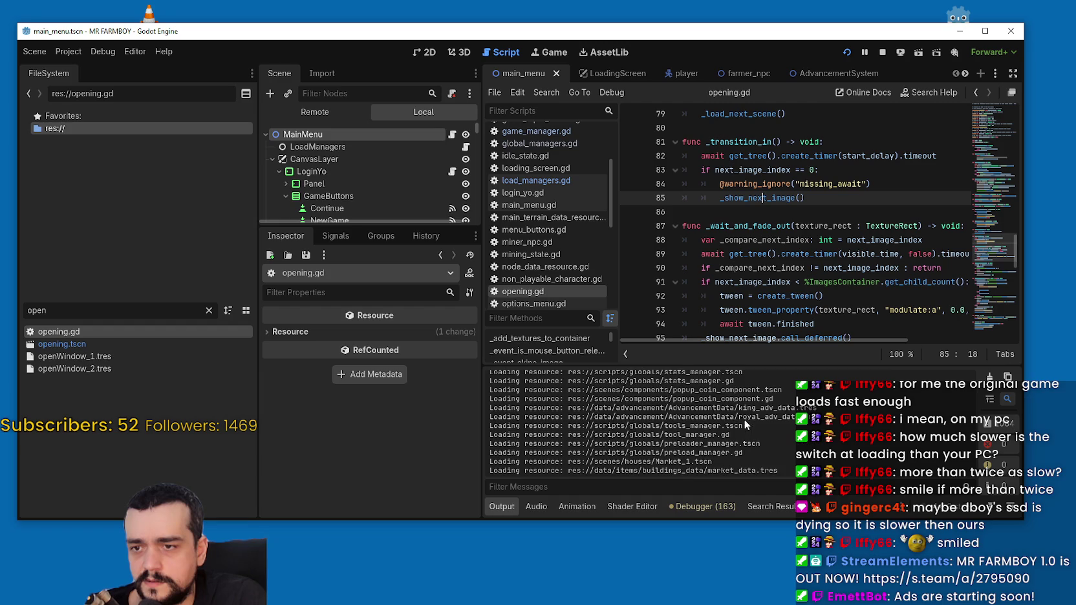
pyautogui.moveTo(489, 434)
pyautogui.mouseDown()
pyautogui.moveTo(530, 416)
pyautogui.moveTo(523, 432)
pyautogui.moveTo(506, 423)
pyautogui.mouseUp()
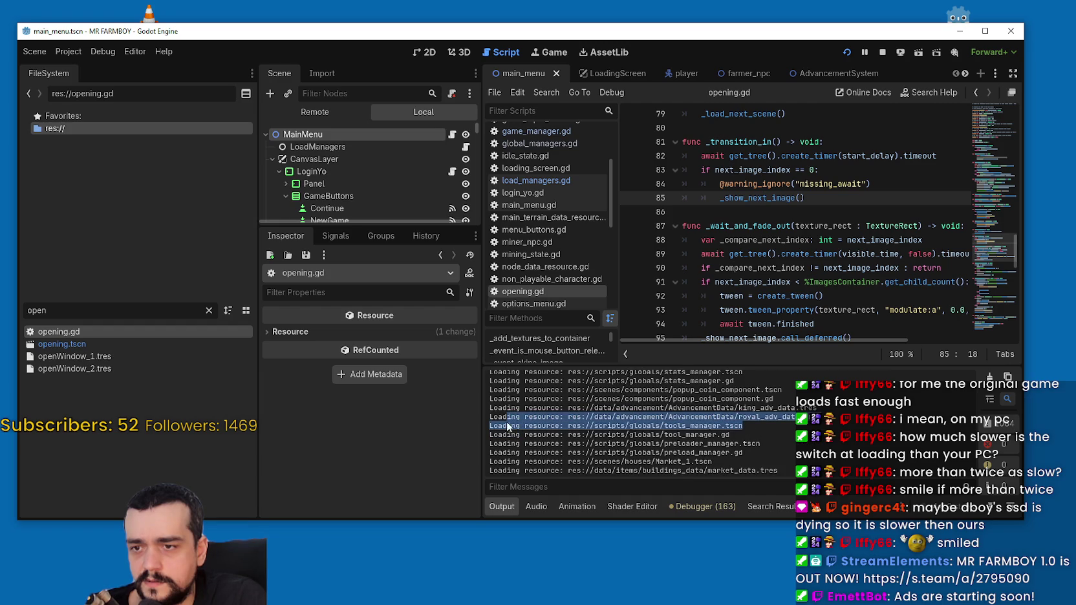
pyautogui.moveTo(744, 453); pyautogui.dragTo(502, 453)
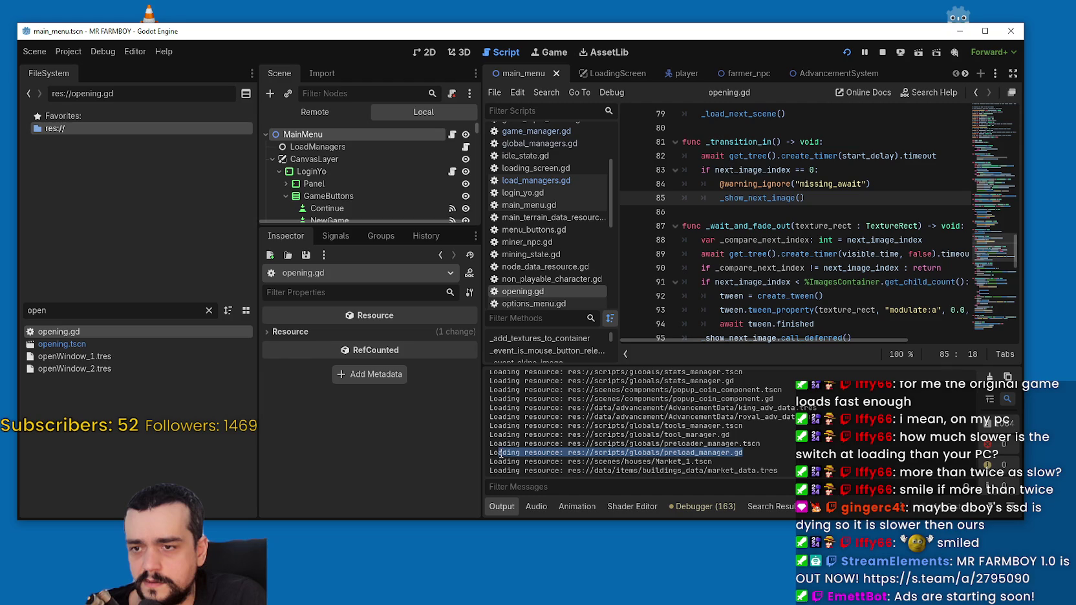
pyautogui.moveTo(501, 452); pyautogui.dragTo(485, 440)
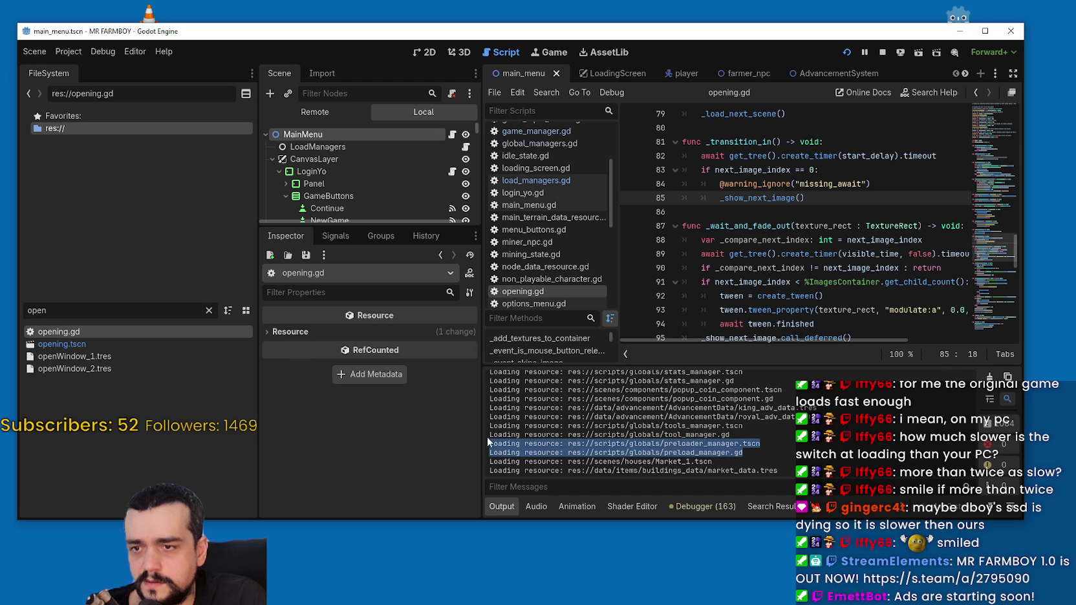
pyautogui.scroll(3, 804, 445)
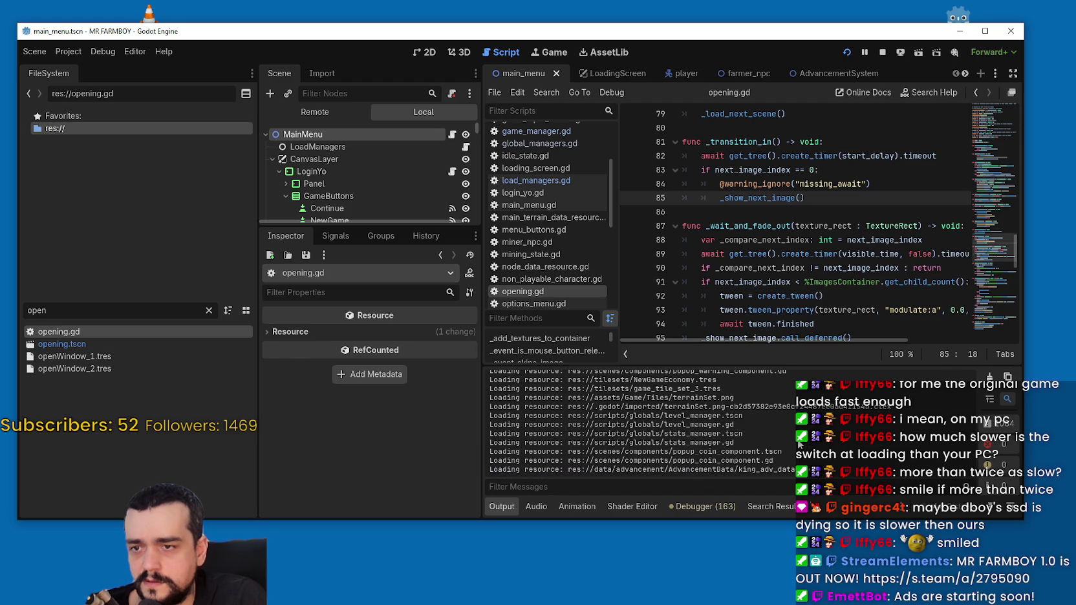
pyautogui.scroll(-3, 663, 399)
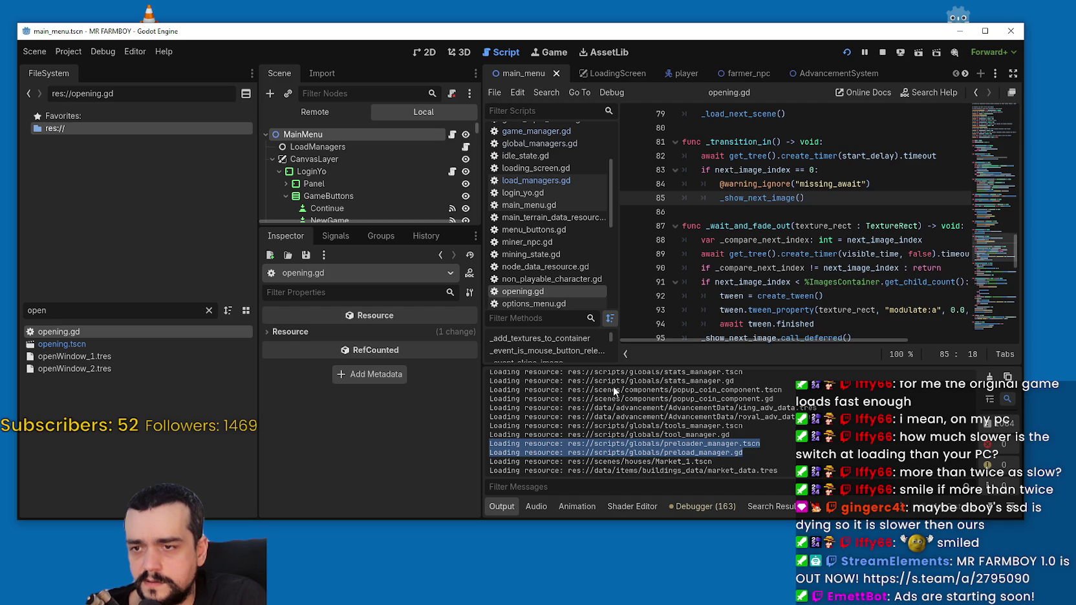
pyautogui.scroll(1, 589, 399)
pyautogui.moveTo(774, 423)
pyautogui.mouseDown()
pyautogui.moveTo(587, 408)
pyautogui.moveTo(491, 415)
pyautogui.mouseUp()
pyautogui.scroll(1, 819, 448)
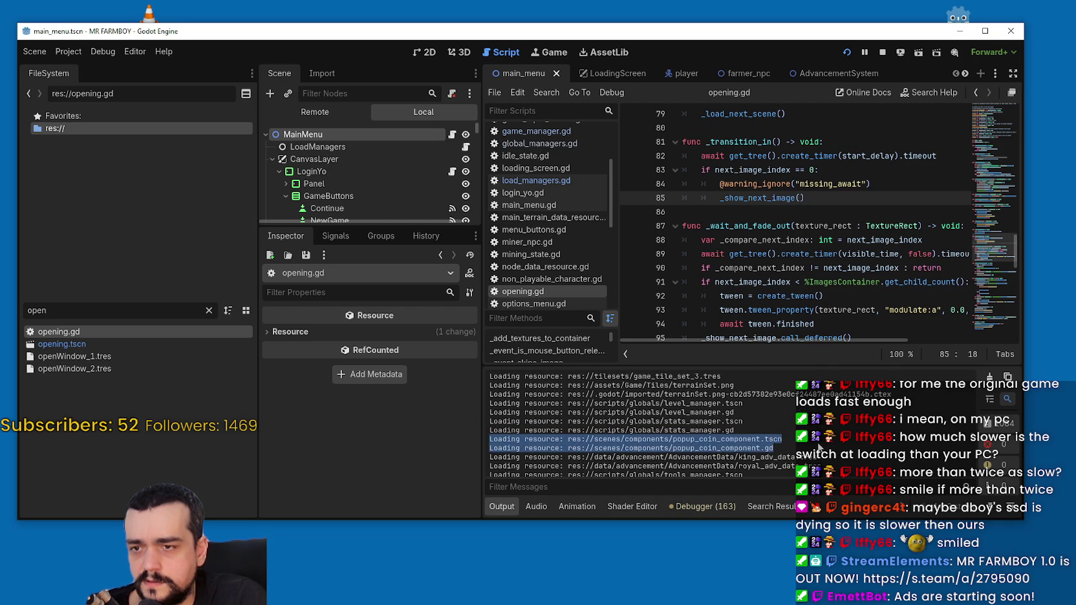
pyautogui.scroll(2, 820, 447)
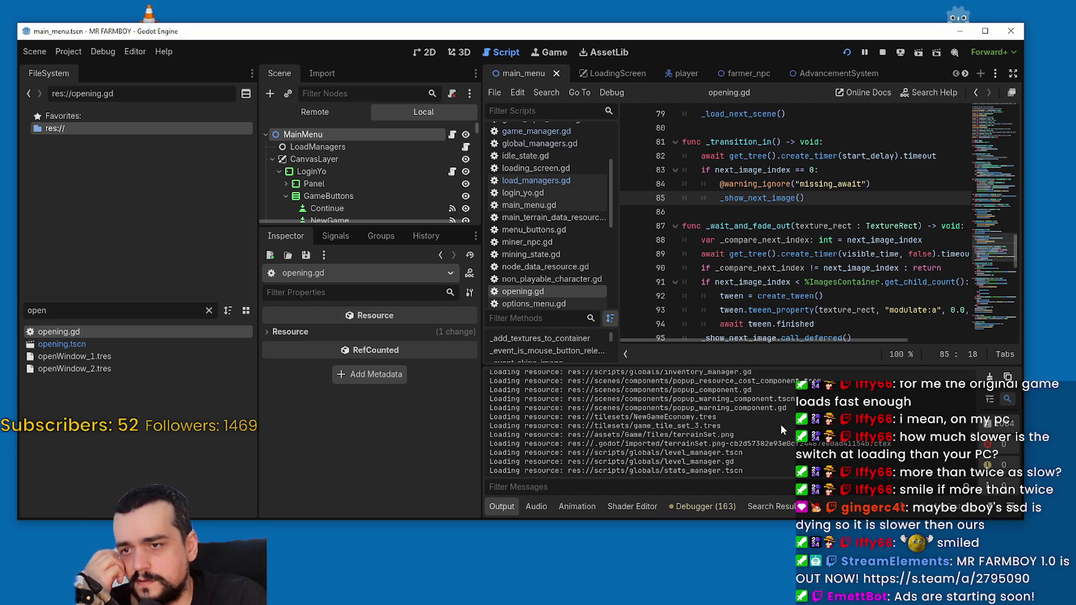
pyautogui.moveTo(739, 426); pyautogui.dragTo(480, 425)
pyautogui.scroll(3, 755, 441)
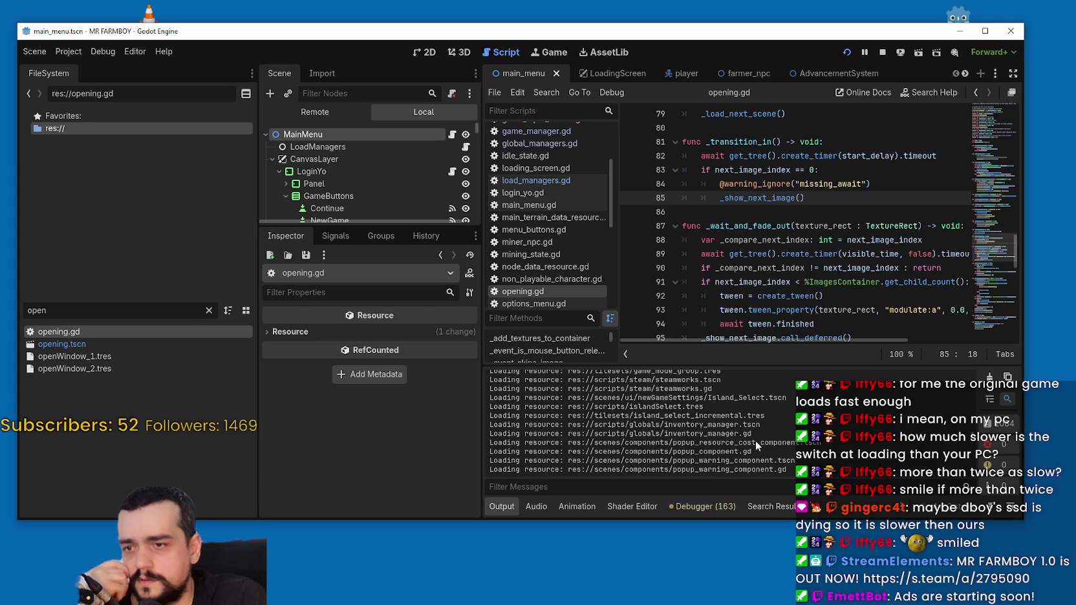
pyautogui.scroll(2, 755, 441)
pyautogui.scroll(2, 754, 440)
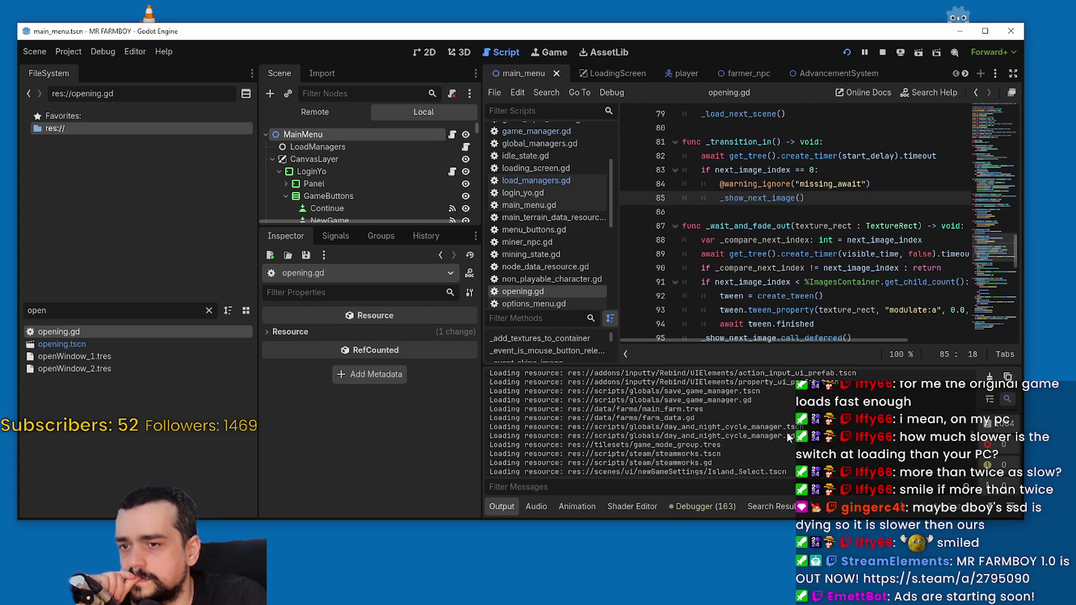
pyautogui.scroll(5, 767, 434)
pyautogui.scroll(10, 970, 473)
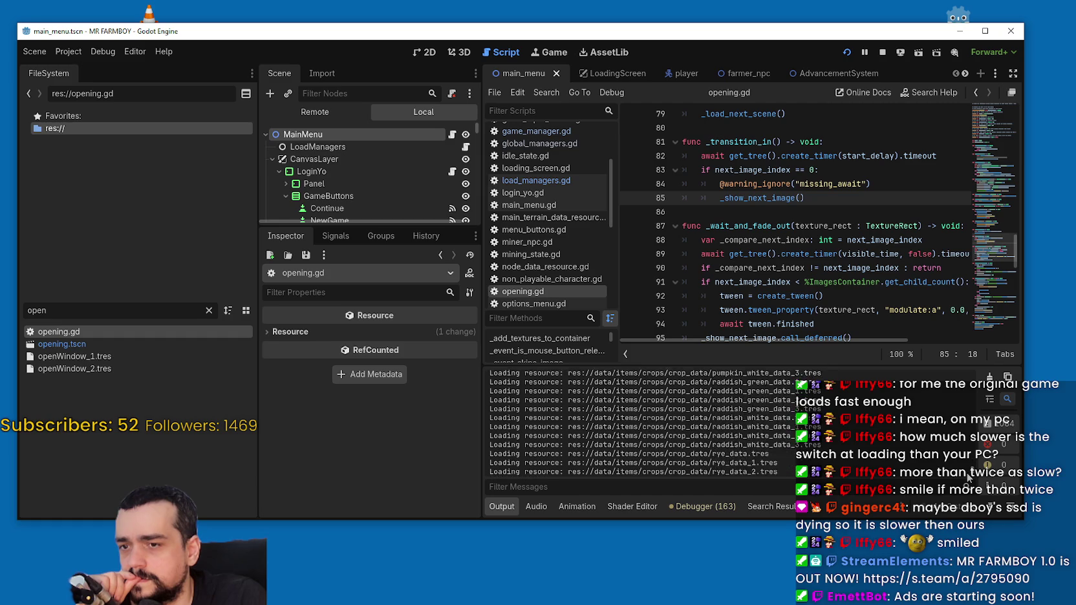
pyautogui.scroll(-2, 968, 478)
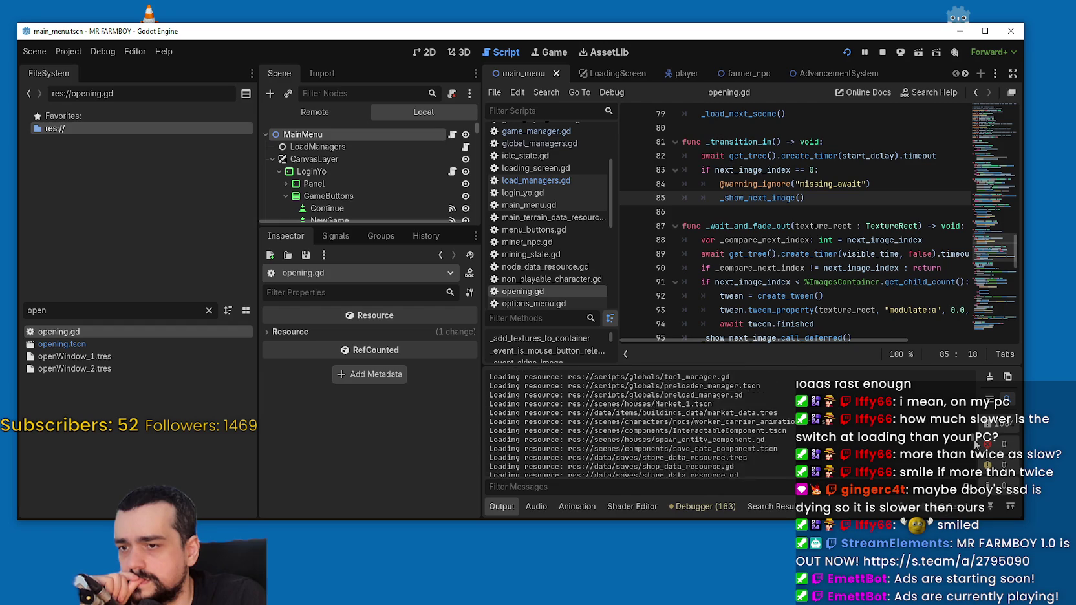
pyautogui.tripleClick(978, 443)
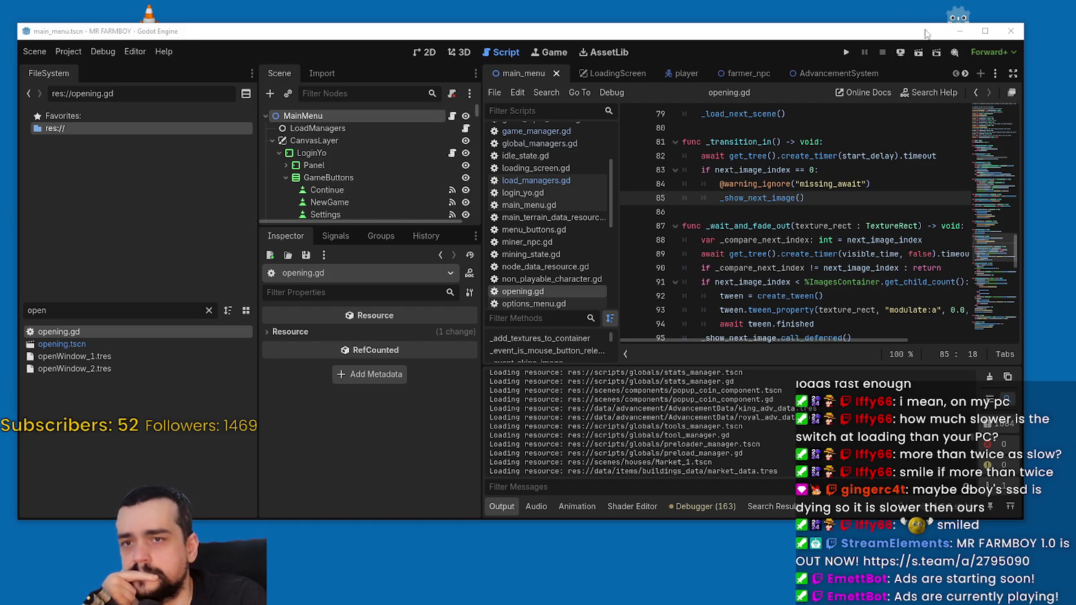
# - Run MR FARMBOY to its main menu, choose Exit Game, and return to the editor
pyautogui.click(846, 53)
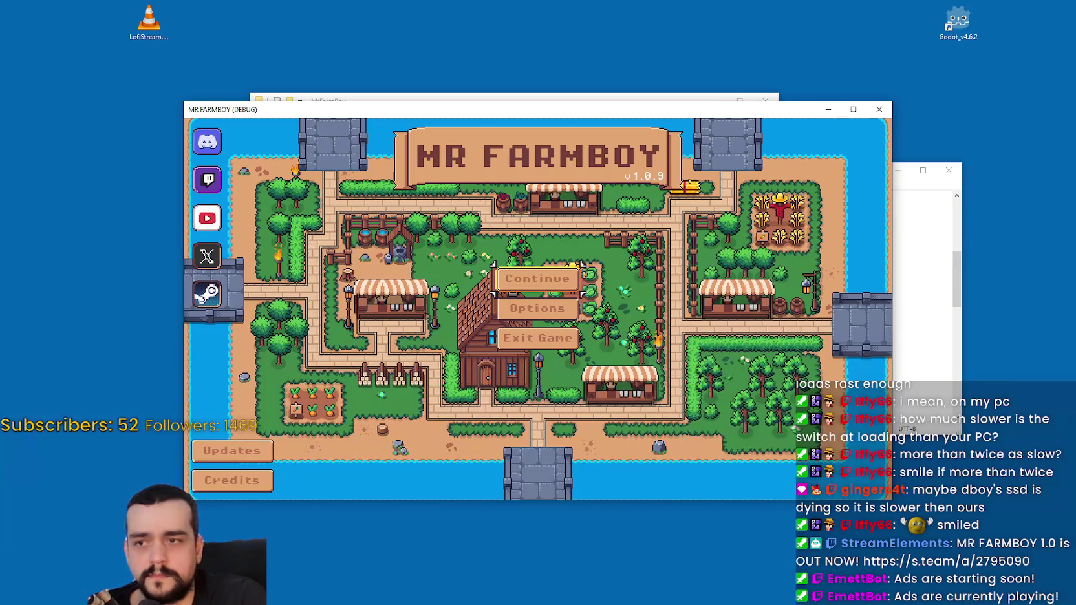
pyautogui.press('Down')
pyautogui.press('Down')
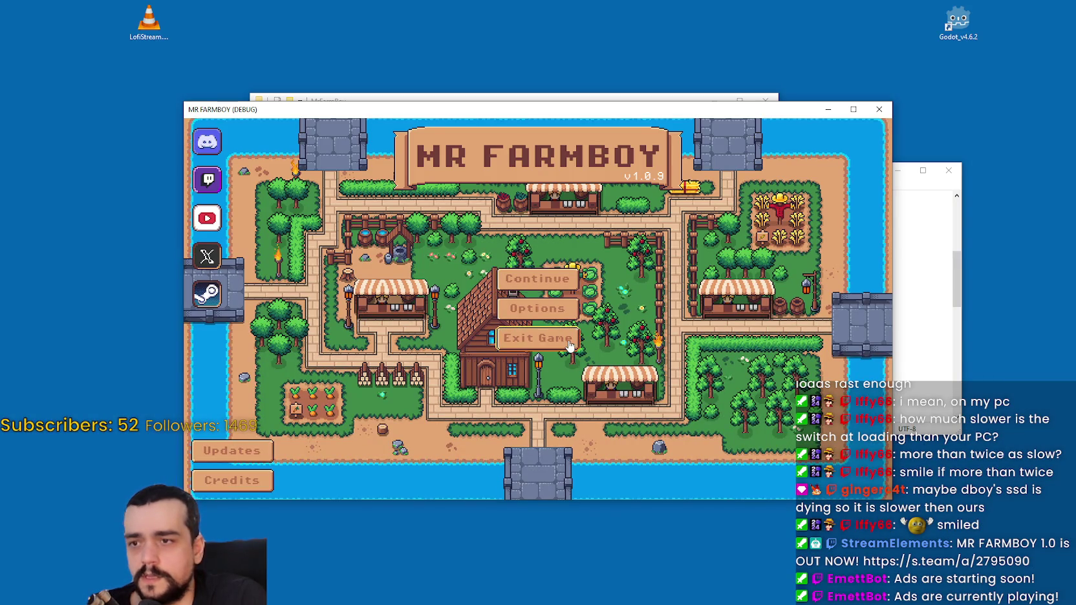
pyautogui.press('Return')
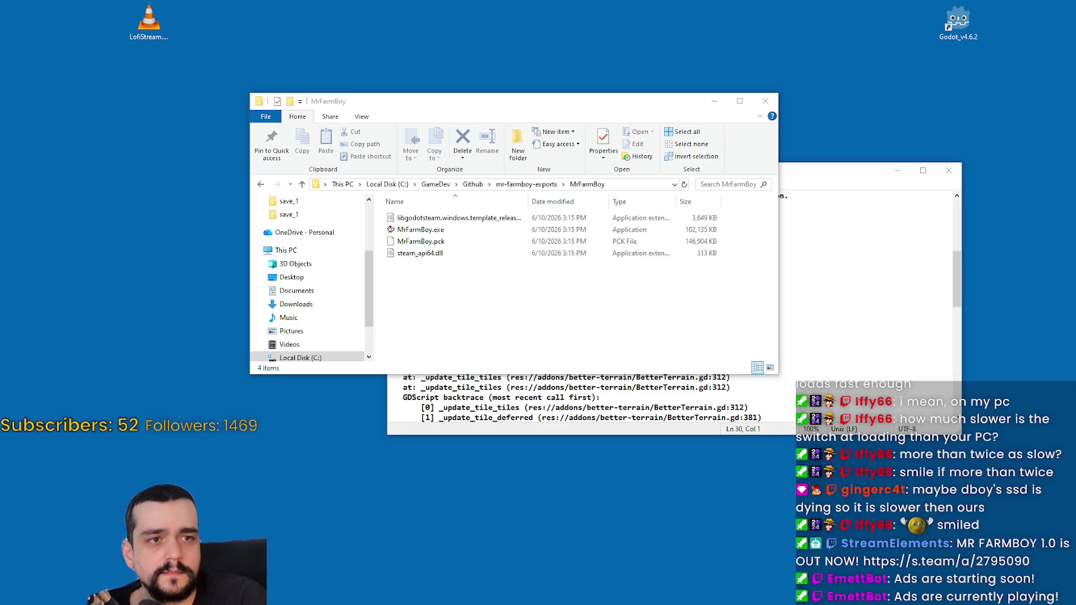
pyautogui.hotkey('alt', 'Tab')
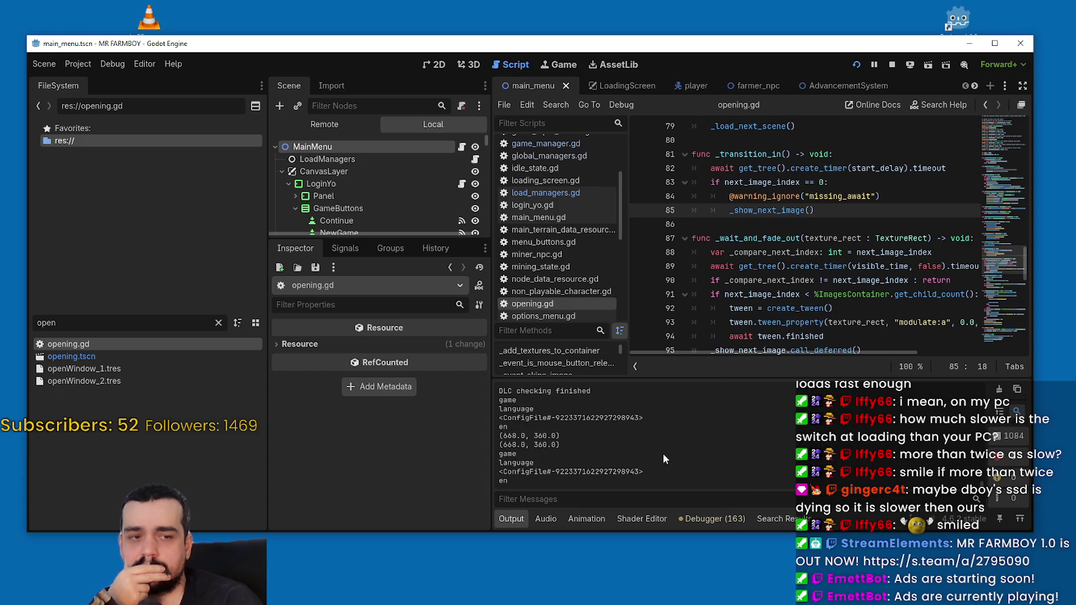
pyautogui.scroll(3, 976, 482)
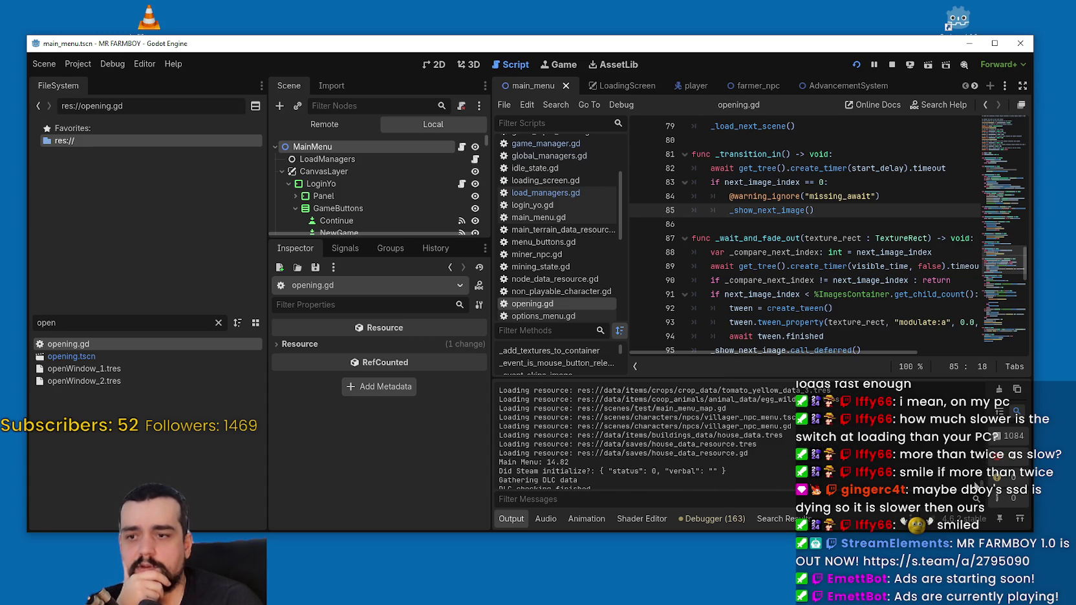
pyautogui.scroll(3, 982, 482)
pyautogui.scroll(10, 981, 483)
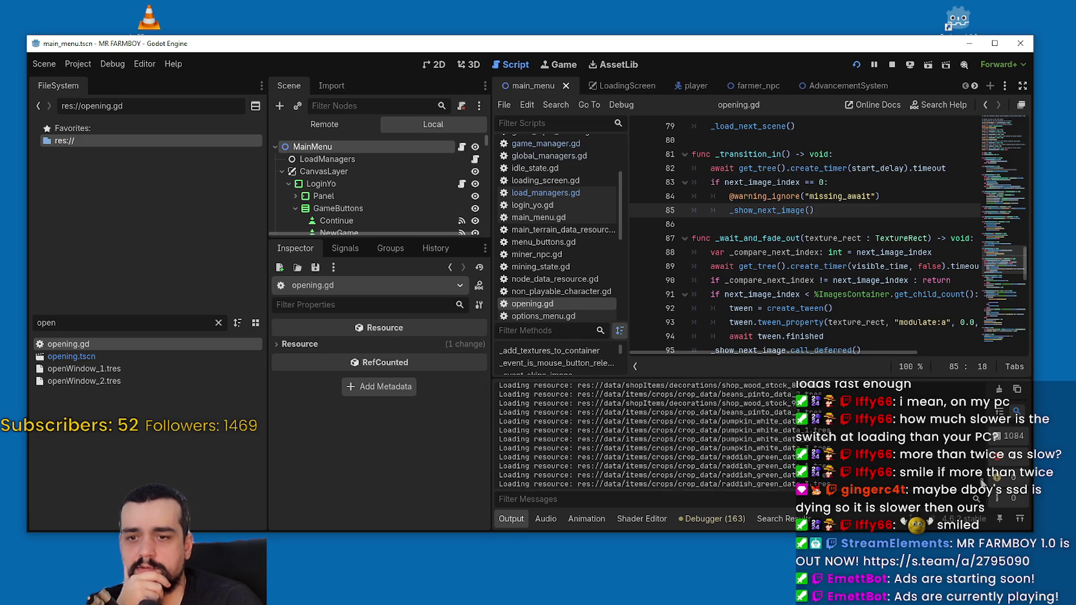
pyautogui.scroll(5, 984, 467)
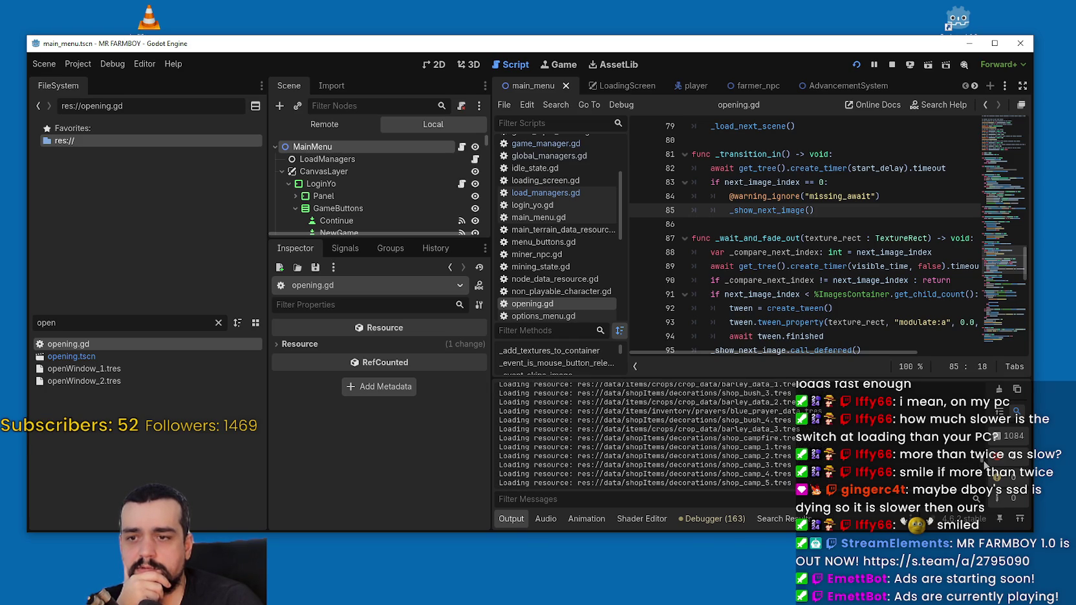
pyautogui.scroll(10, 983, 460)
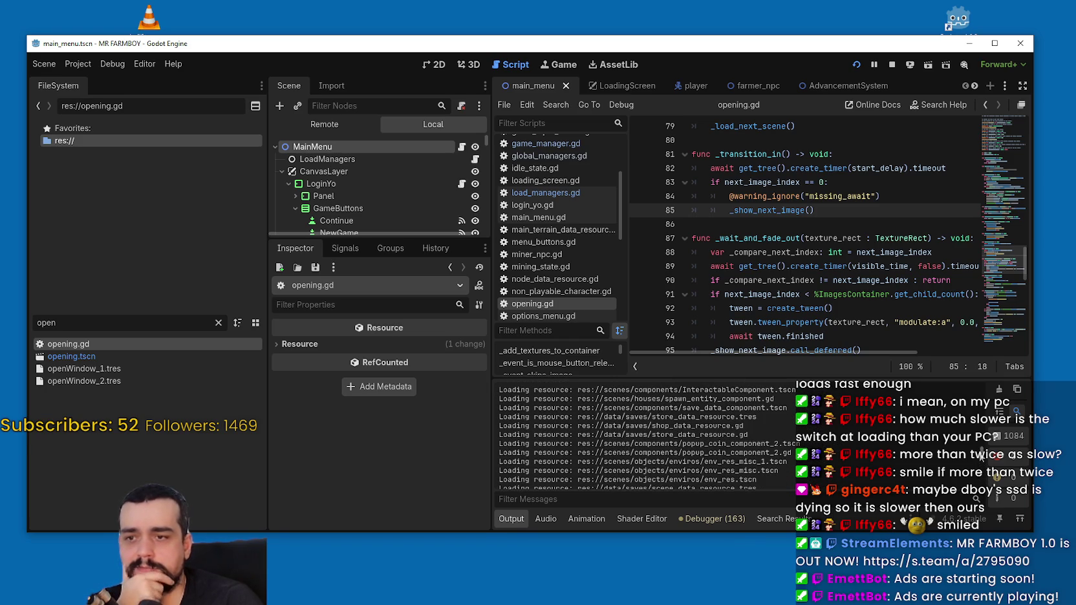
pyautogui.scroll(10, 981, 456)
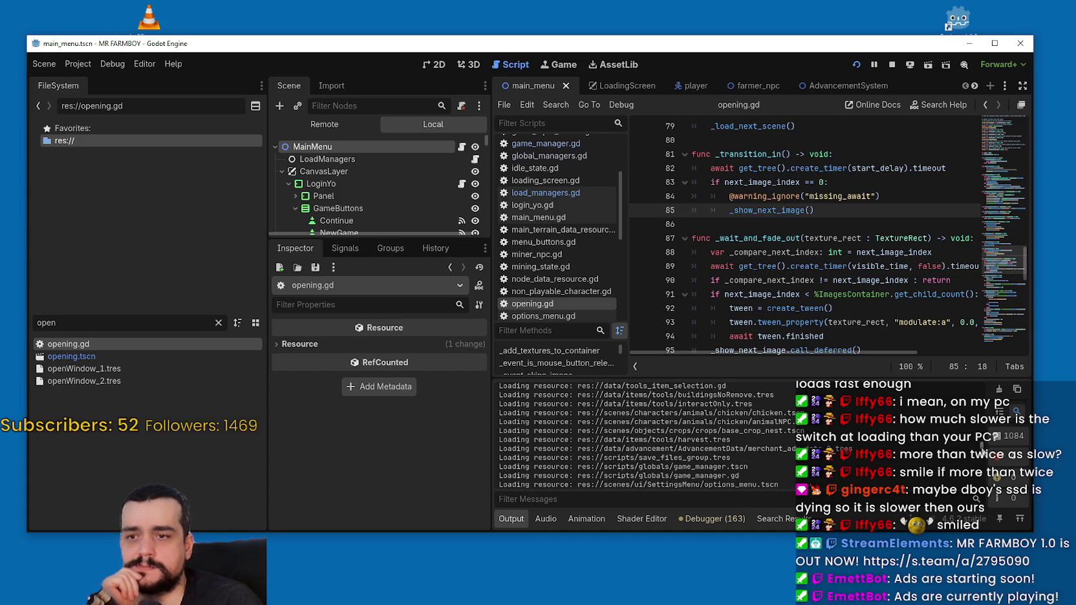
pyautogui.scroll(10, 983, 461)
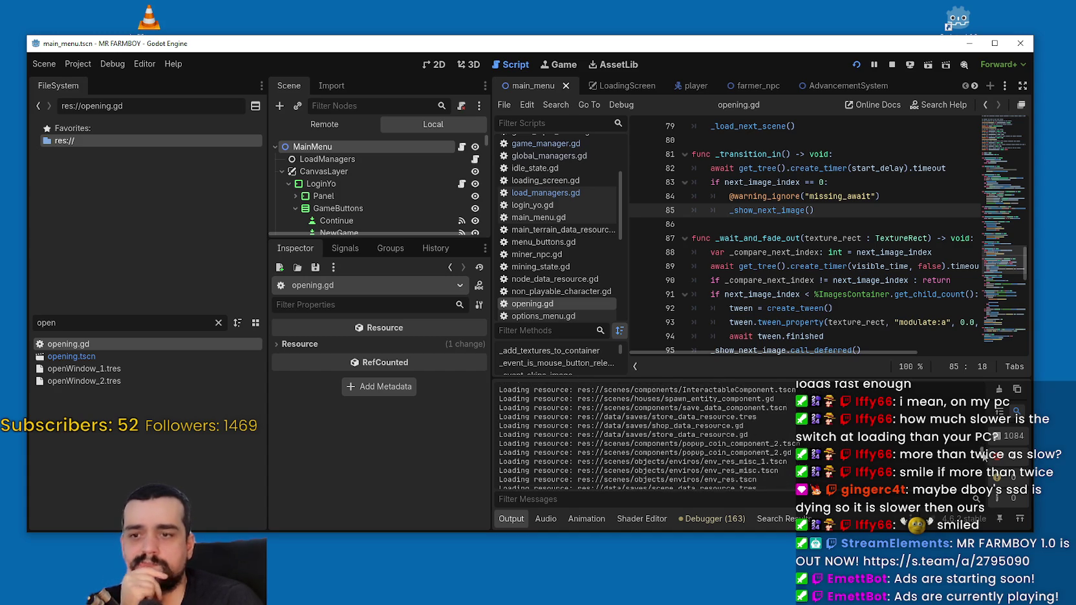
pyautogui.click(994, 43)
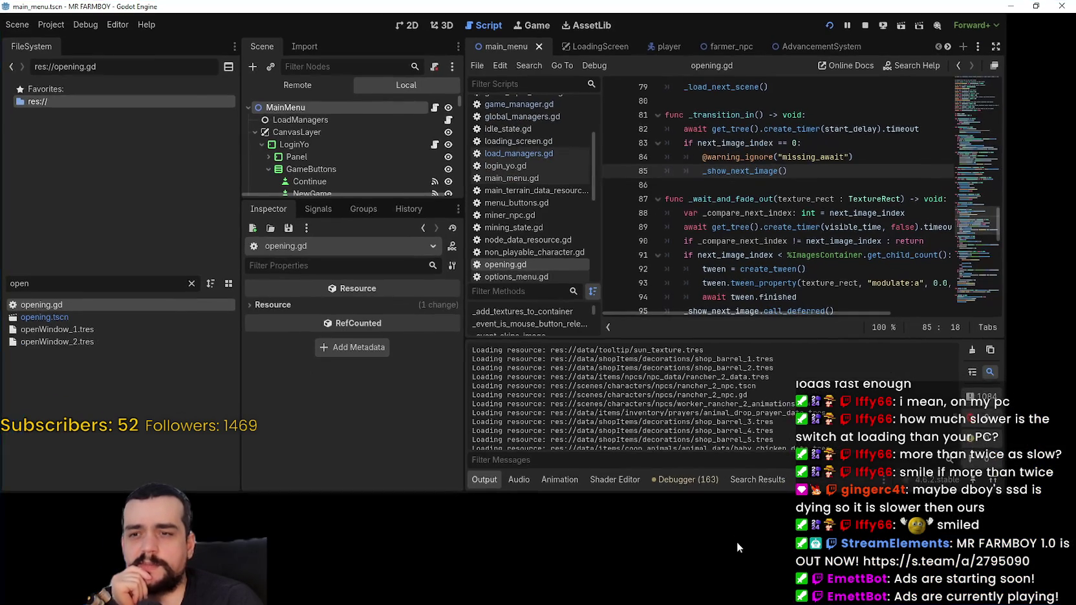
pyautogui.click(1036, 6)
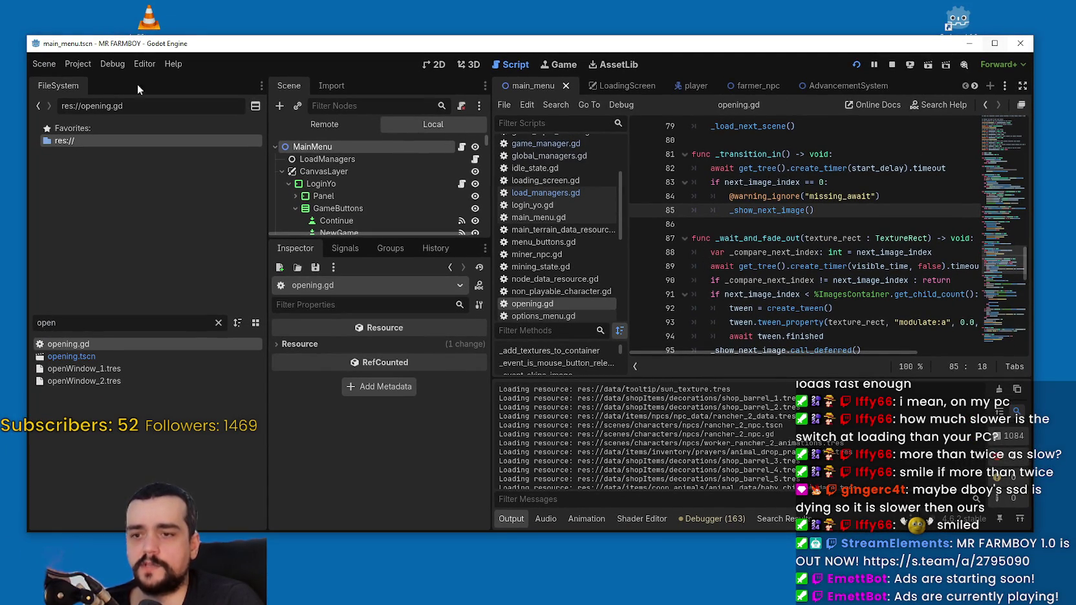
pyautogui.click(137, 65)
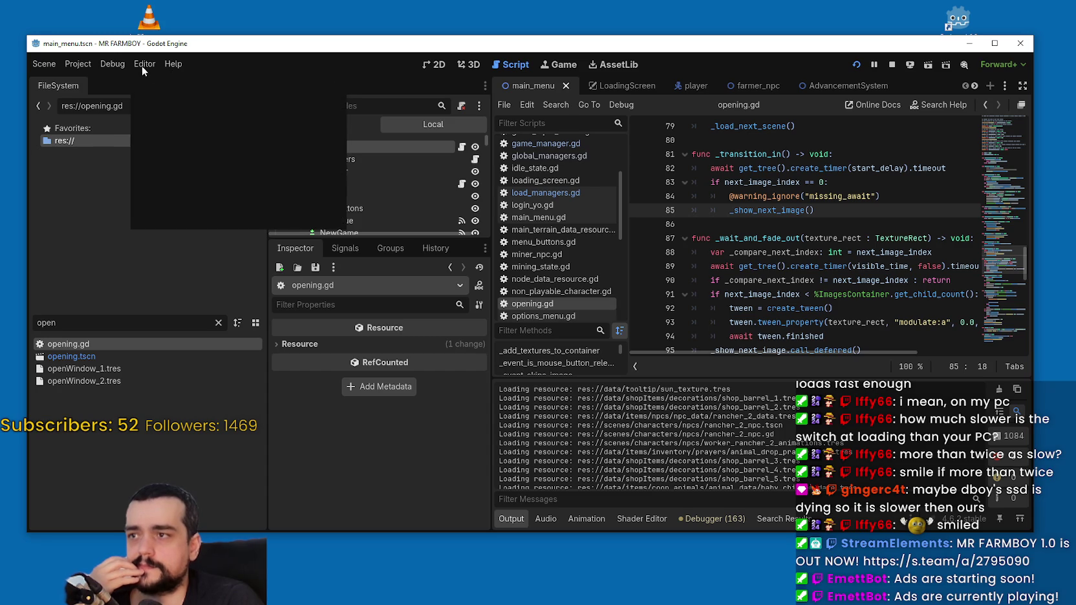
pyautogui.click(96, 64)
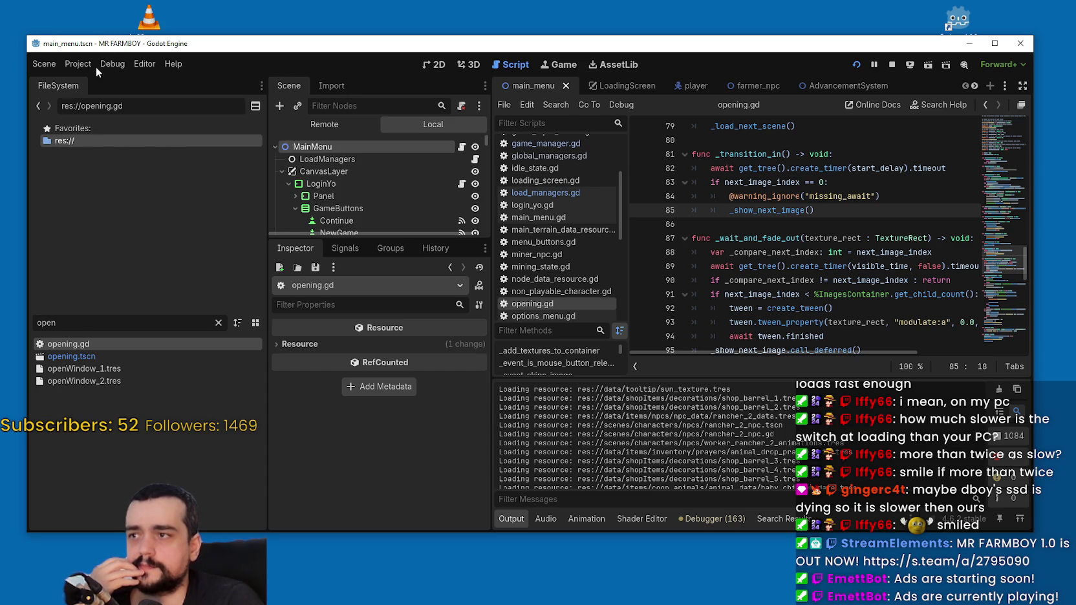
pyautogui.click(176, 70)
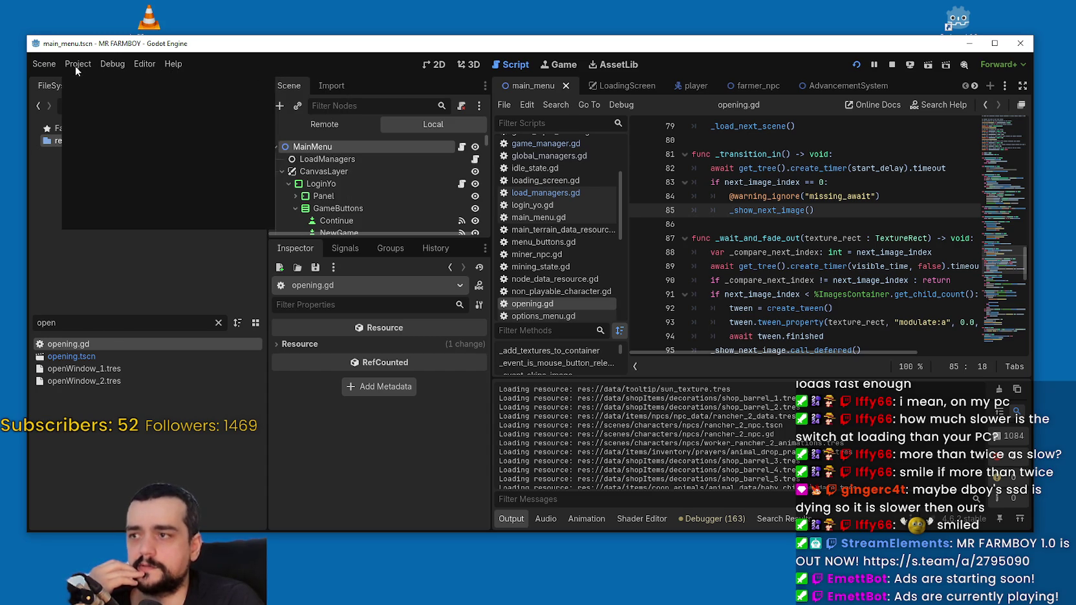
pyautogui.click(154, 60)
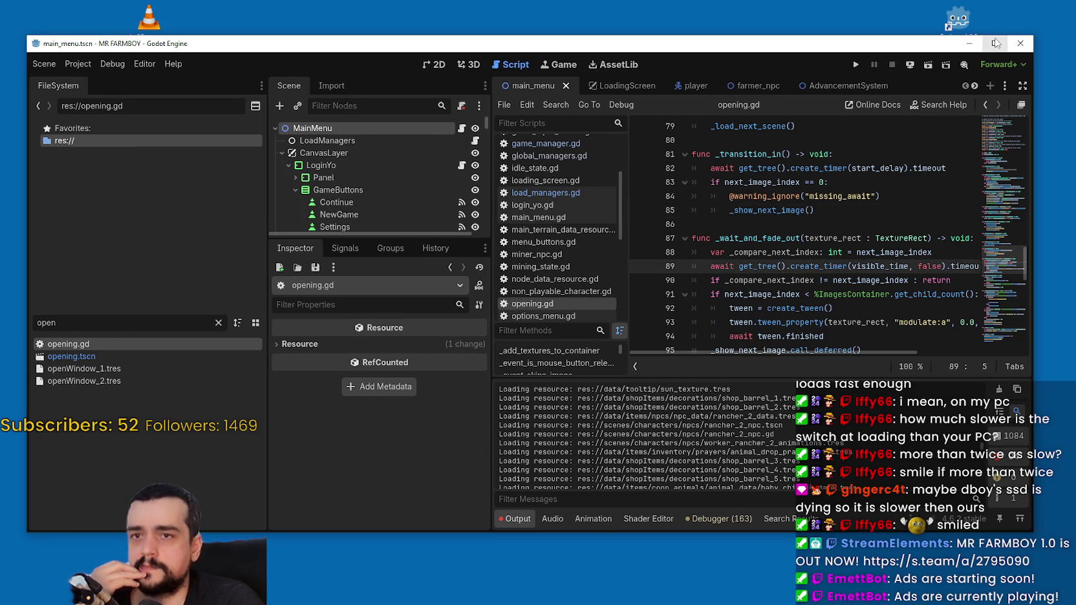
pyautogui.click(996, 43)
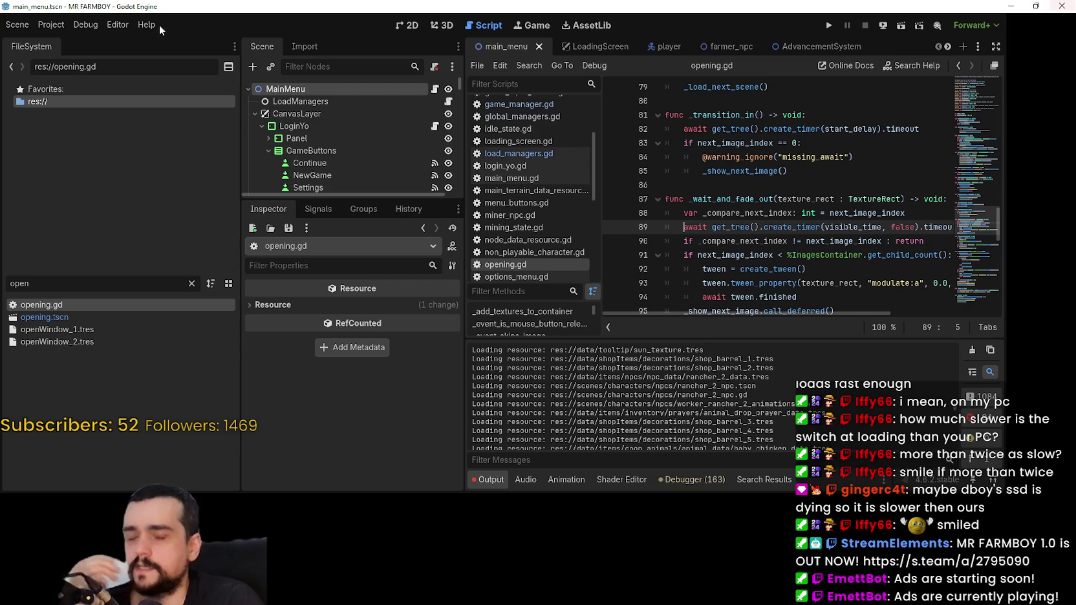
pyautogui.click(99, 25)
pyautogui.click(102, 22)
pyautogui.doubleClick(464, 6)
pyautogui.click(115, 65)
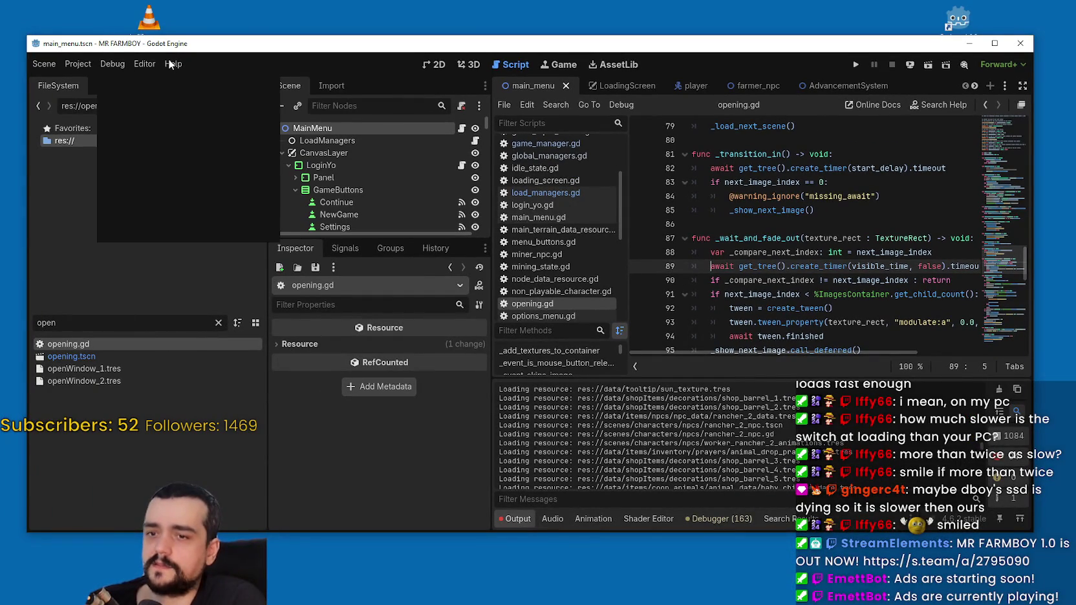
pyautogui.click(78, 62)
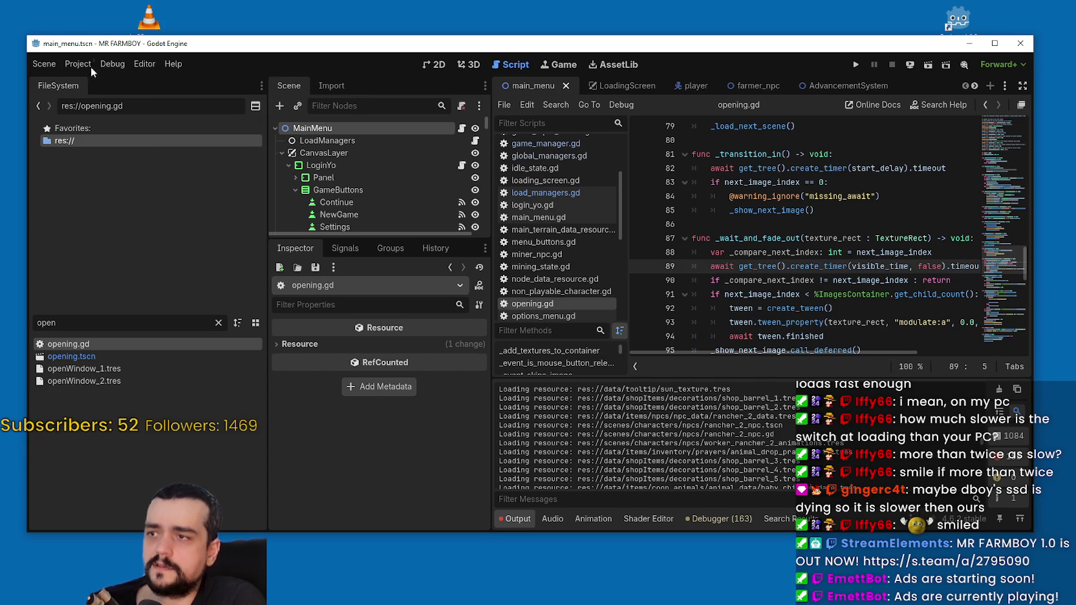
pyautogui.click(145, 62)
pyautogui.click(171, 62)
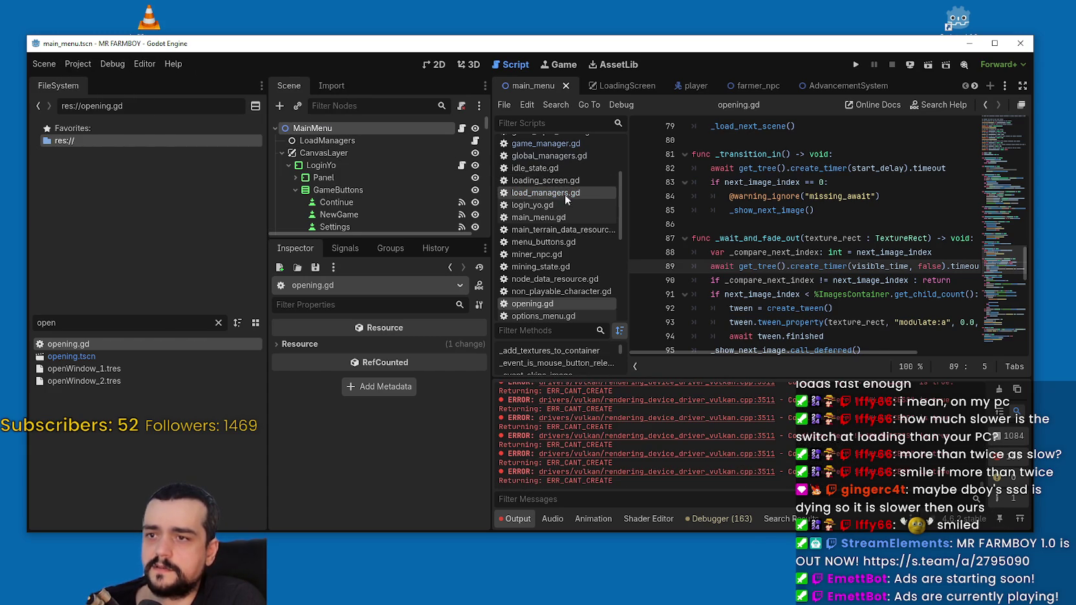
# - Clear the LoadManagers node's PRELOAD_MANAGER scene slot in the Inspector
pyautogui.click(545, 193)
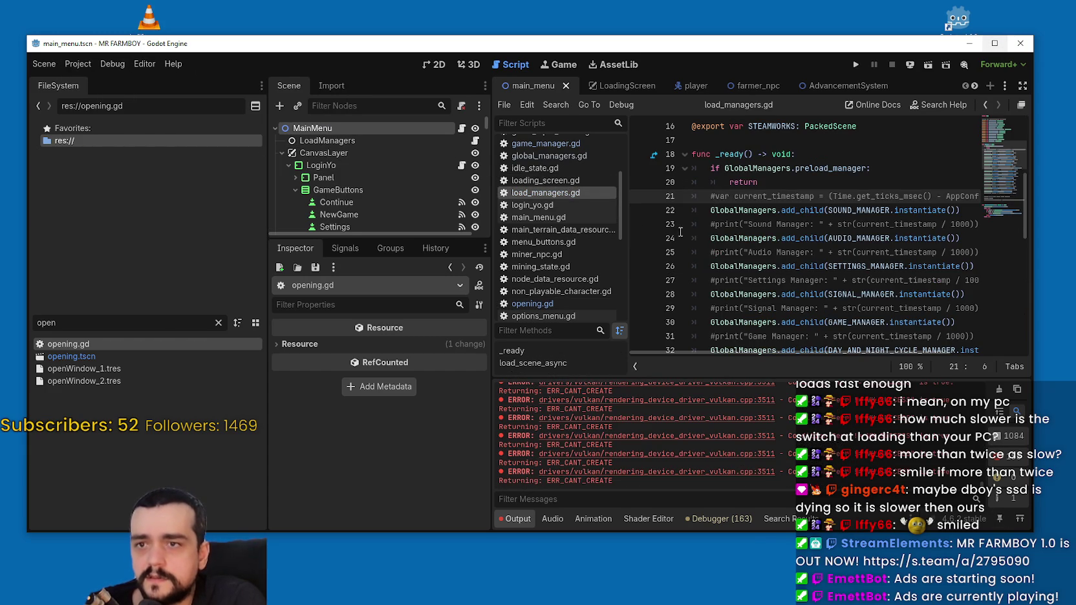
pyautogui.moveTo(373, 237); pyautogui.dragTo(373, 358)
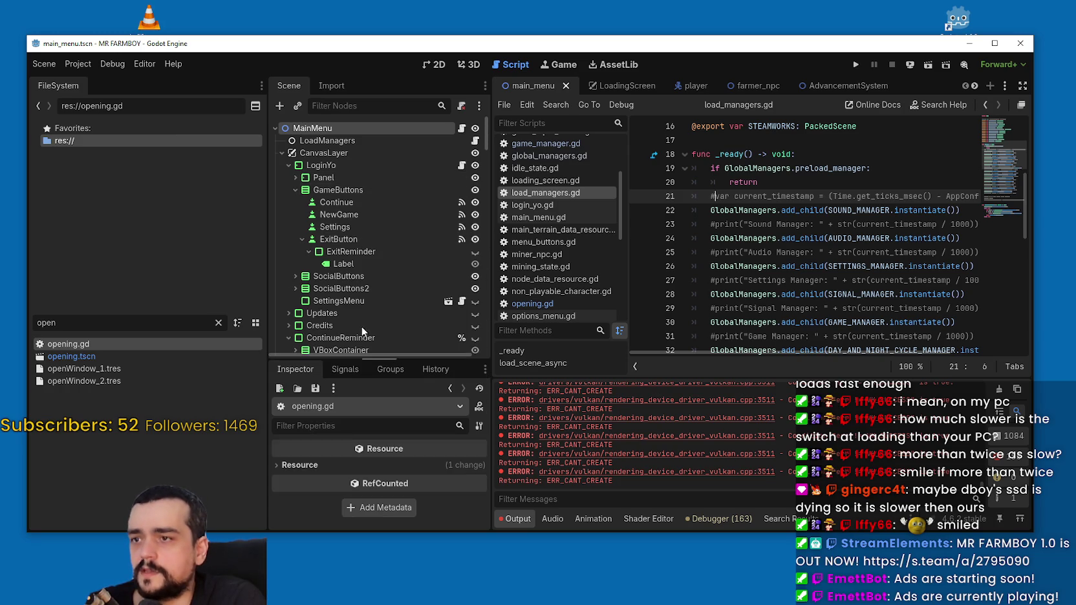
pyautogui.click(327, 140)
pyautogui.scroll(-5, 373, 459)
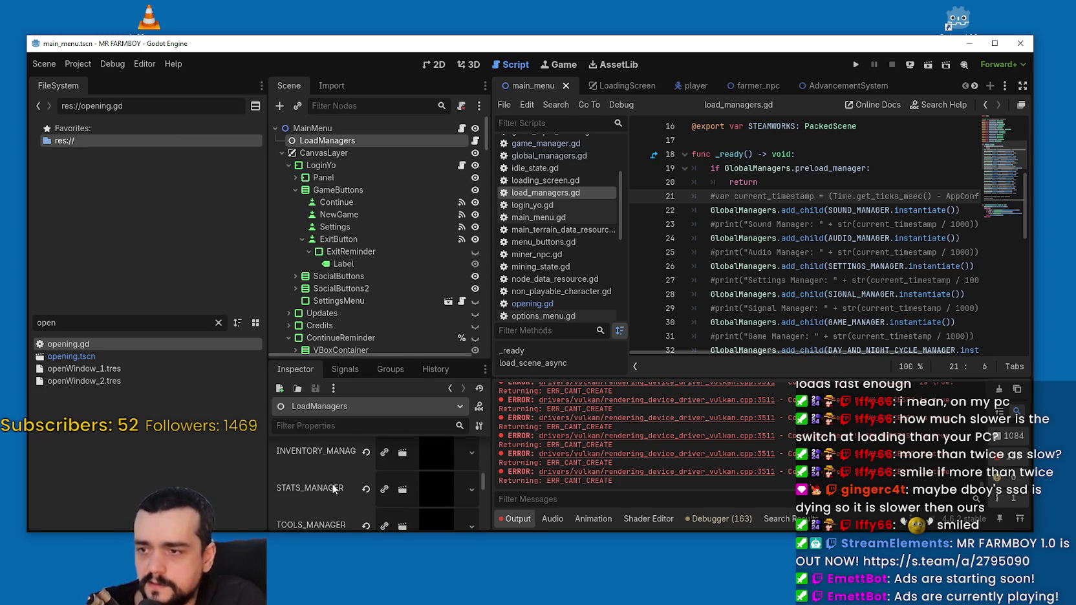
pyautogui.scroll(-1, 325, 489)
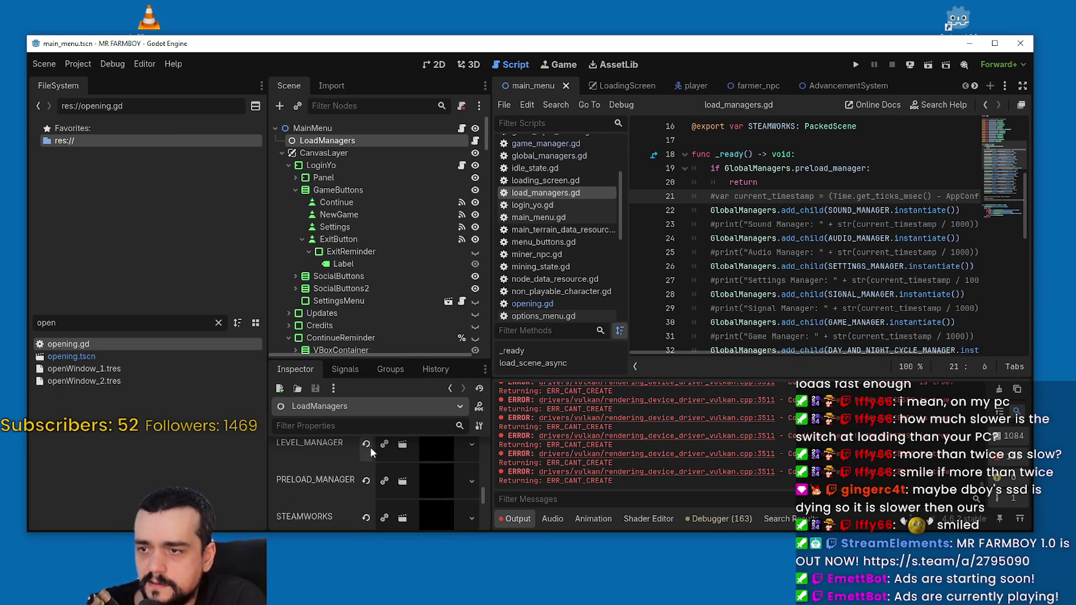
pyautogui.scroll(-1, 366, 482)
pyautogui.click(366, 480)
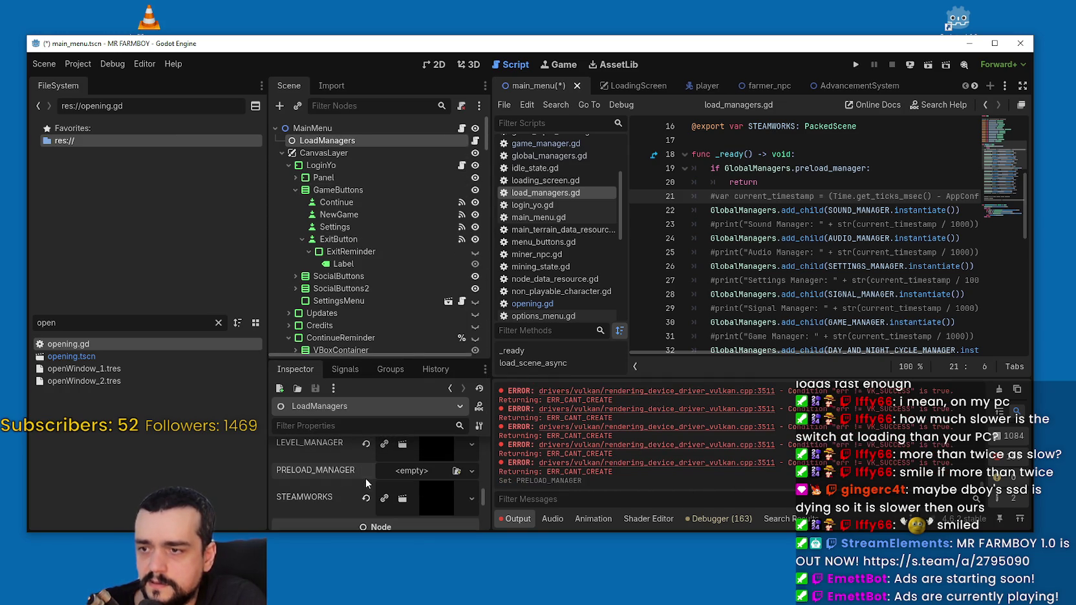
# - Comment out the PRELOAD_MANAGER add_child line in load_managers.gd and save
pyautogui.click(732, 230)
pyautogui.scroll(-4, 744, 214)
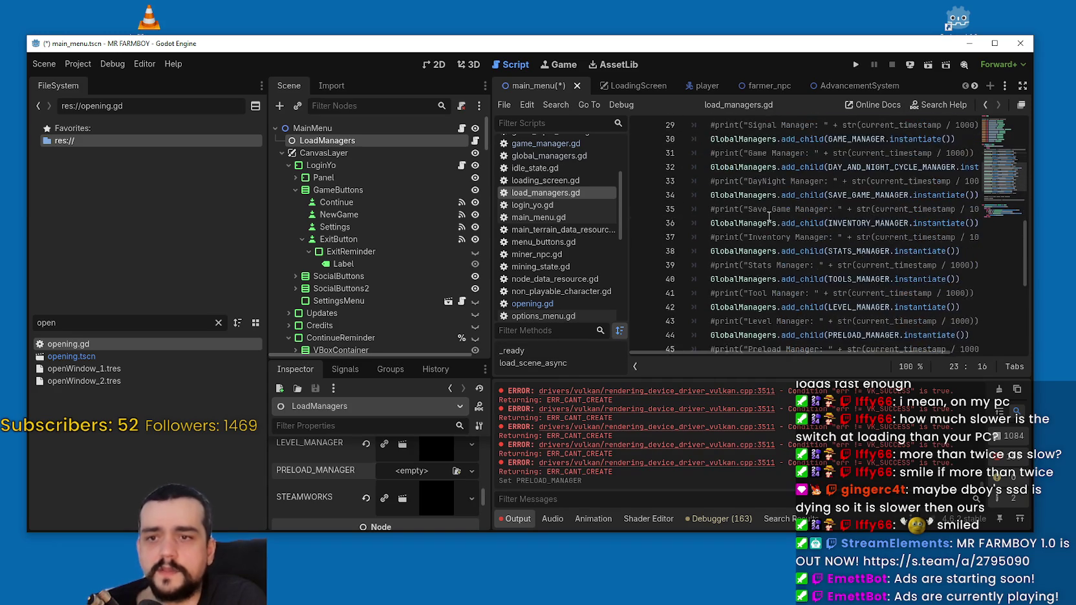
pyautogui.scroll(-2, 753, 200)
pyautogui.click(717, 252)
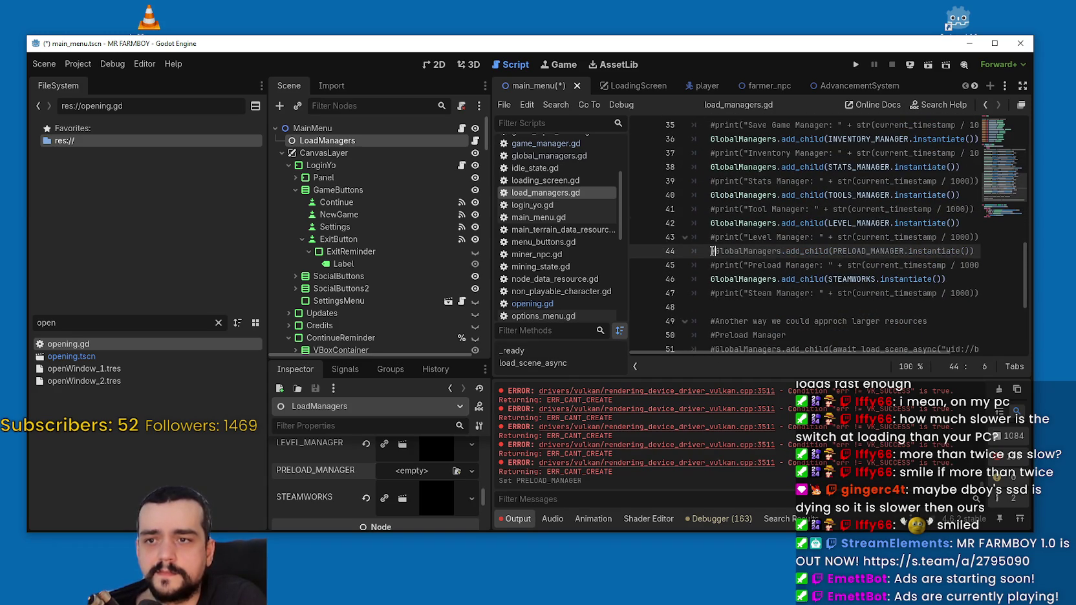
pyautogui.hotkey('ctrl', 'k')
pyautogui.hotkey('ctrl', 's')
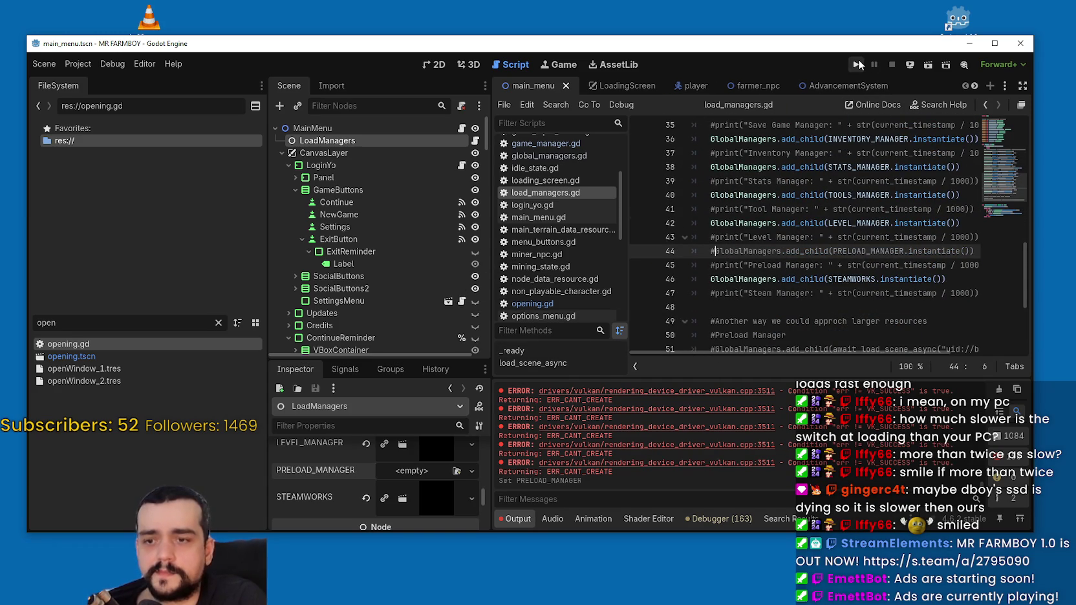
# - Run the project and time the main menu load without the preload manager (12.51)
pyautogui.click(859, 64)
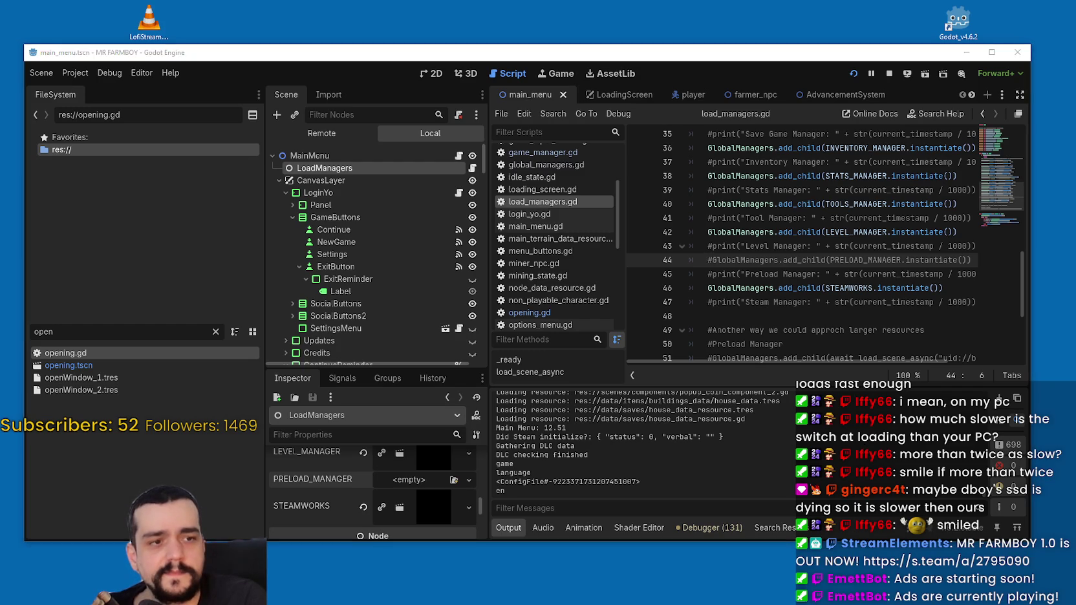
pyautogui.click(87, 76)
# - Reload the MR FARMBOY project with Project > Reload Current Project
pyautogui.click(44, 100)
pyautogui.click(88, 76)
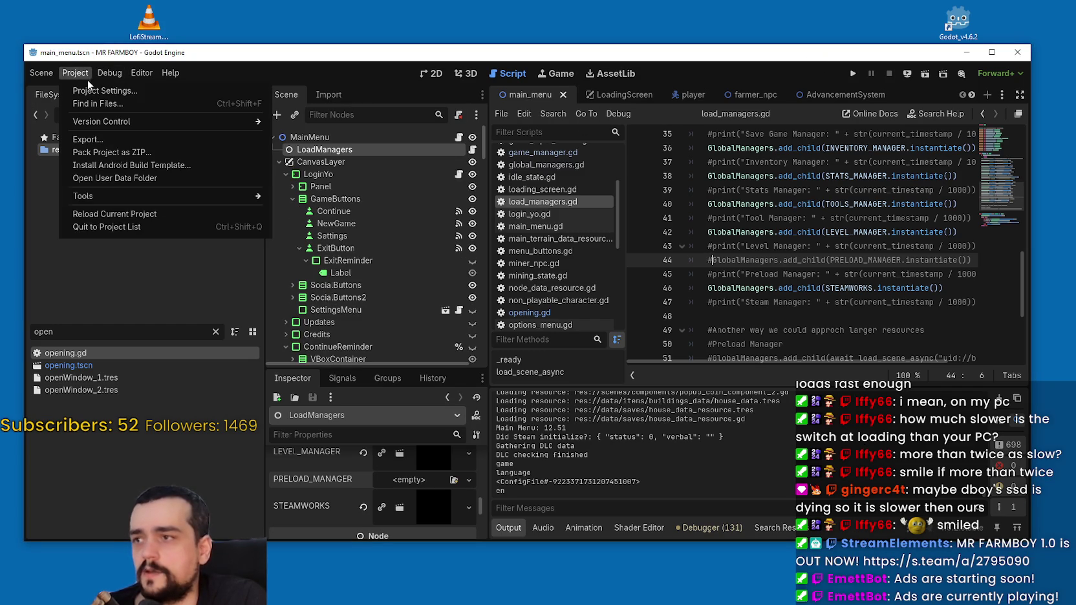
pyautogui.click(125, 214)
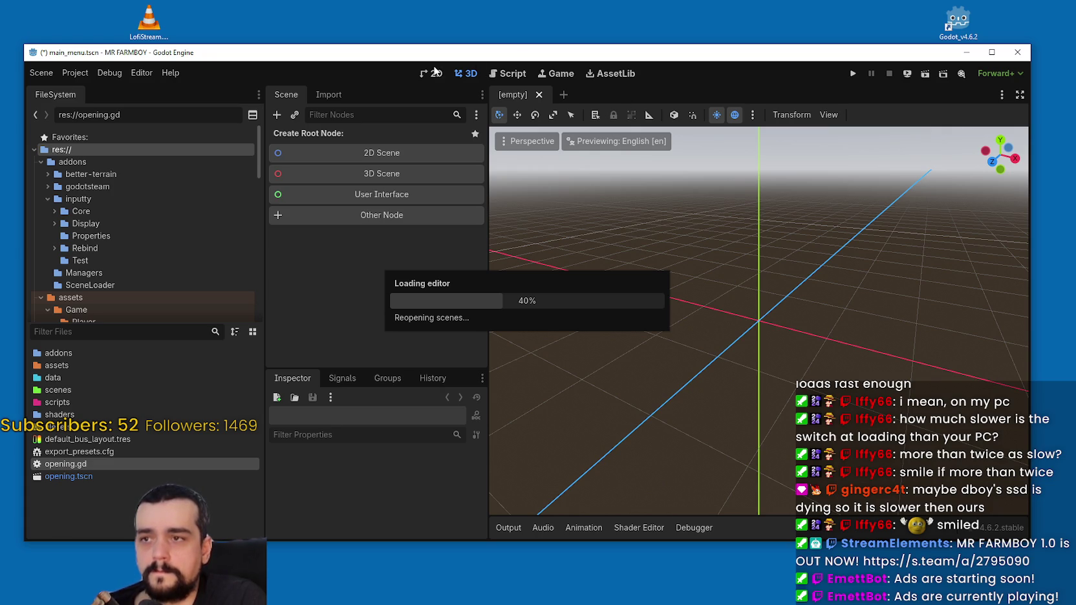
pyautogui.rightClick(251, 13)
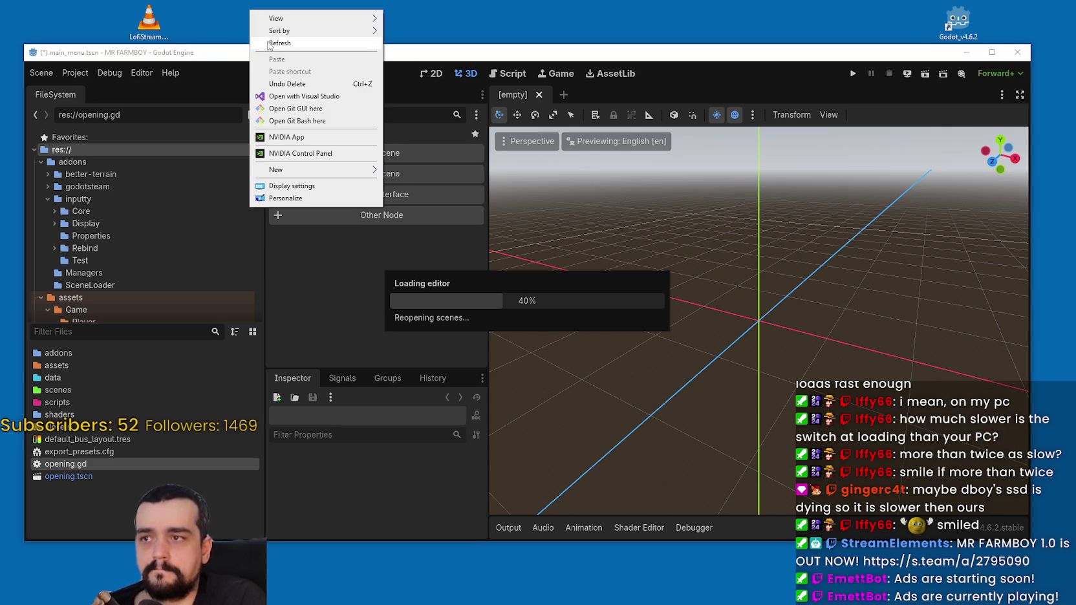
pyautogui.click(268, 41)
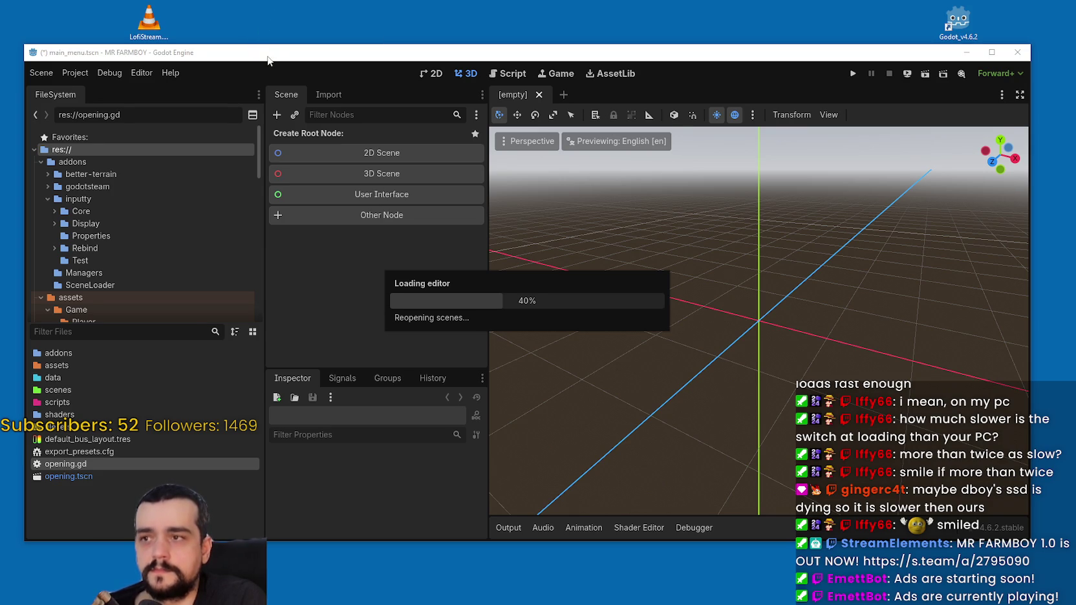
pyautogui.moveTo(267, 57); pyautogui.dragTo(280, 44)
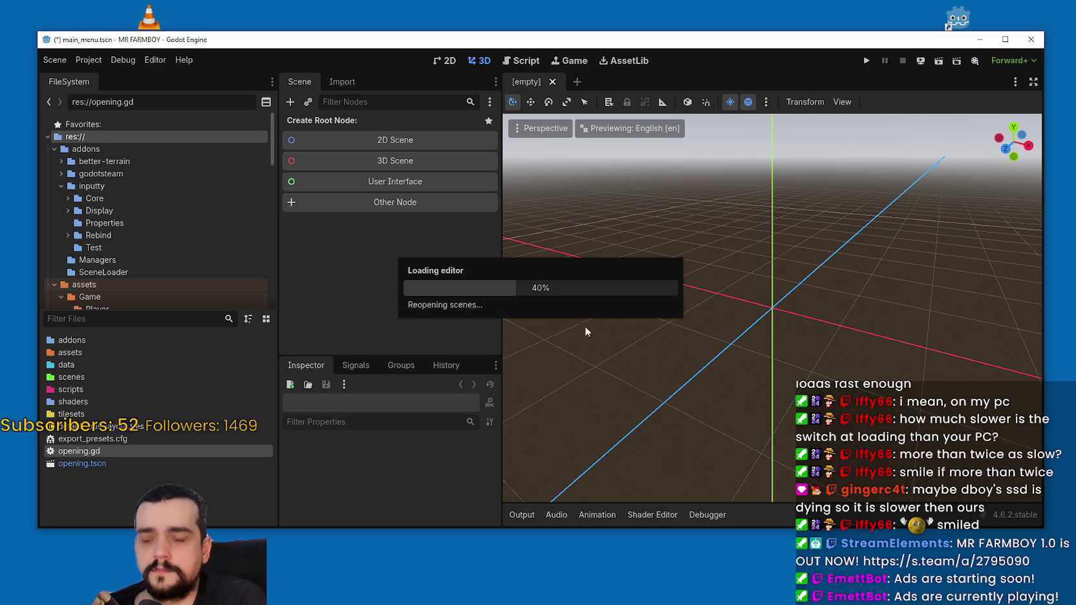
pyautogui.moveTo(490, 44)
pyautogui.mouseDown()
pyautogui.moveTo(466, 30)
pyautogui.moveTo(476, 40)
pyautogui.mouseUp()
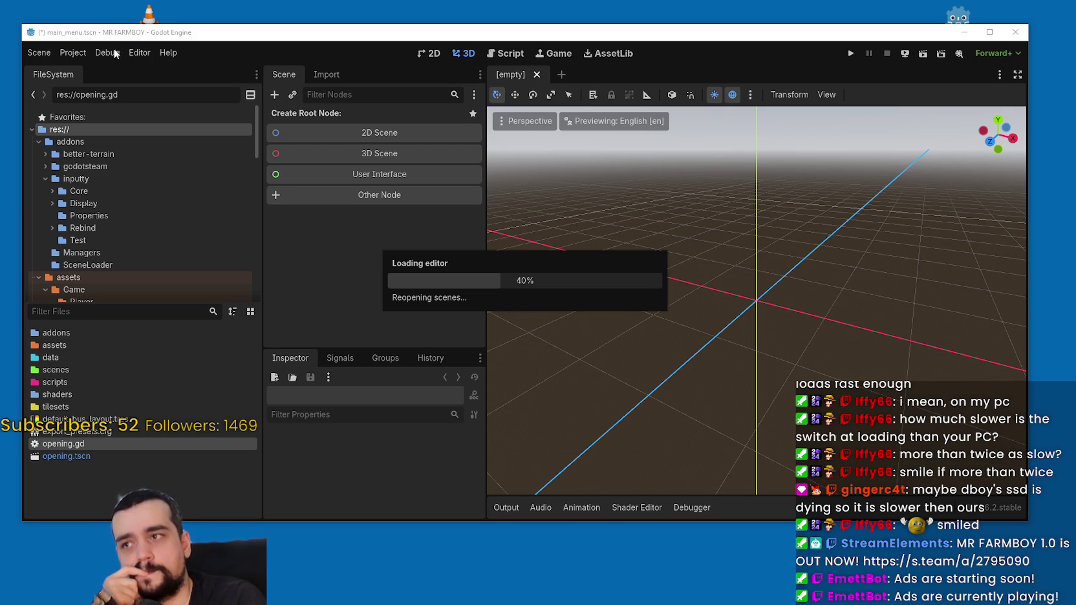
pyautogui.click(167, 52)
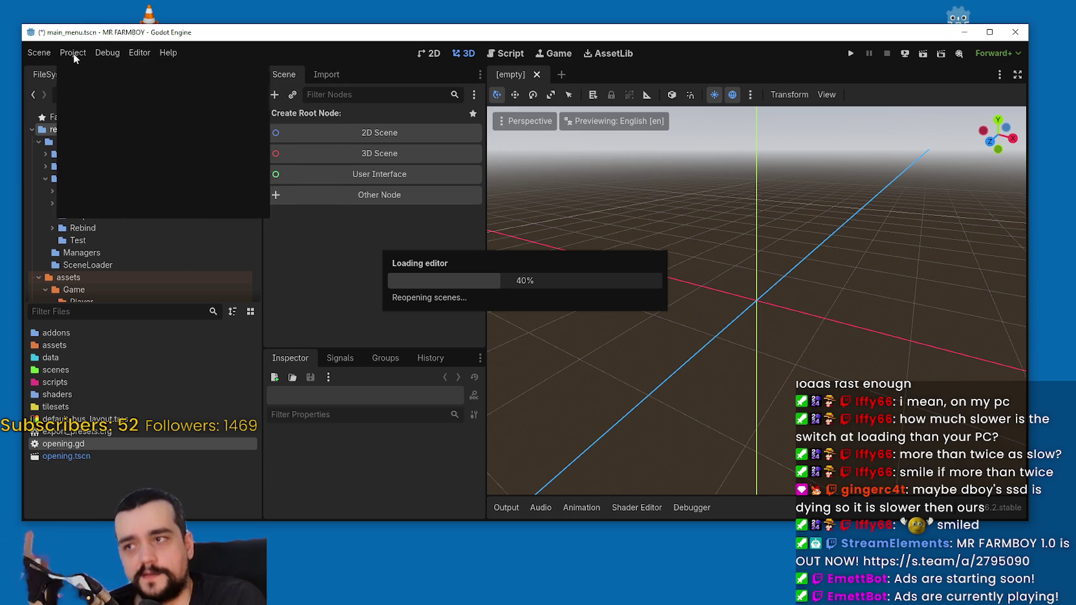
pyautogui.click(167, 53)
# - Show the Output log after the reload, then minimize Godot to reveal the MrFarmBoy export folder
pyautogui.click(129, 53)
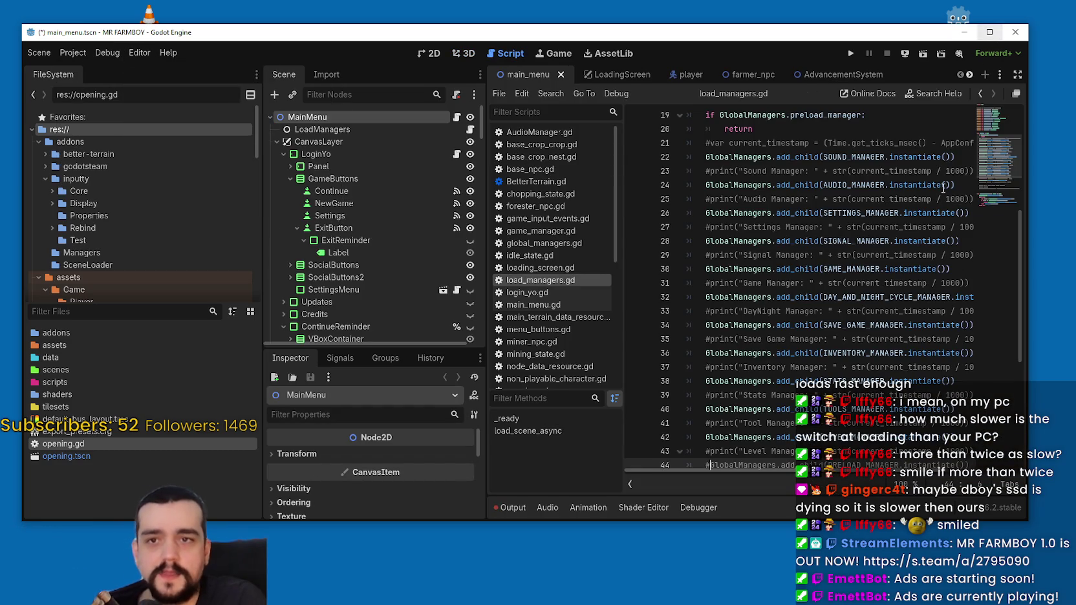
pyautogui.click(504, 511)
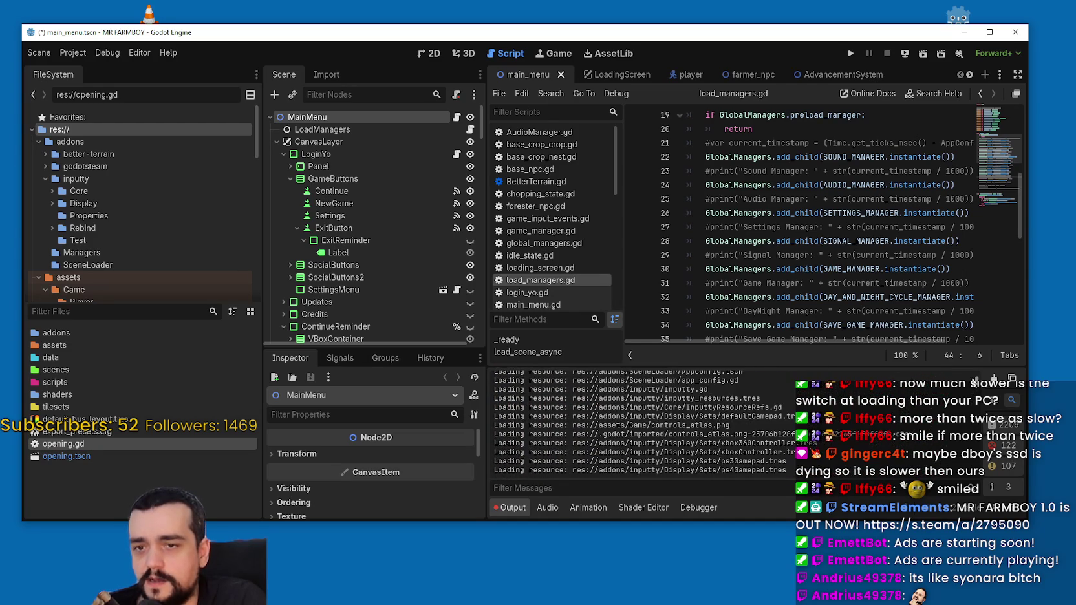
pyautogui.click(864, 227)
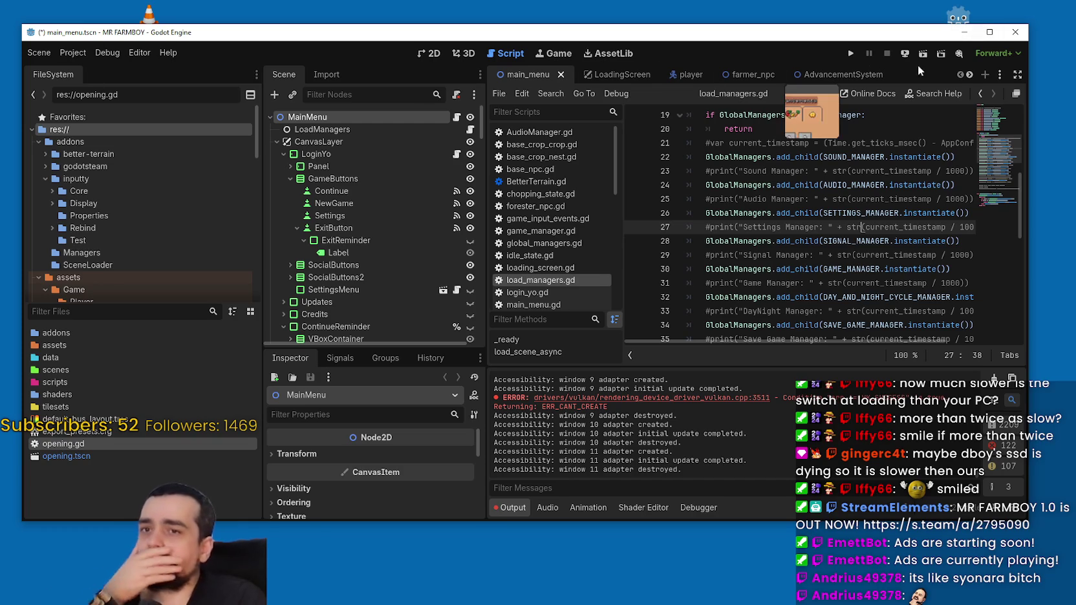
pyautogui.click(851, 54)
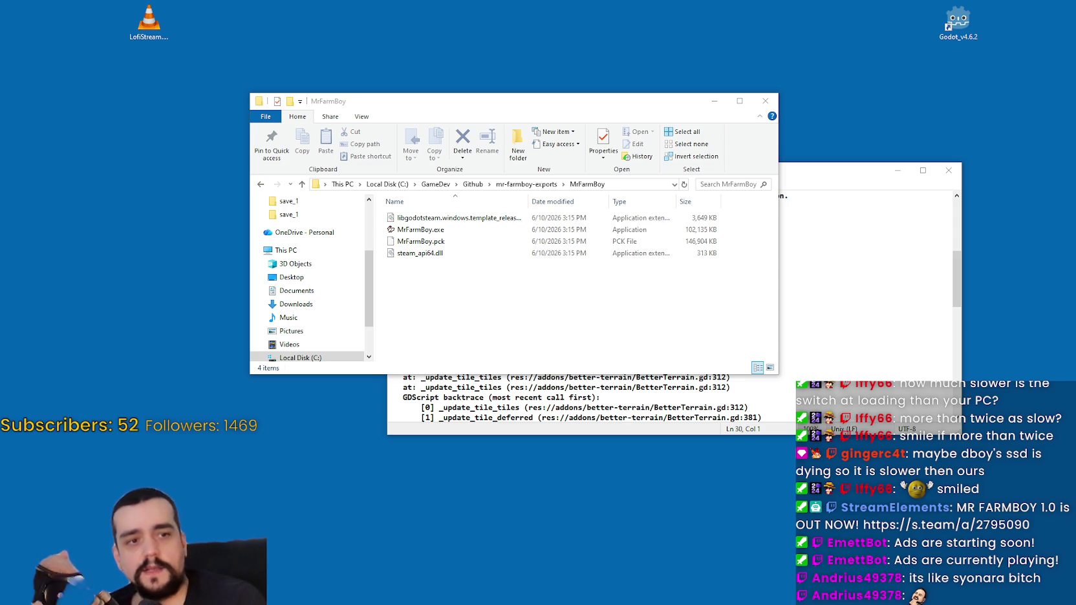
# - Bring the Godot editor back over File Explorer and reposition its window
pyautogui.hotkey('alt', 'Tab')
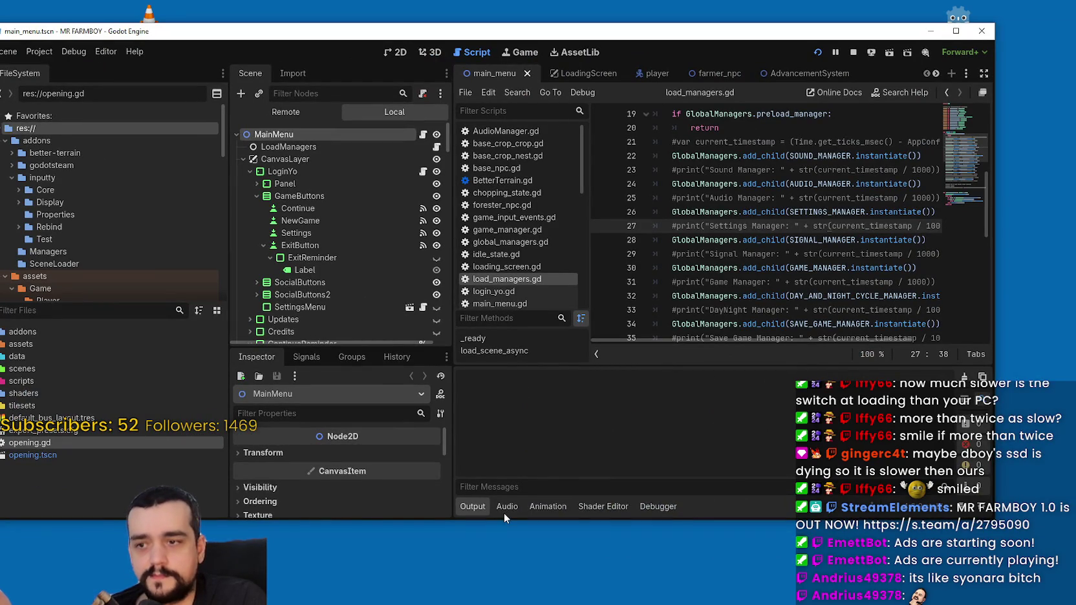
pyautogui.moveTo(170, 32); pyautogui.dragTo(212, 26)
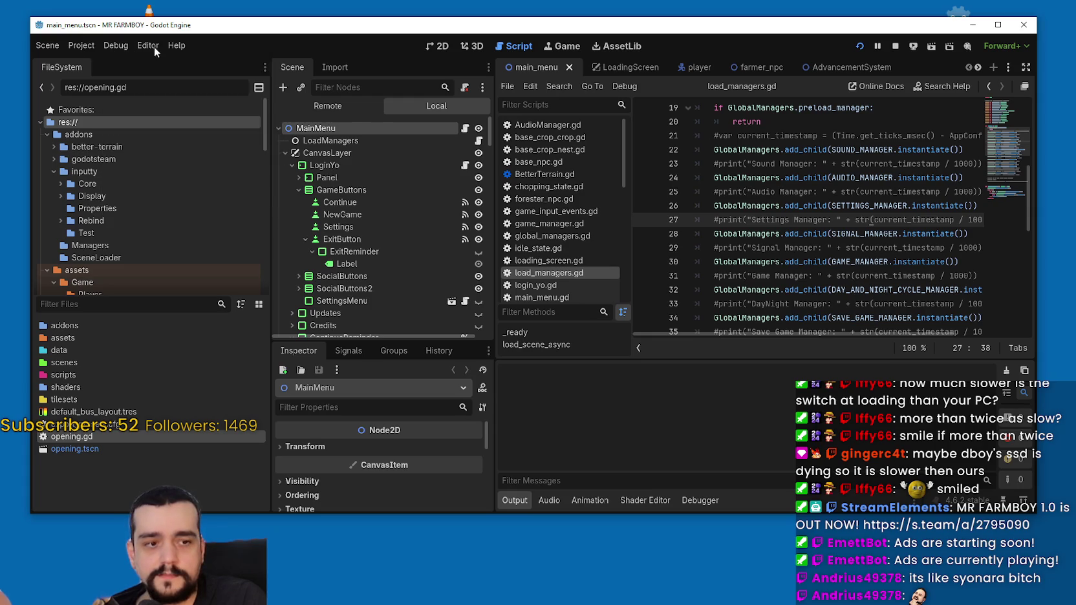
# - Look through the Debug, Editor and Help menus, then stop the running game
pyautogui.click(149, 46)
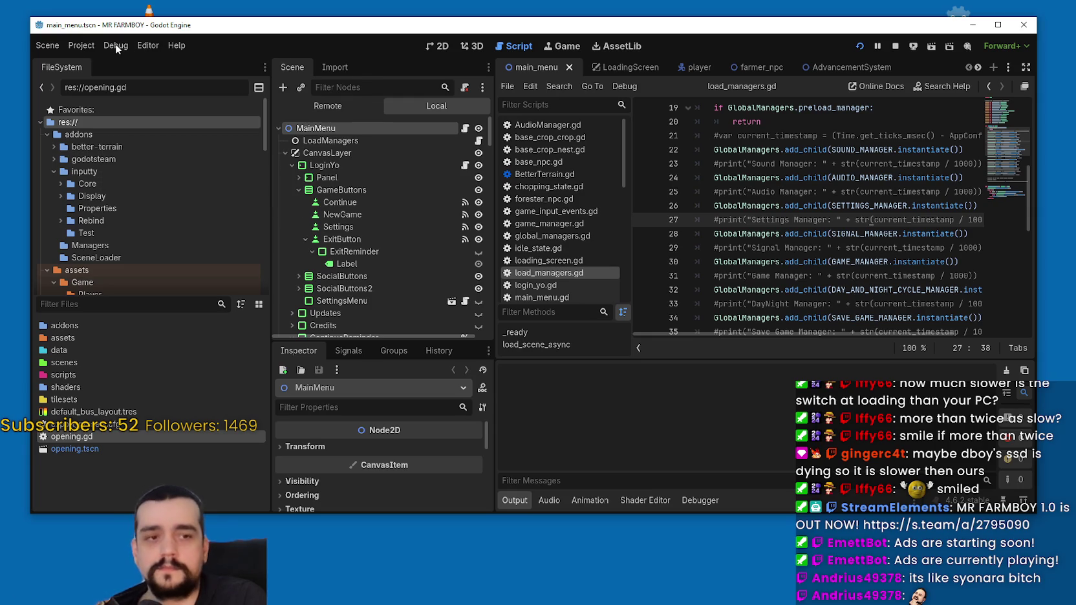
pyautogui.click(162, 46)
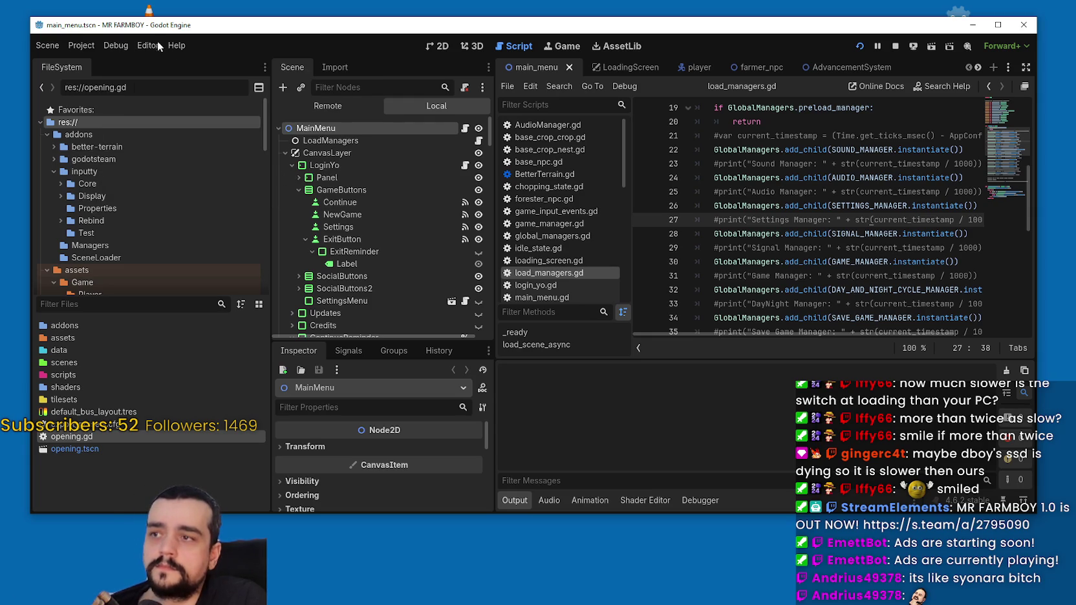
pyautogui.click(87, 47)
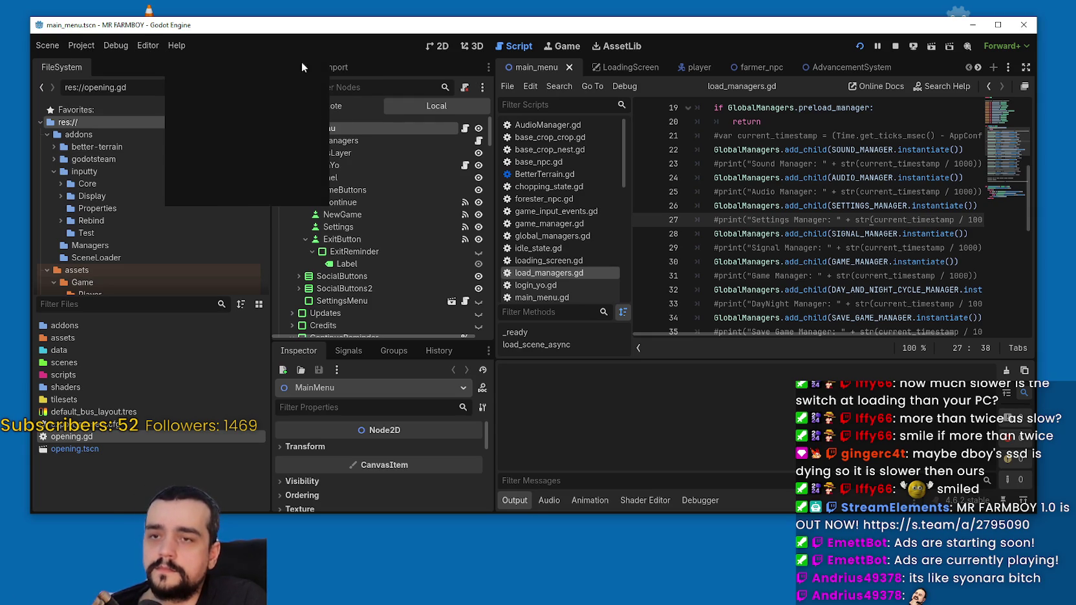
pyautogui.click(995, 450)
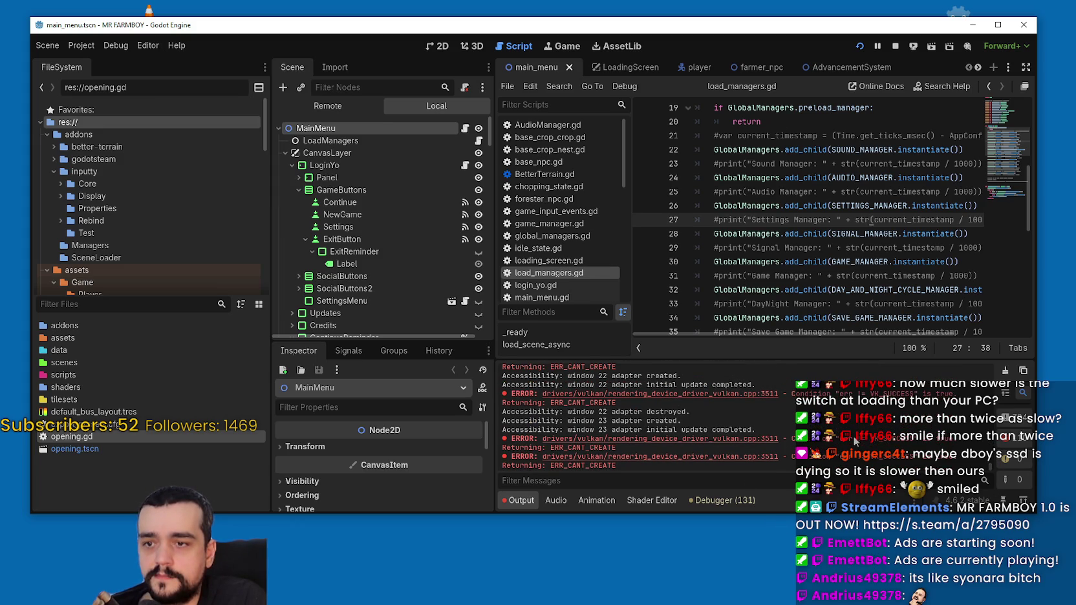
pyautogui.click(895, 46)
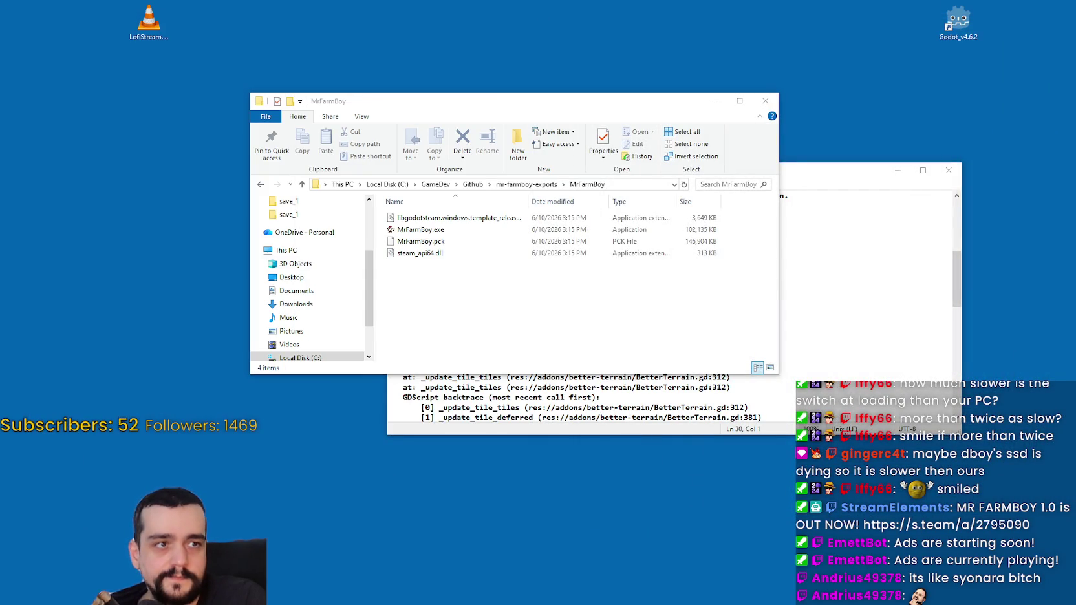
# - Drag the Godot editor window back over the MrFarmBoy exports folder
pyautogui.moveTo(1075, 137)
pyautogui.mouseDown()
pyautogui.moveTo(699, 78)
pyautogui.moveTo(705, 53)
pyautogui.mouseUp()
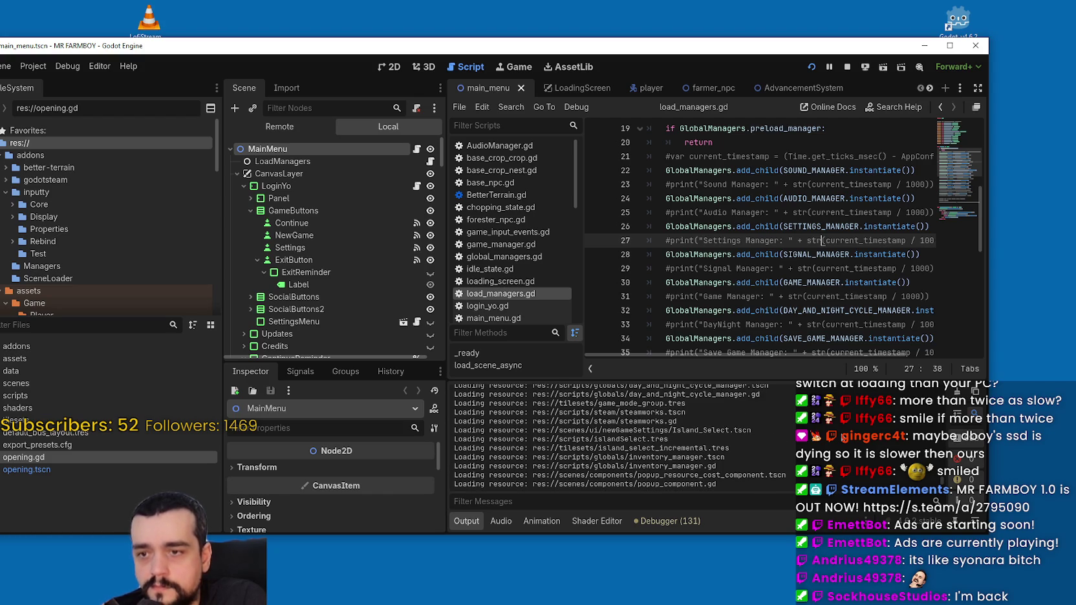
# - Highlight the steamworks log lines and enlarge the LoadManagers property list in the Inspector
pyautogui.moveTo(679, 422); pyautogui.dragTo(454, 412)
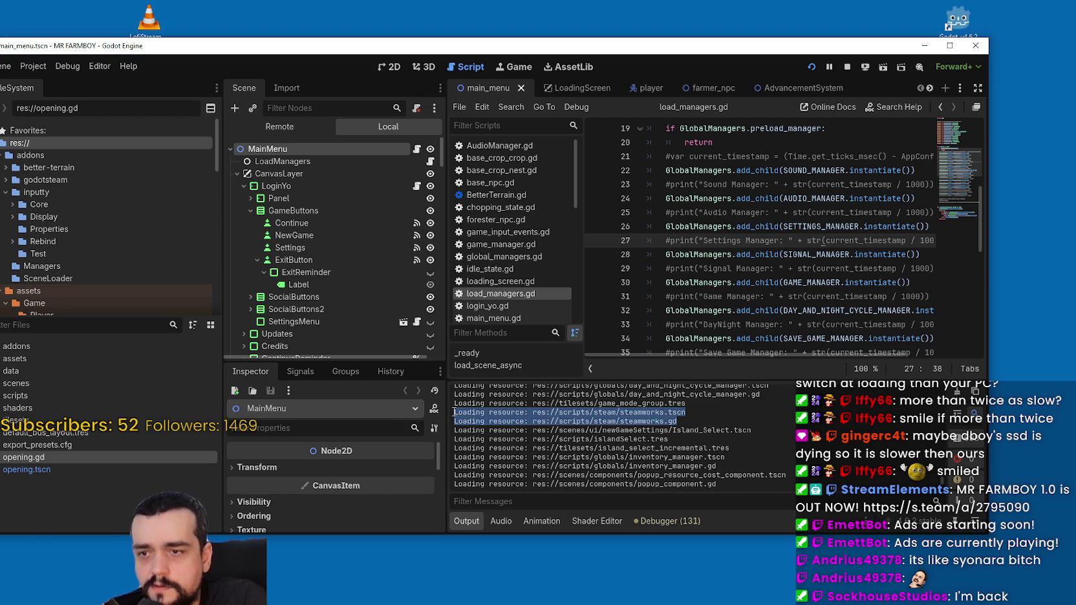
pyautogui.moveTo(455, 412); pyautogui.dragTo(455, 404)
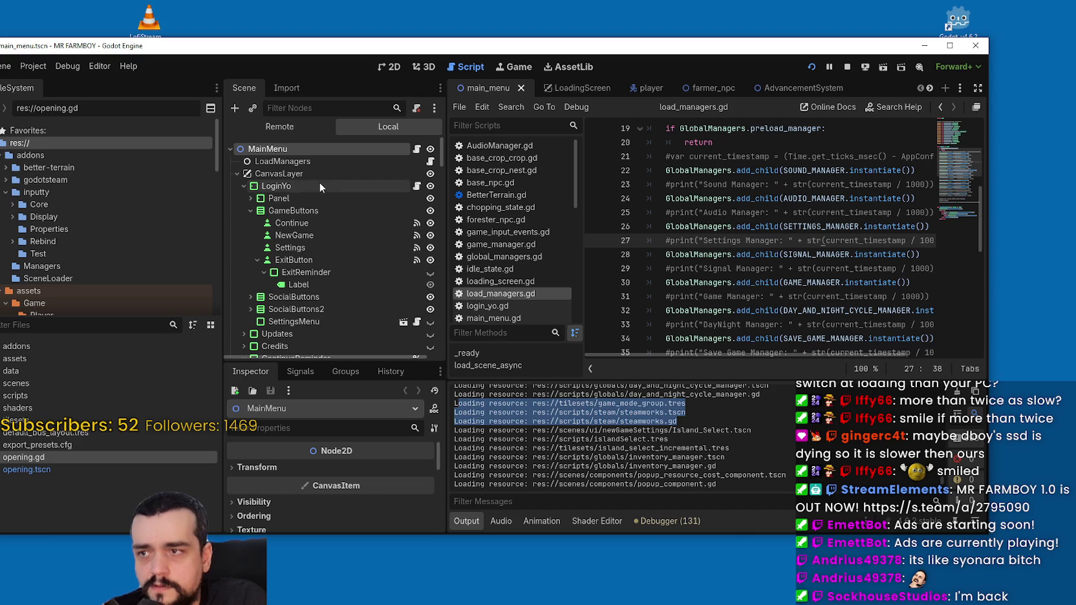
pyautogui.click(317, 158)
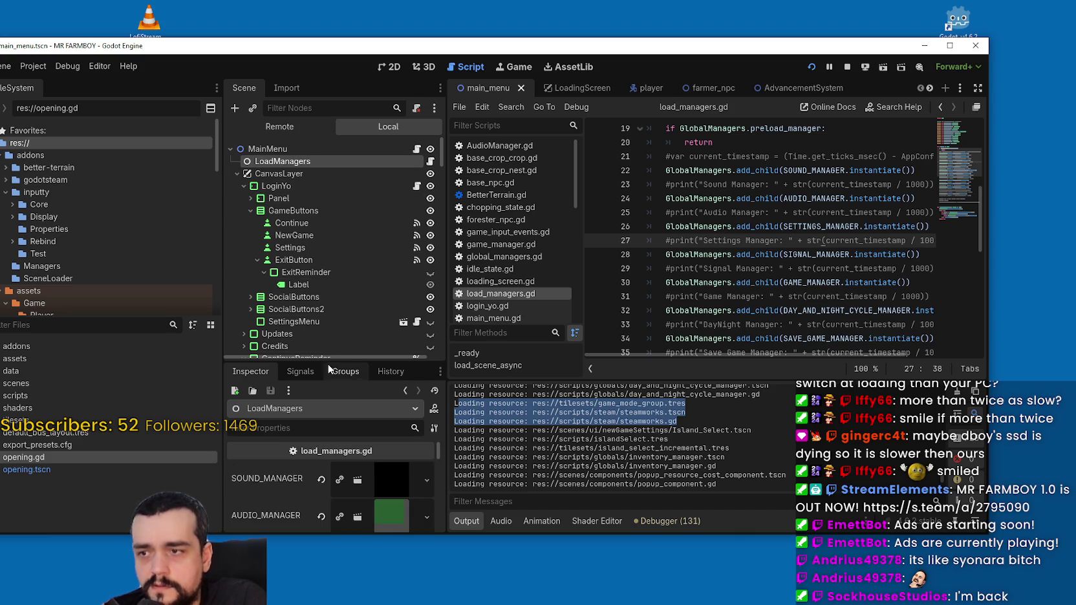
pyautogui.moveTo(327, 362); pyautogui.dragTo(323, 148)
pyautogui.scroll(-5, 308, 408)
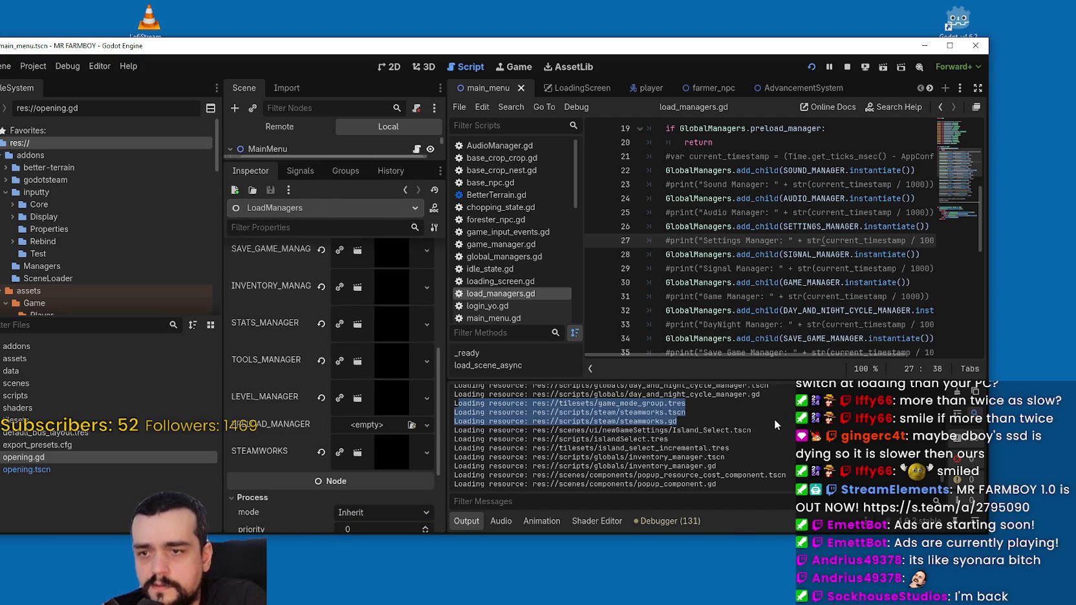
# - Compare the steamworks and inventory_manager loading lines against the LoadManagers properties
pyautogui.moveTo(676, 421)
pyautogui.mouseDown()
pyautogui.moveTo(482, 406)
pyautogui.moveTo(454, 414)
pyautogui.mouseUp()
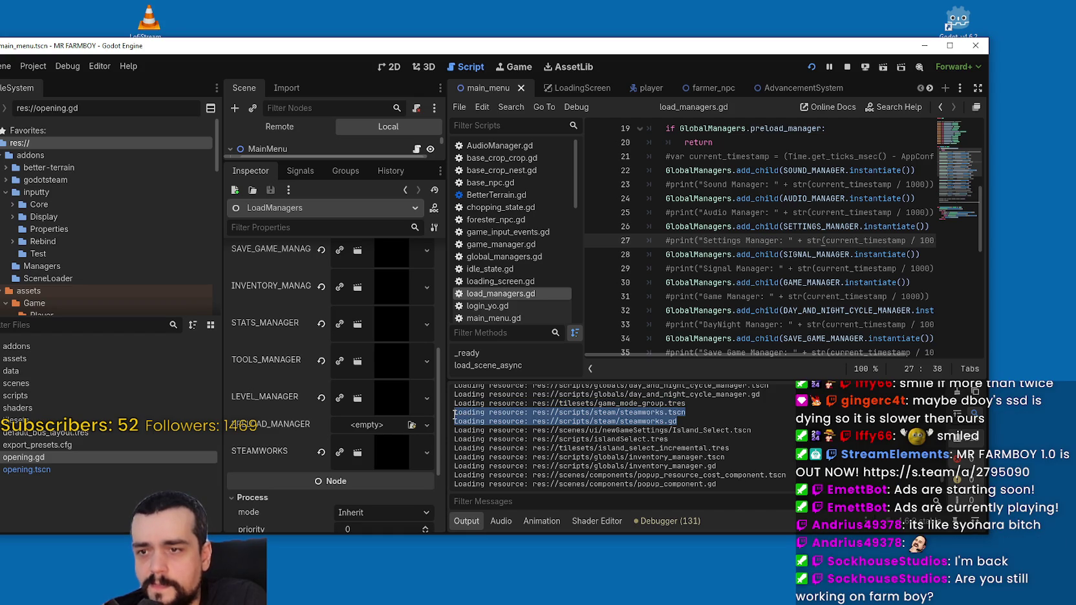
pyautogui.hotkey('alt', 'Tab')
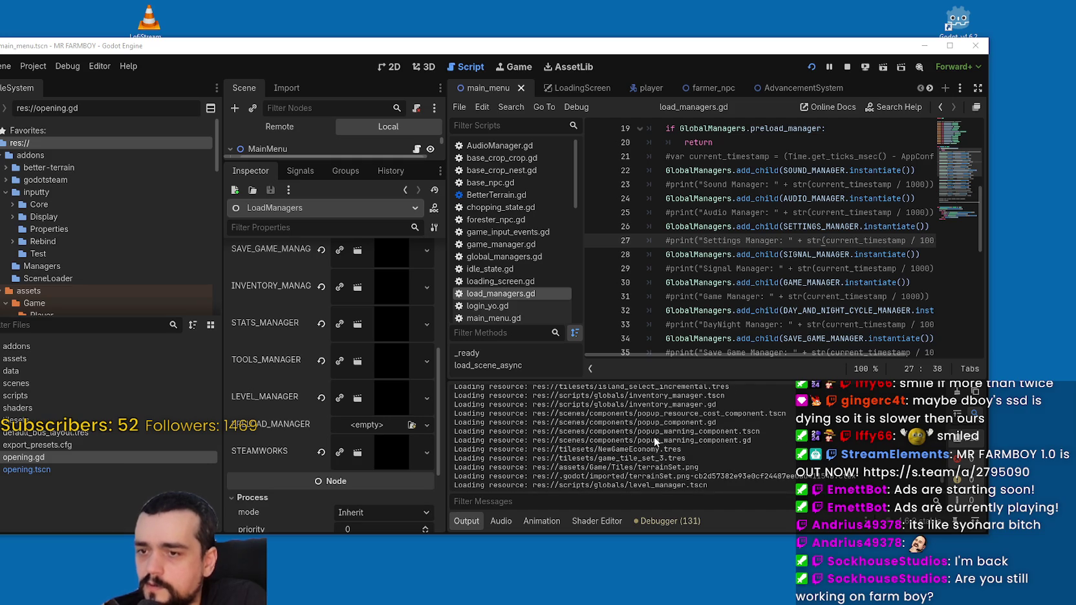
pyautogui.scroll(2, 630, 446)
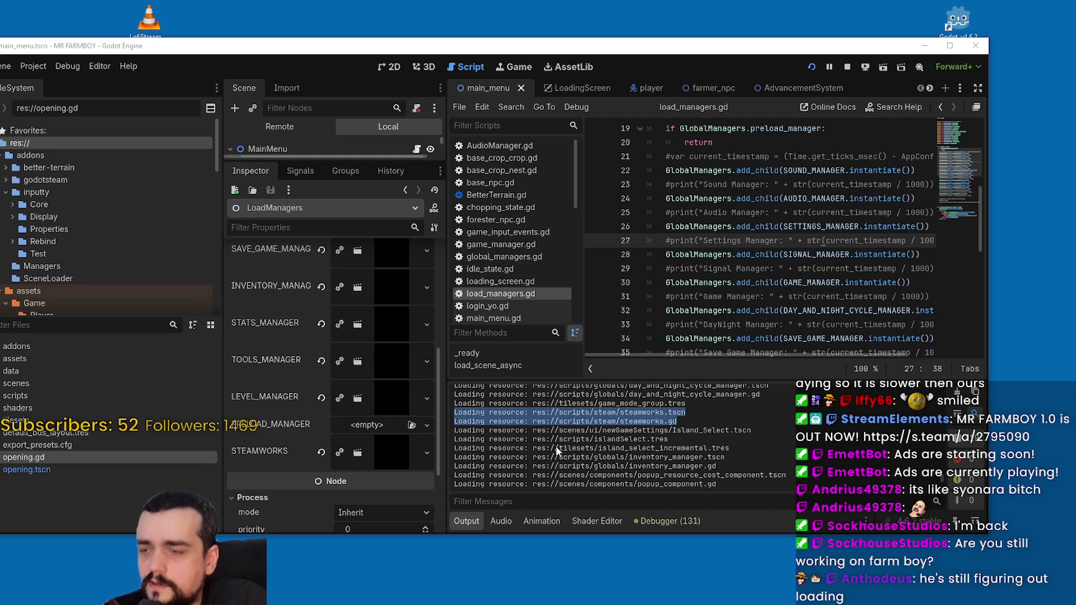
pyautogui.moveTo(723, 446); pyautogui.dragTo(457, 433)
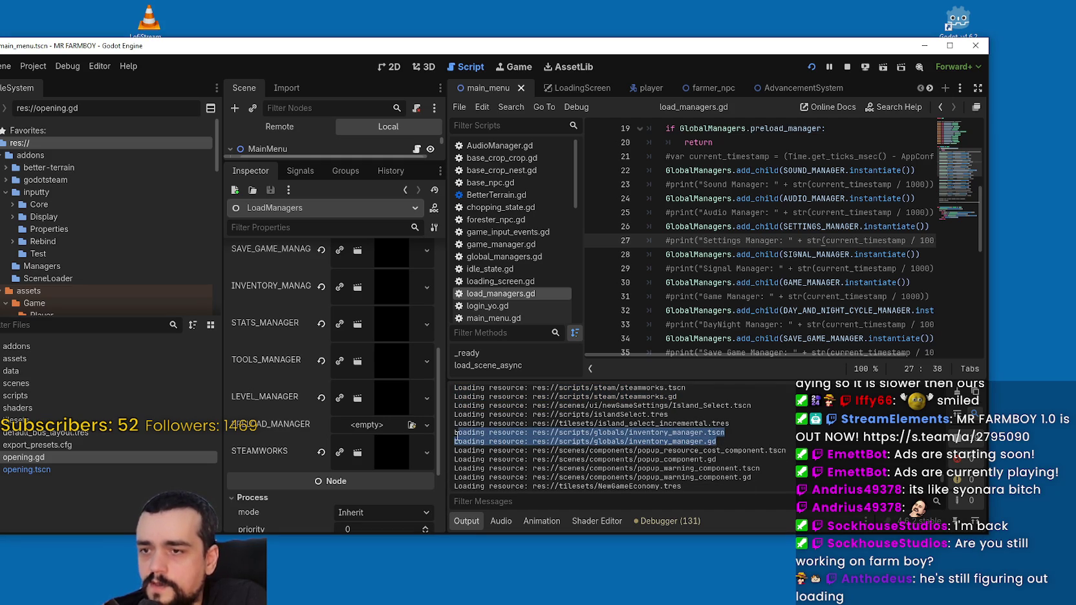
pyautogui.scroll(3, 311, 427)
pyautogui.scroll(3, 280, 387)
pyautogui.scroll(-3, 281, 306)
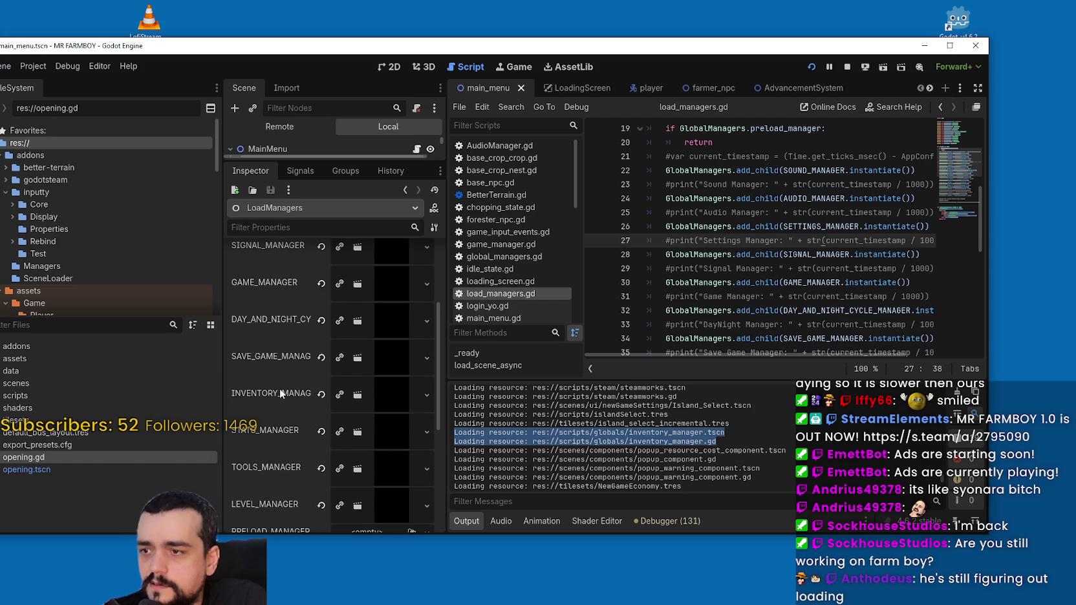
pyautogui.scroll(-2, 272, 344)
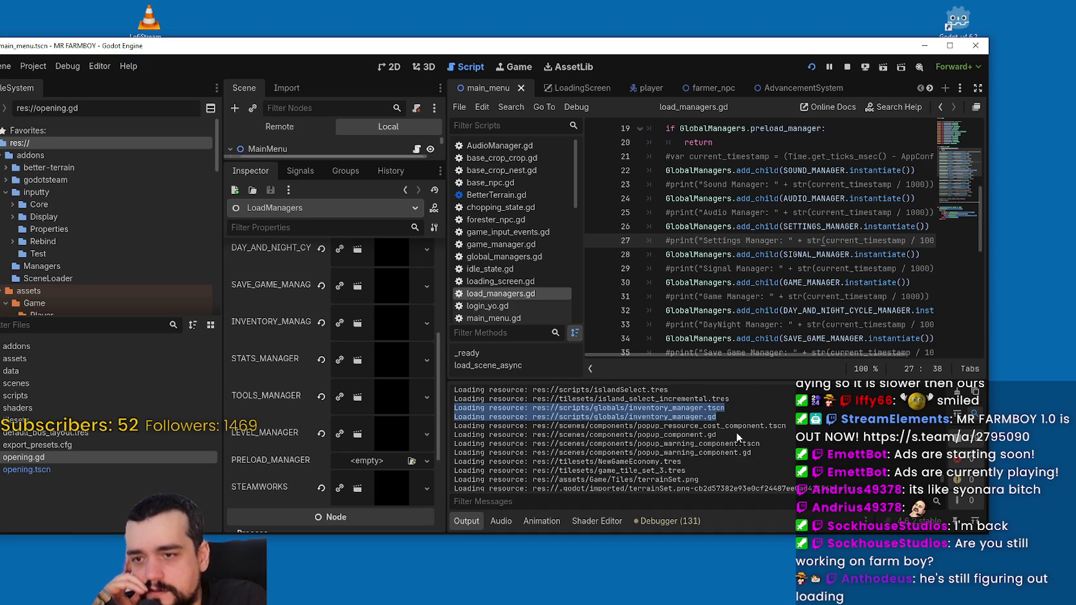
pyautogui.scroll(-1, 266, 463)
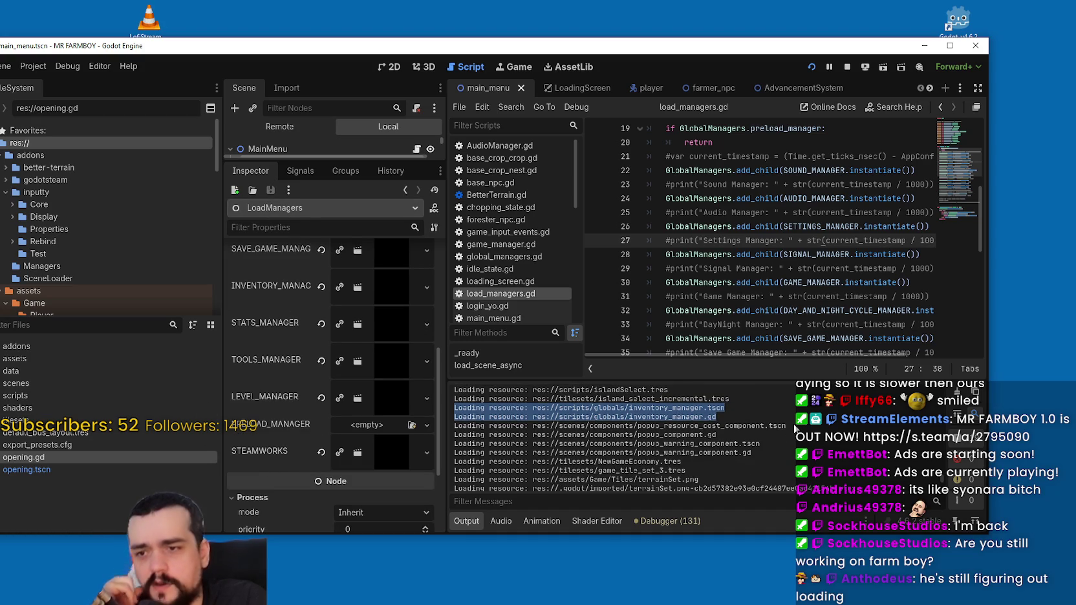
pyautogui.scroll(3, 793, 422)
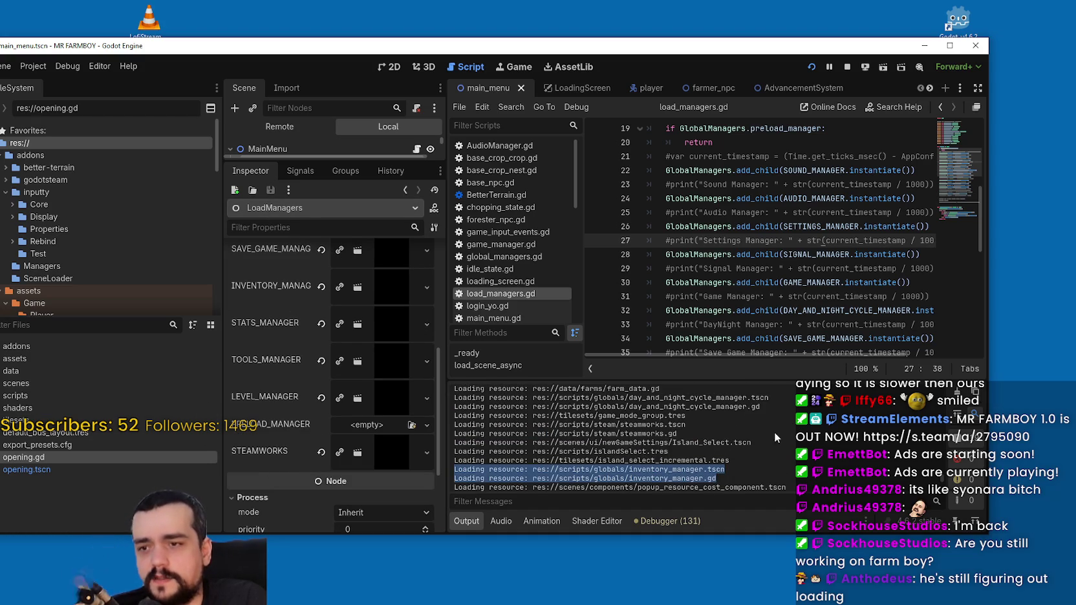
pyautogui.scroll(4, 728, 433)
# - Select the save_game_manager loading lines and scroll the manager properties to compare
pyautogui.moveTo(726, 444); pyautogui.dragTo(456, 439)
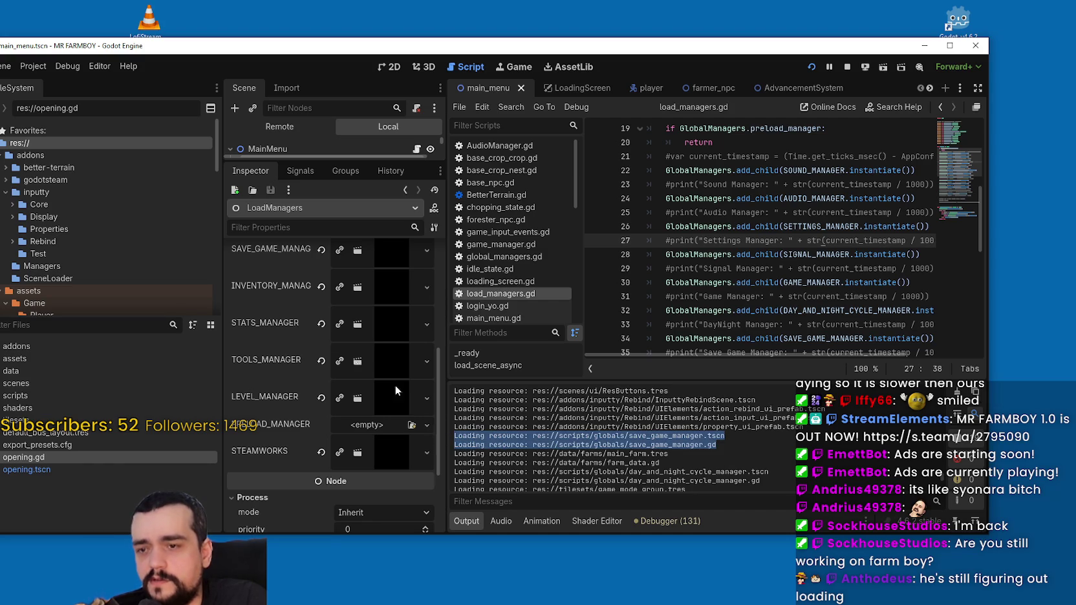
pyautogui.scroll(2, 308, 332)
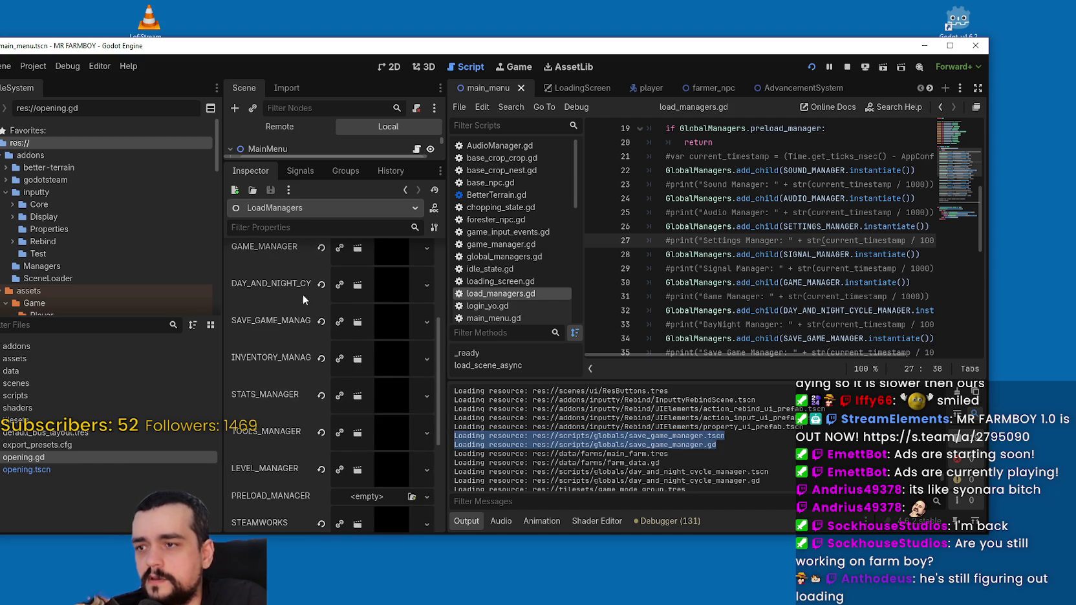
pyautogui.scroll(-10, 742, 450)
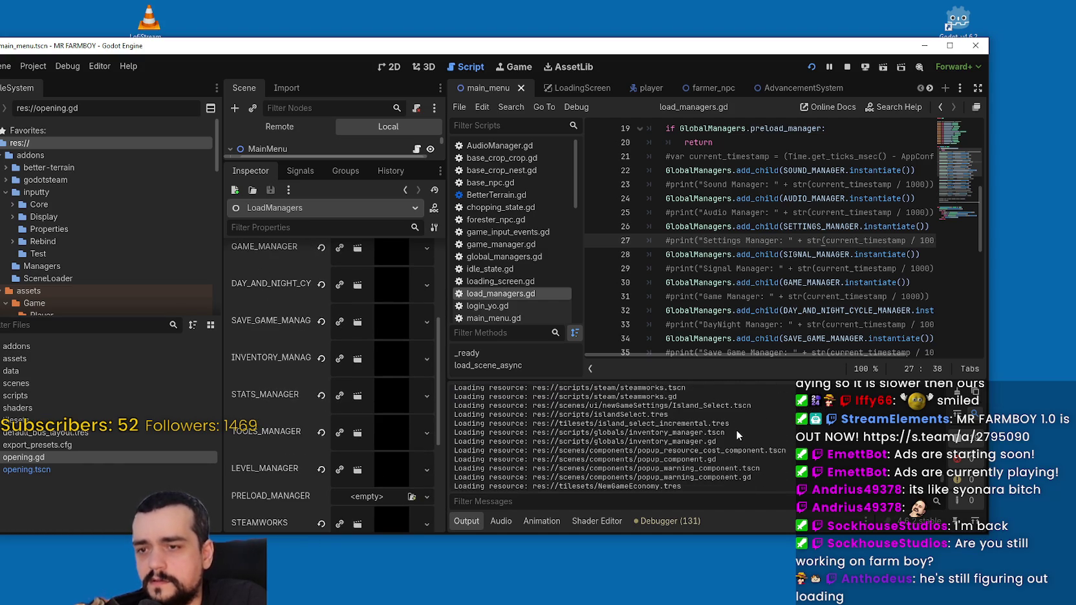
pyautogui.scroll(-4, 736, 429)
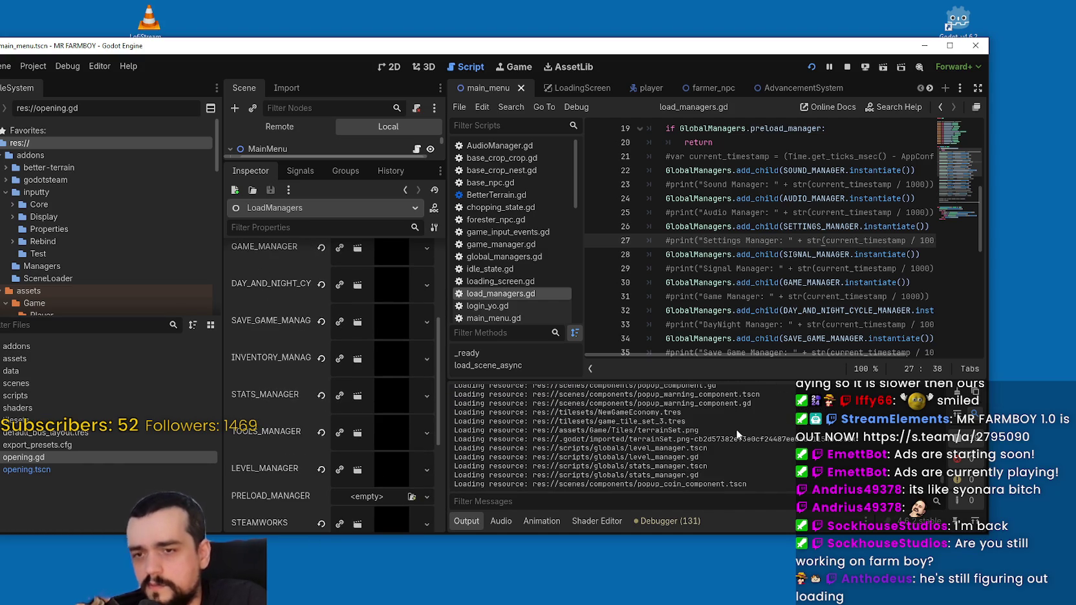
pyautogui.scroll(-2, 736, 423)
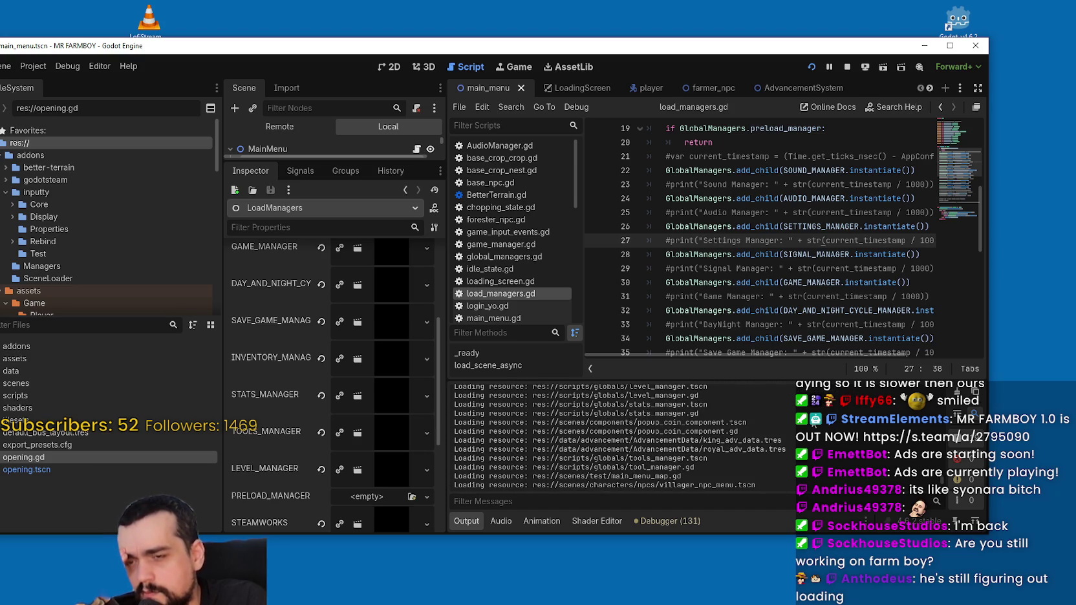
pyautogui.scroll(-2, 619, 436)
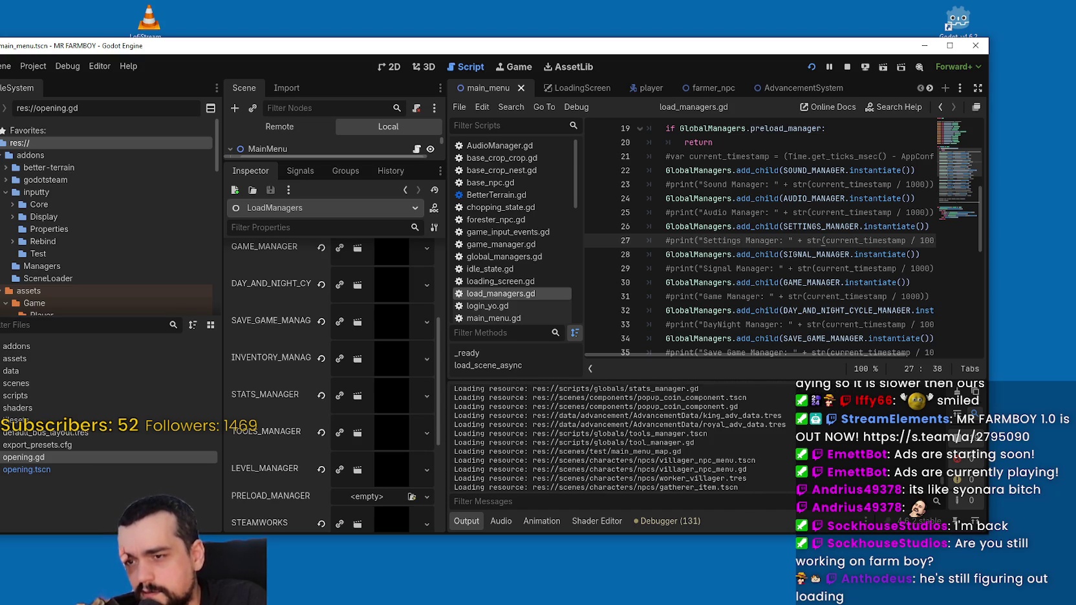
pyautogui.scroll(-4, 292, 396)
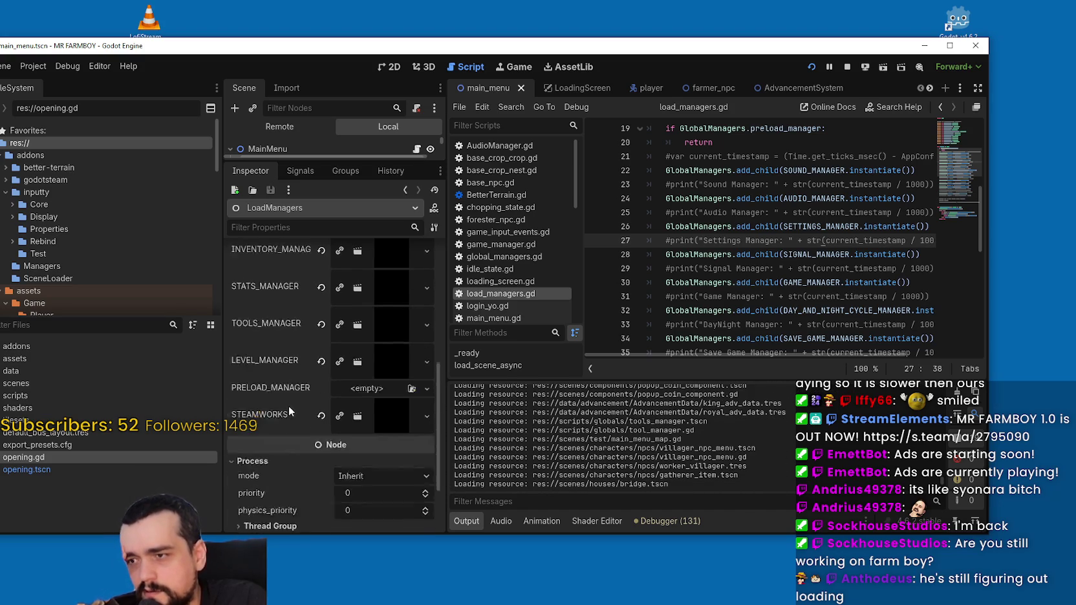
pyautogui.scroll(2, 289, 405)
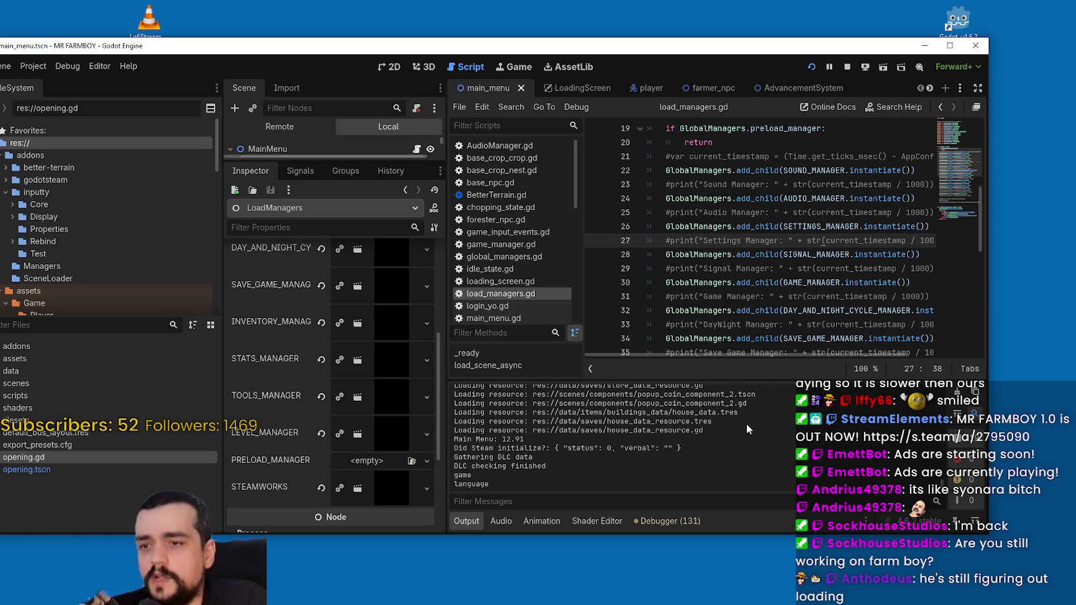
pyautogui.scroll(-2, 283, 458)
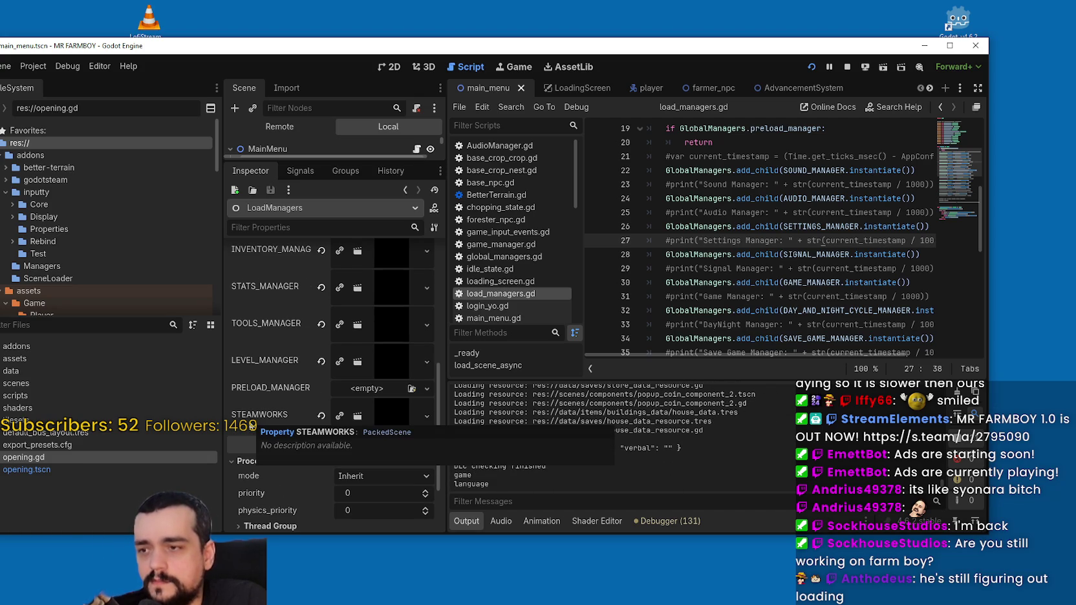
pyautogui.scroll(5, 255, 408)
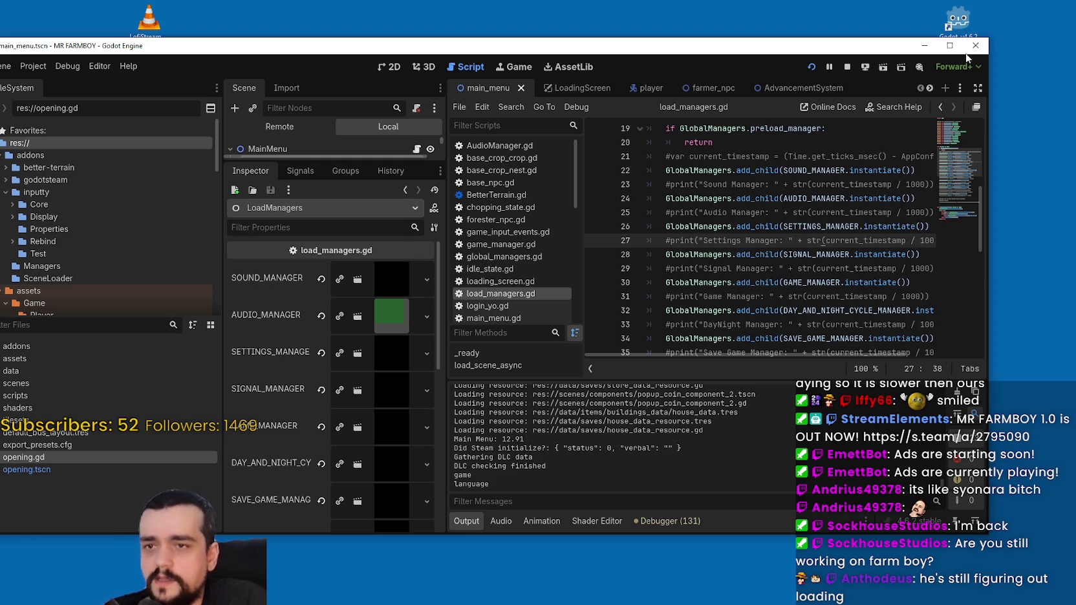
# - Make the Godot editor window fill the screen again
pyautogui.press('super+Up')
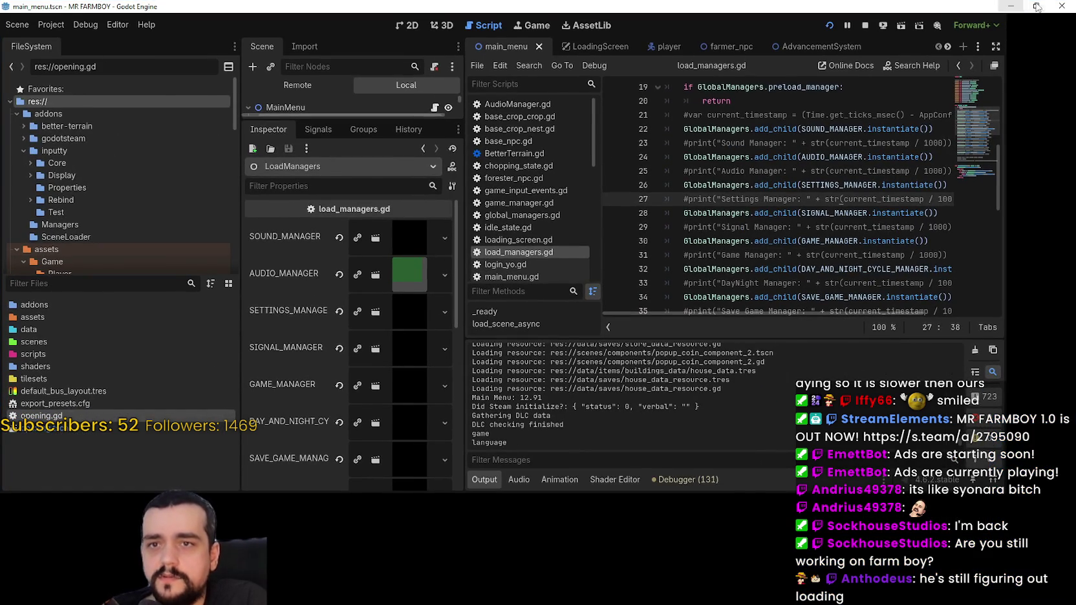
pyautogui.click(1036, 6)
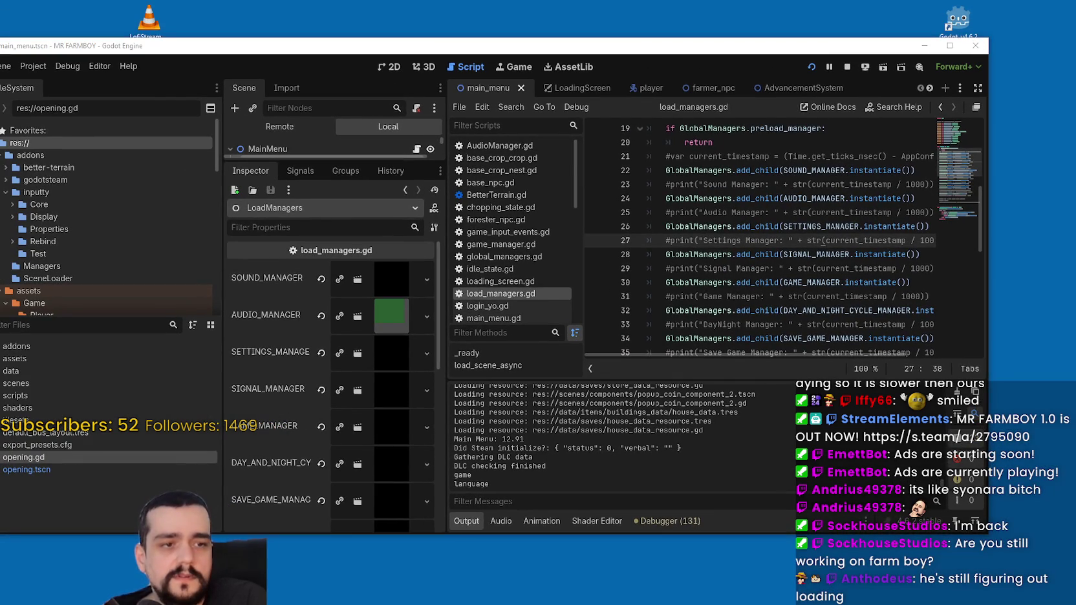
pyautogui.click(950, 46)
# - Look through the Project, Debug, Editor and Help menus, then dismiss them
pyautogui.click(70, 24)
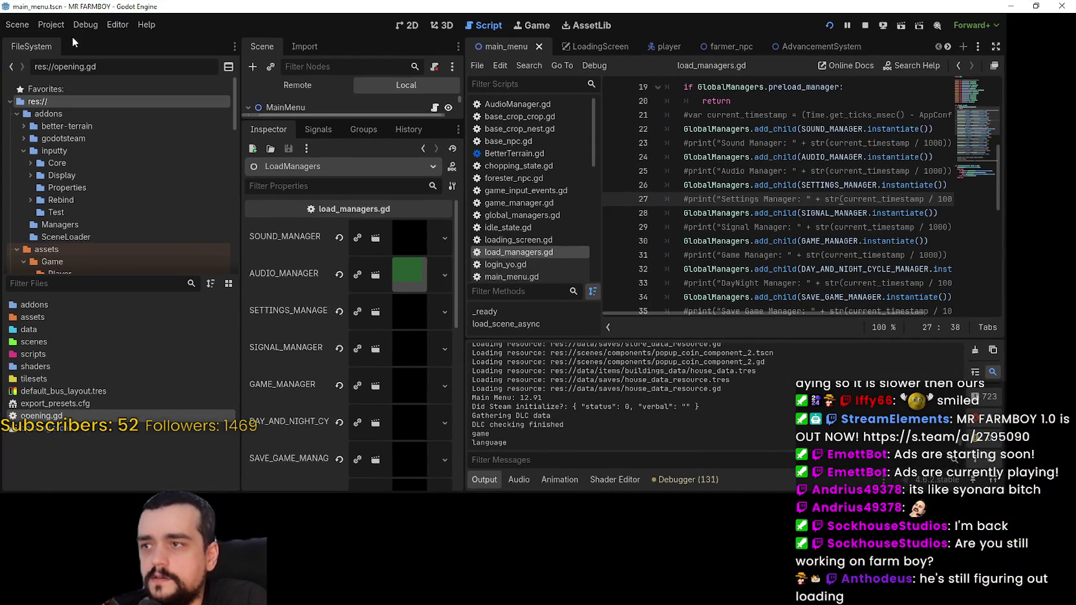
pyautogui.click(124, 24)
pyautogui.click(121, 23)
pyautogui.click(54, 23)
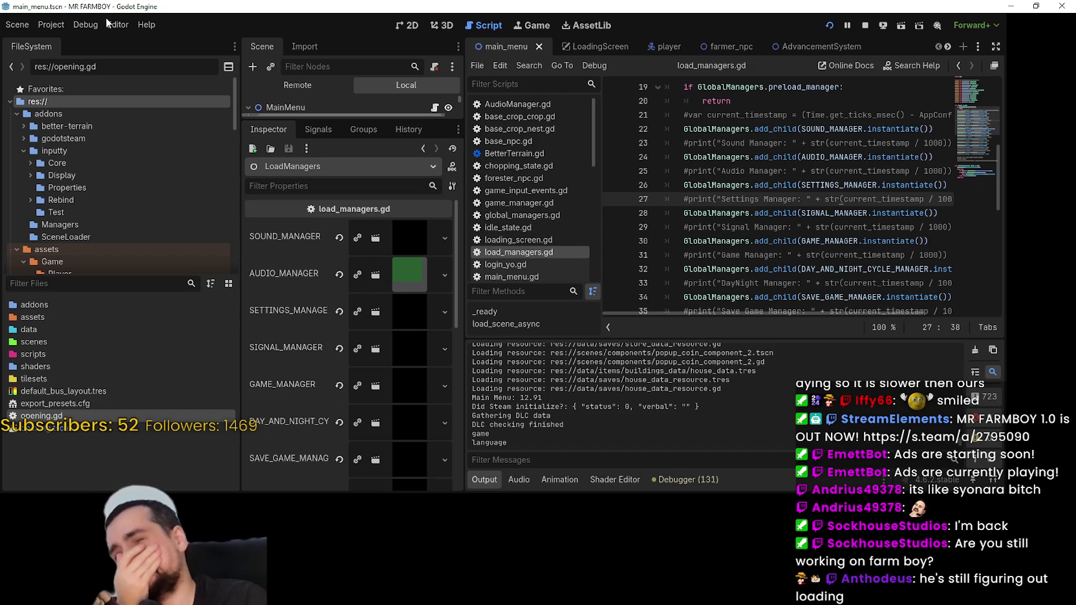
pyautogui.click(60, 25)
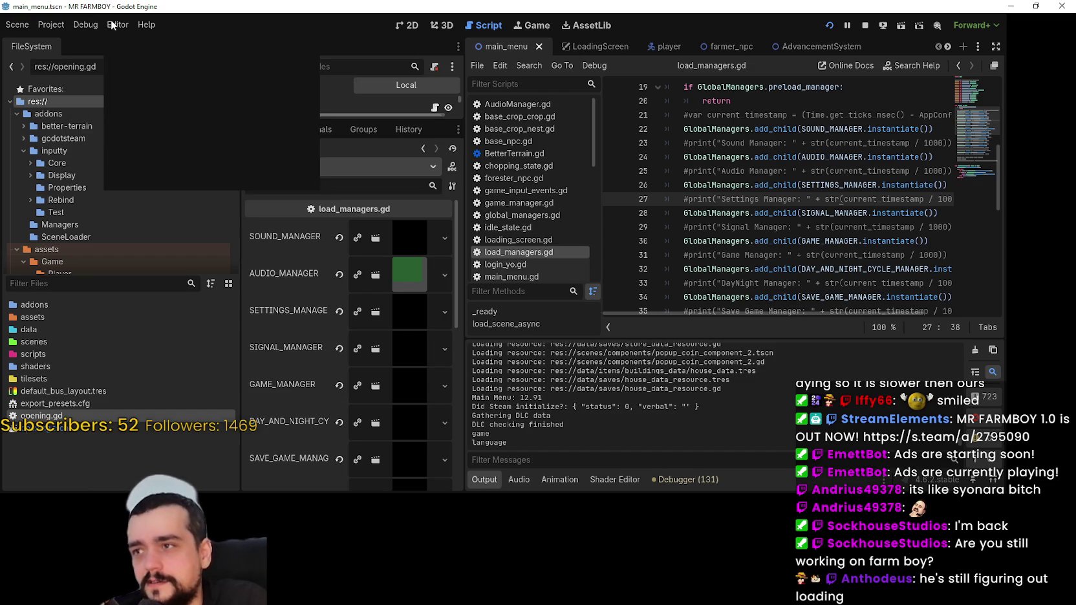
pyautogui.click(41, 25)
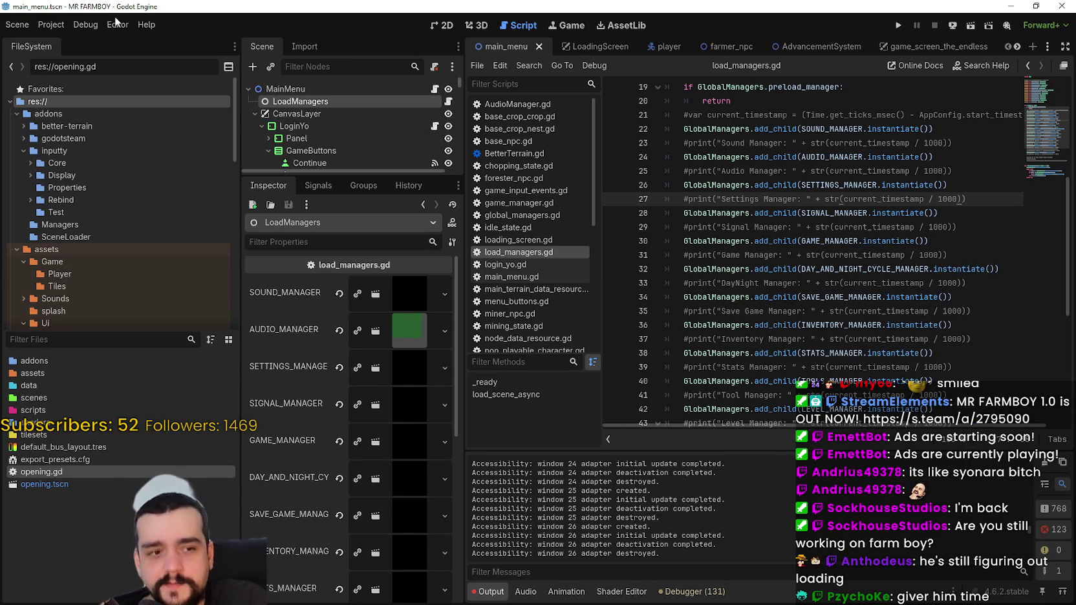
pyautogui.click(145, 26)
pyautogui.click(322, 67)
pyautogui.moveTo(725, 84)
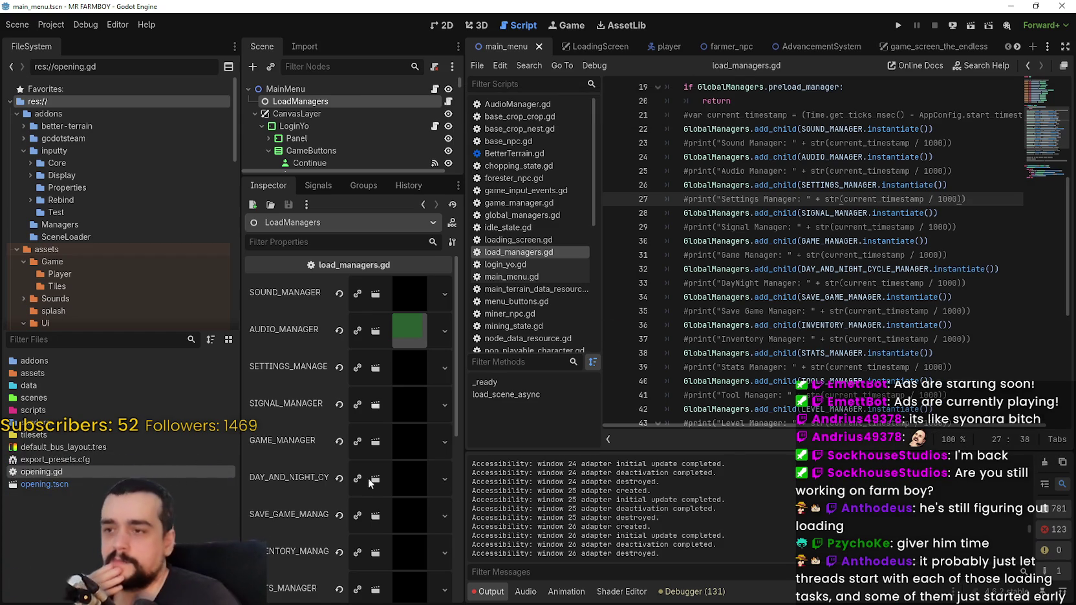
# - Restore the preload manager's add_child line in load_managers.gd and save the script
pyautogui.scroll(-5, 381, 466)
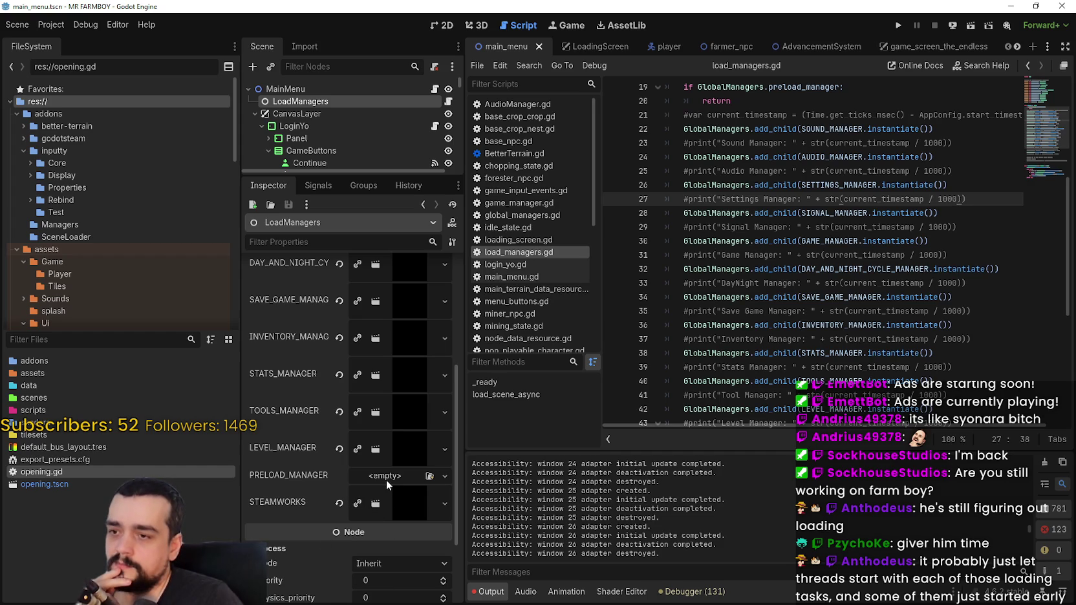
pyautogui.click(888, 281)
pyautogui.scroll(-3, 688, 318)
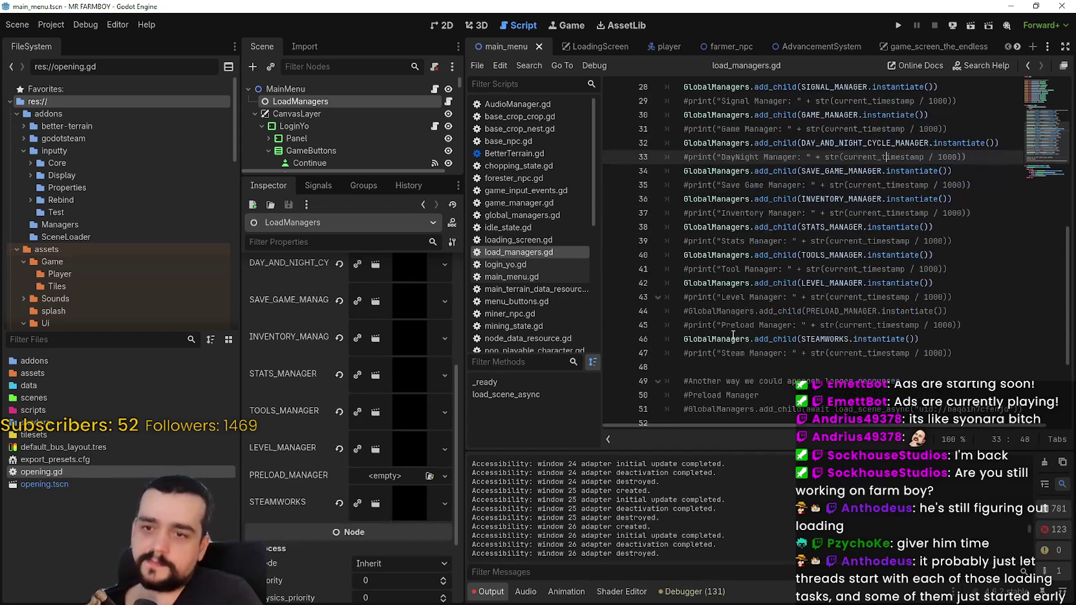
pyautogui.click(689, 311)
pyautogui.press('BackSpace')
pyautogui.hotkey('ctrl', 's')
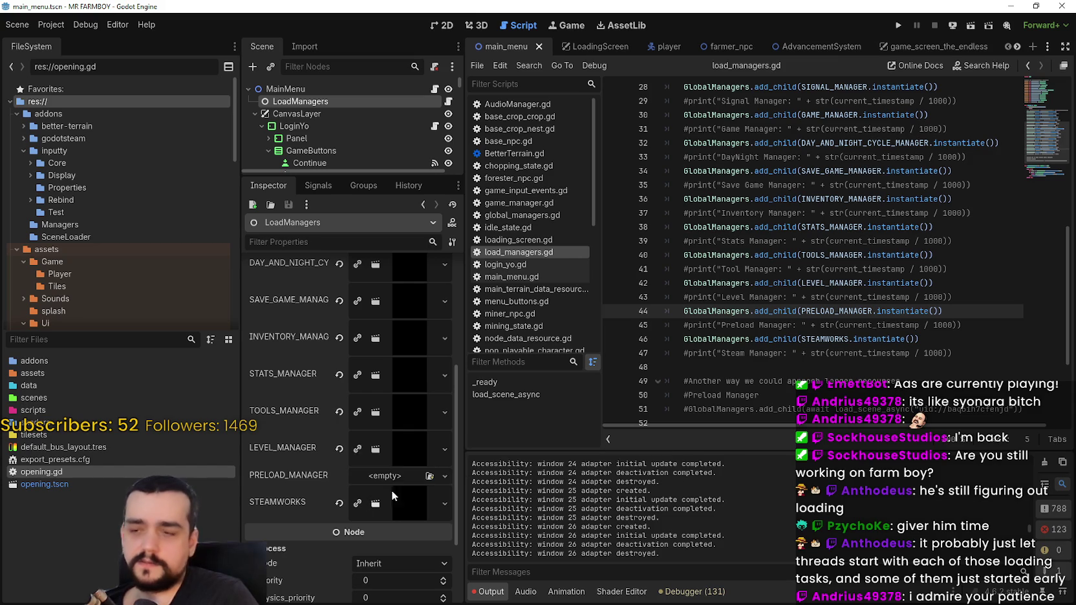
# - Quick-load preloader_manager.tscn into LoadManagers' PRELOAD_MANAGER slot and save
pyautogui.click(444, 476)
pyautogui.click(414, 524)
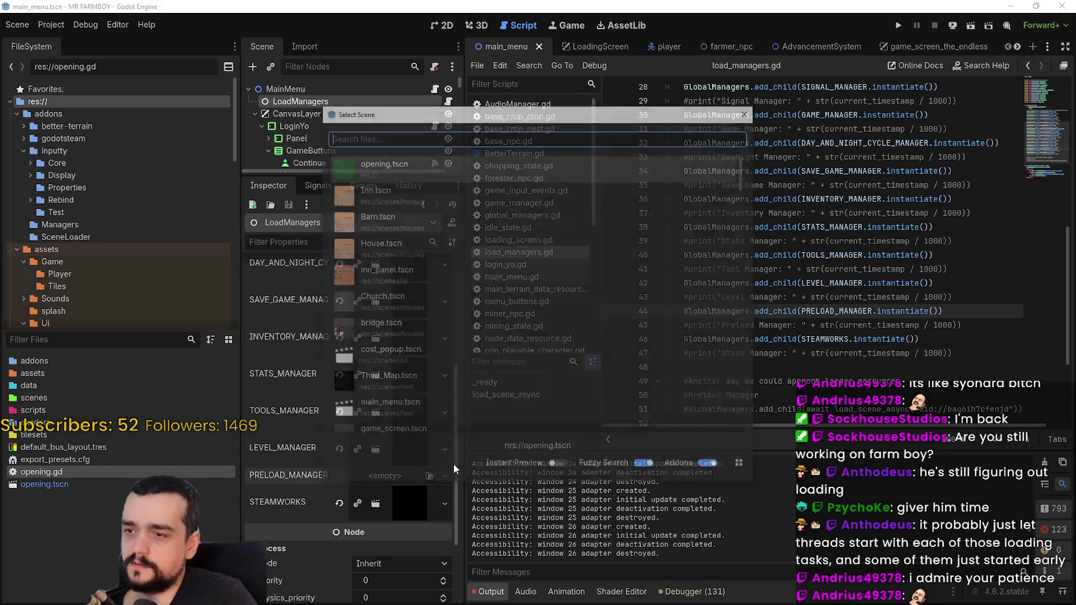
pyautogui.write('preload')
pyautogui.press('Return')
pyautogui.hotkey('ctrl', 's')
pyautogui.scroll(2, 915, 335)
pyautogui.scroll(8, 915, 335)
pyautogui.moveTo(881, 297)
pyautogui.mouseDown()
pyautogui.moveTo(866, 297)
pyautogui.moveTo(711, 157)
pyautogui.moveTo(685, 116)
pyautogui.moveTo(630, 129)
pyautogui.mouseUp()
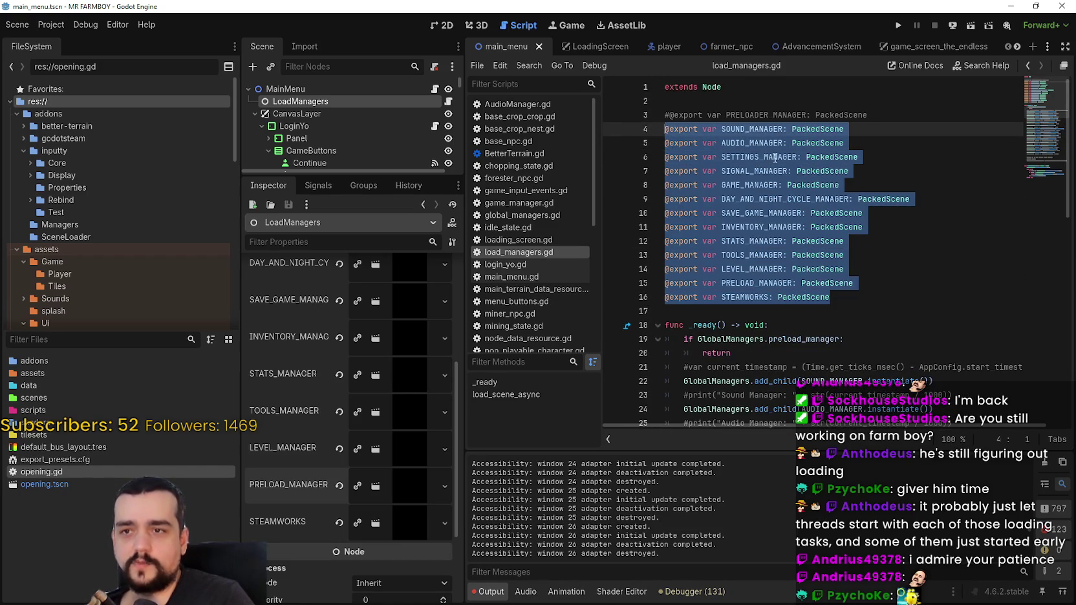
# - Copy the PRELOAD_MANAGER export declaration and paste it as line 4 of load_managers.gd
pyautogui.click(844, 130)
pyautogui.click(859, 158)
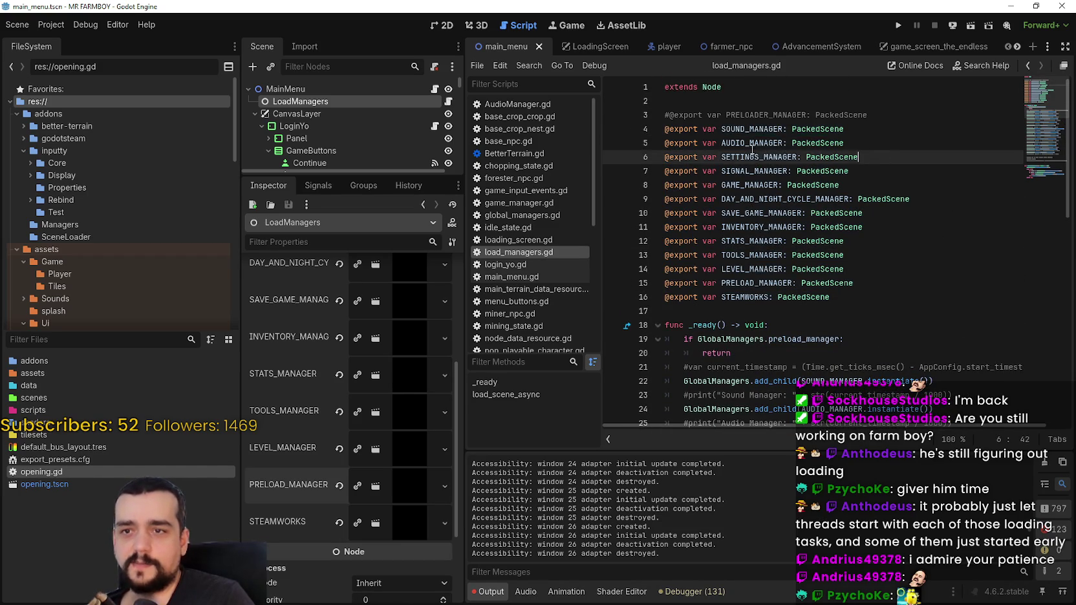
pyautogui.moveTo(844, 269); pyautogui.dragTo(664, 240)
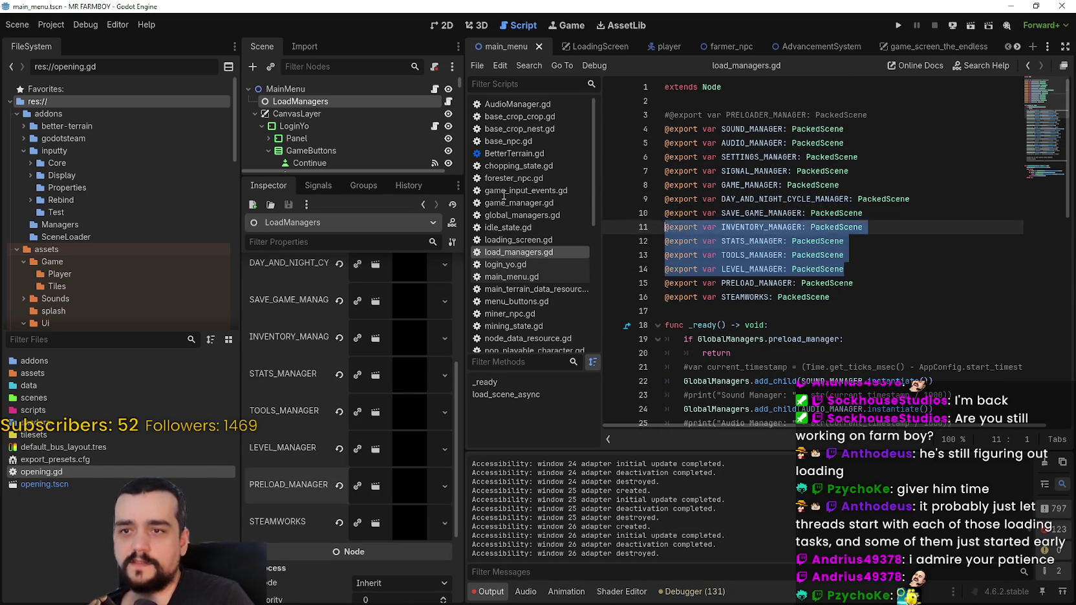
pyautogui.click(841, 313)
pyautogui.moveTo(868, 293); pyautogui.dragTo(571, 289)
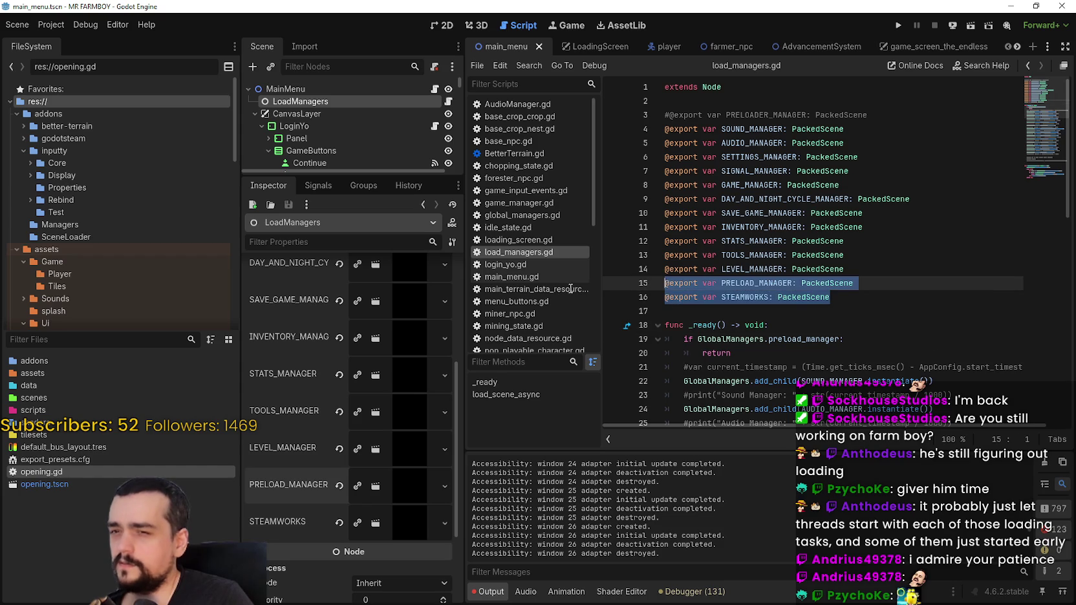
pyautogui.moveTo(854, 284)
pyautogui.mouseDown()
pyautogui.moveTo(655, 283)
pyautogui.moveTo(655, 296)
pyautogui.moveTo(655, 282)
pyautogui.mouseUp()
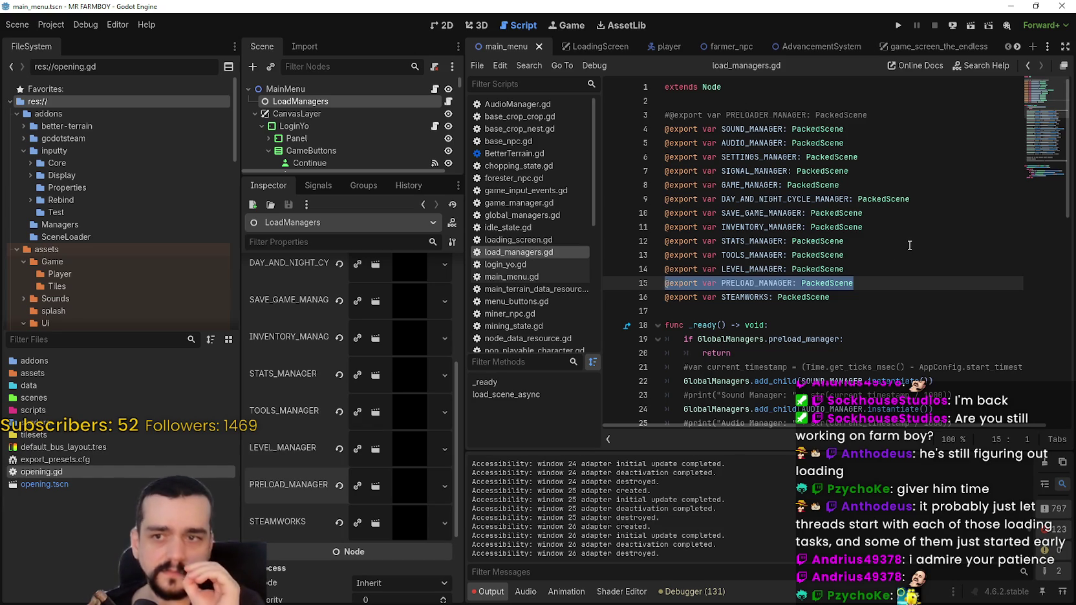
pyautogui.moveTo(853, 284); pyautogui.dragTo(648, 283)
pyautogui.hotkey('ctrl', 'c')
pyautogui.click(880, 119)
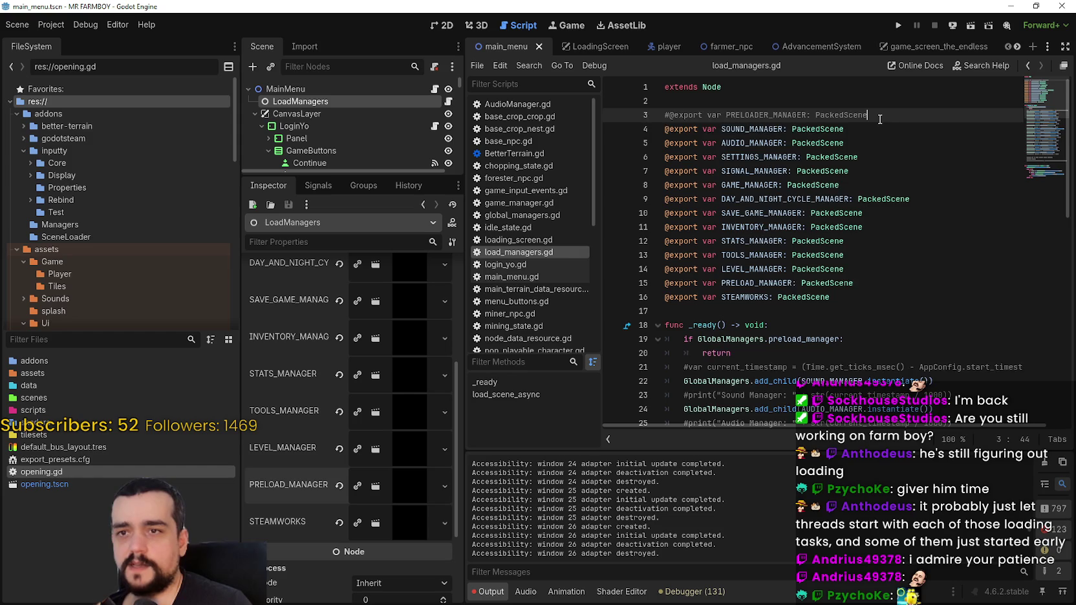
pyautogui.press('Return')
pyautogui.hotkey('ctrl', 'v')
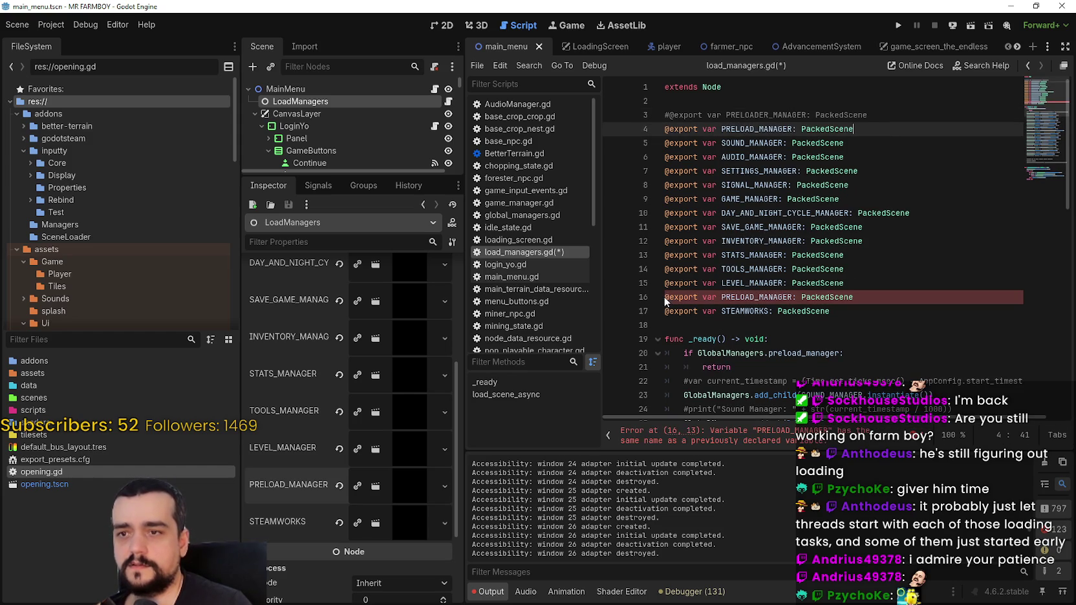
# - Comment out the duplicate PRELOAD_MANAGER declaration and cut the preload manager add_child line
pyautogui.click(780, 297)
pyautogui.hotkey('ctrl', 'k')
pyautogui.click(860, 311)
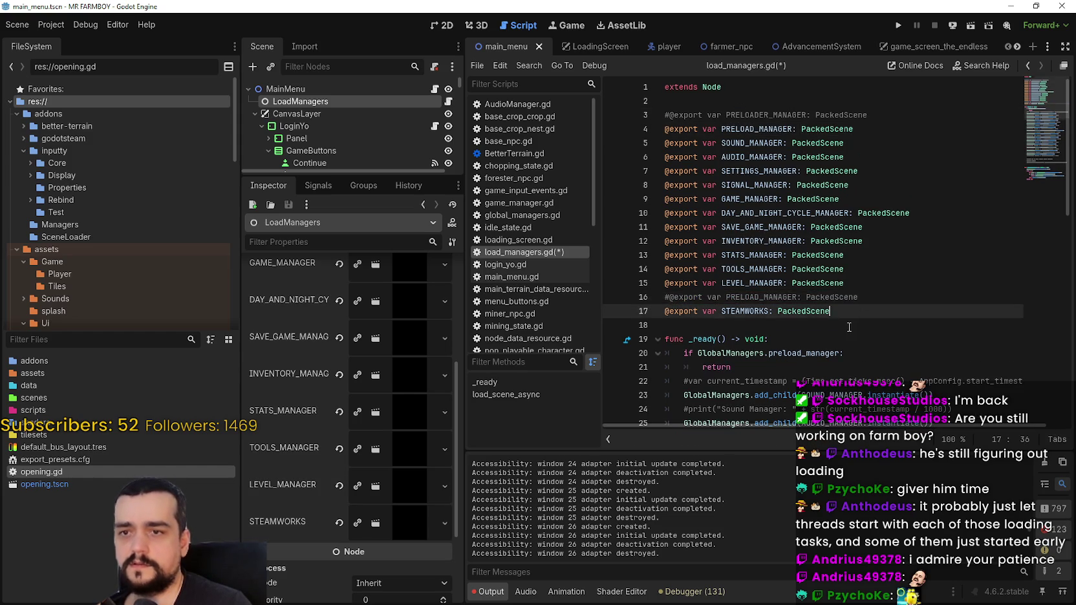
pyautogui.scroll(-4, 846, 322)
pyautogui.scroll(-8, 845, 322)
pyautogui.moveTo(973, 203); pyautogui.dragTo(629, 201)
pyautogui.hotkey('ctrl', 'x')
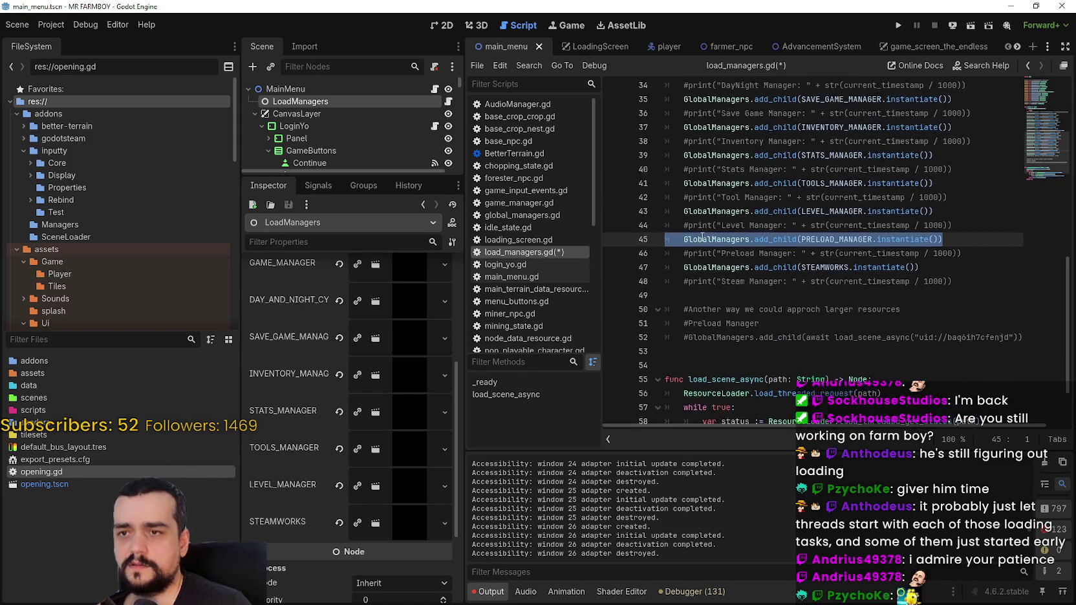
# - Review the manager lines and save load_managers.gd with Ctrl+S
pyautogui.scroll(11, 792, 259)
pyautogui.click(792, 335)
pyautogui.scroll(-10, 791, 330)
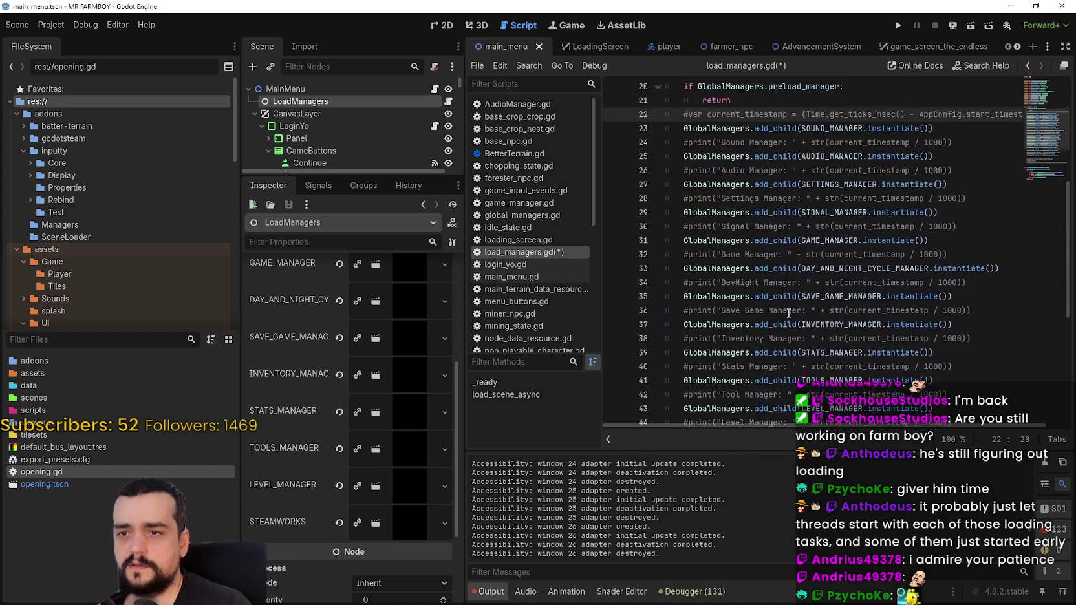
pyautogui.click(794, 282)
pyautogui.scroll(5, 795, 292)
pyautogui.scroll(2, 794, 291)
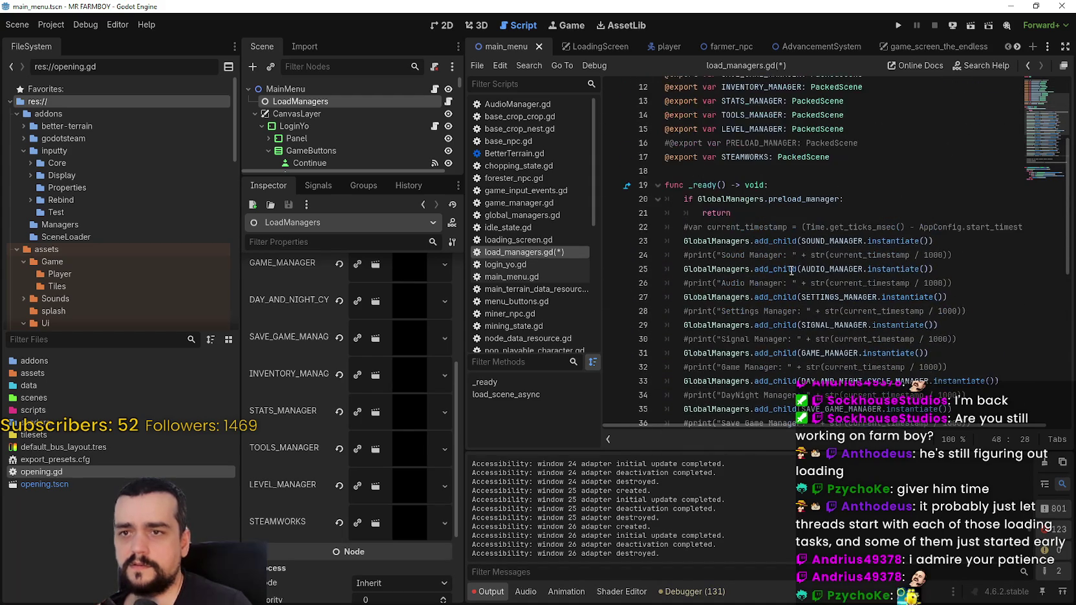
pyautogui.click(783, 205)
pyautogui.scroll(-7, 784, 246)
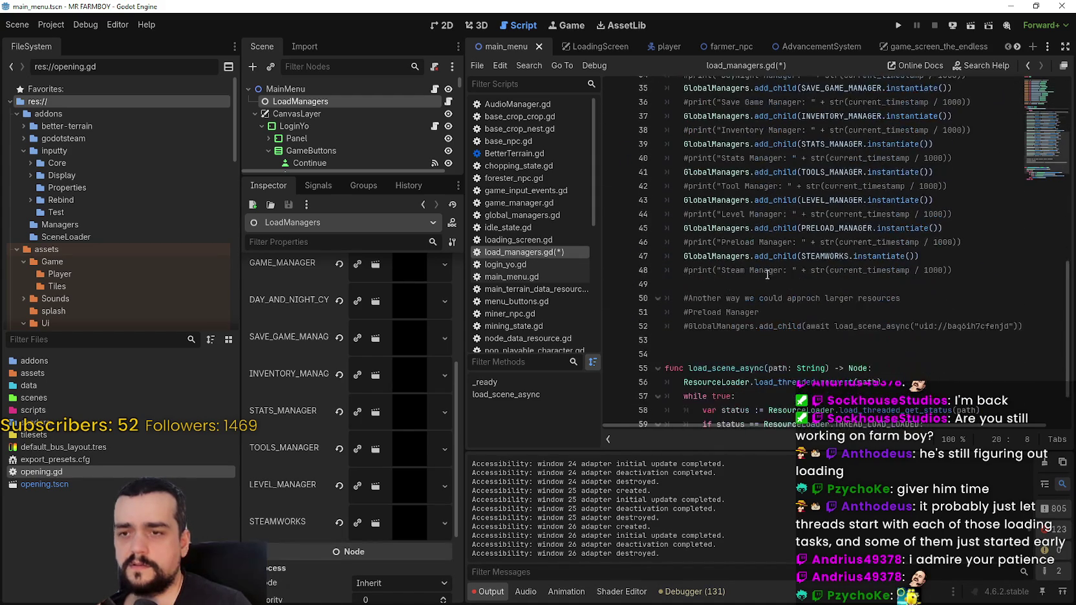
pyautogui.click(783, 285)
pyautogui.hotkey('ctrl', 's')
pyautogui.scroll(10, 786, 281)
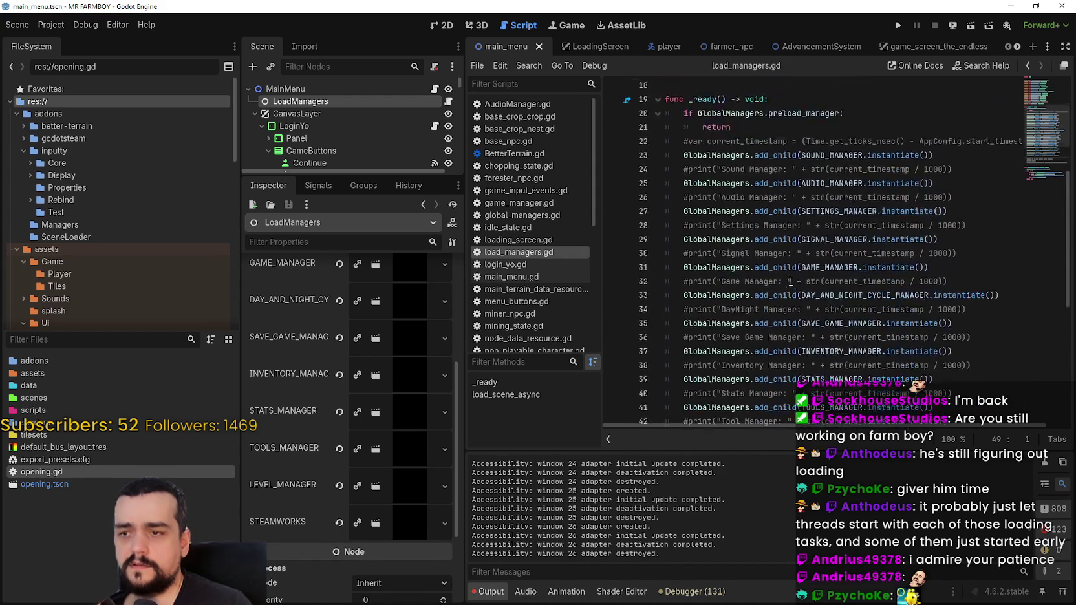
pyautogui.scroll(-1, 790, 275)
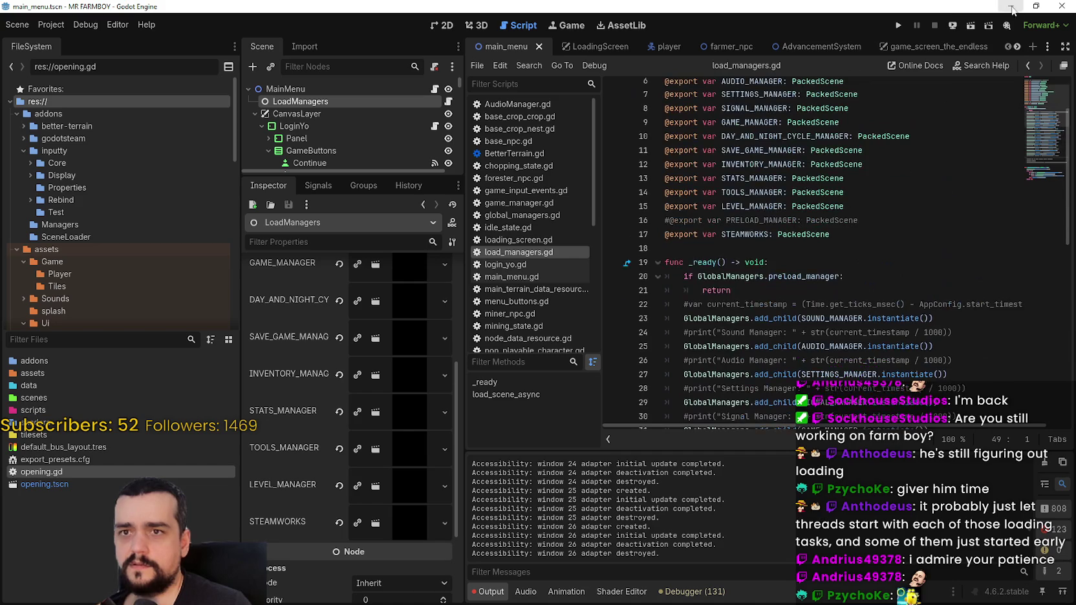
# - Run the game, mark the preloader_manager.tscn loading lines in Output, and show the enlarged Remote tree
pyautogui.click(897, 27)
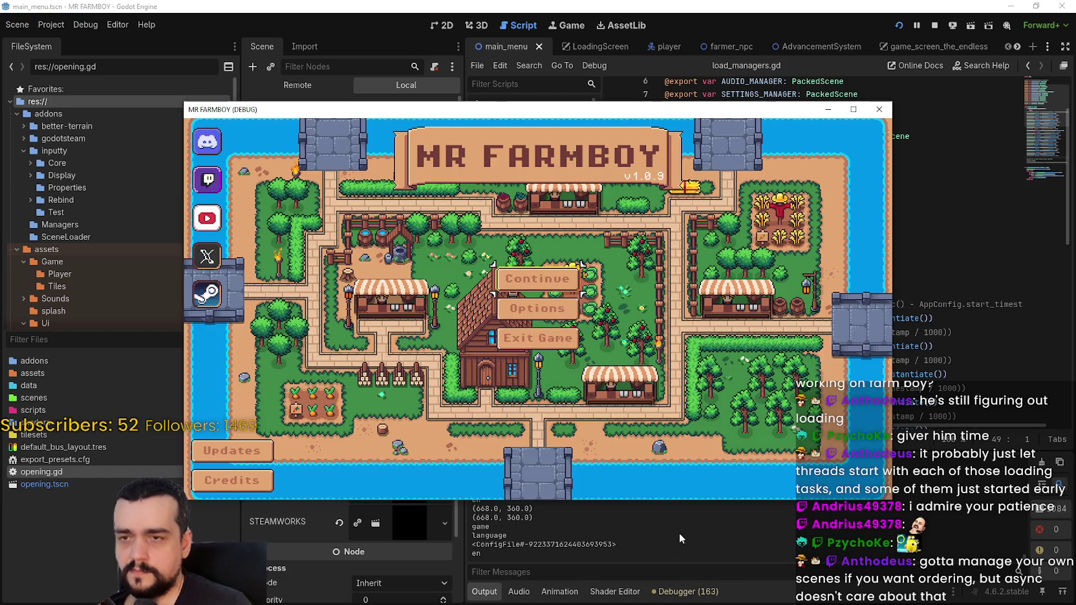
pyautogui.click(774, 525)
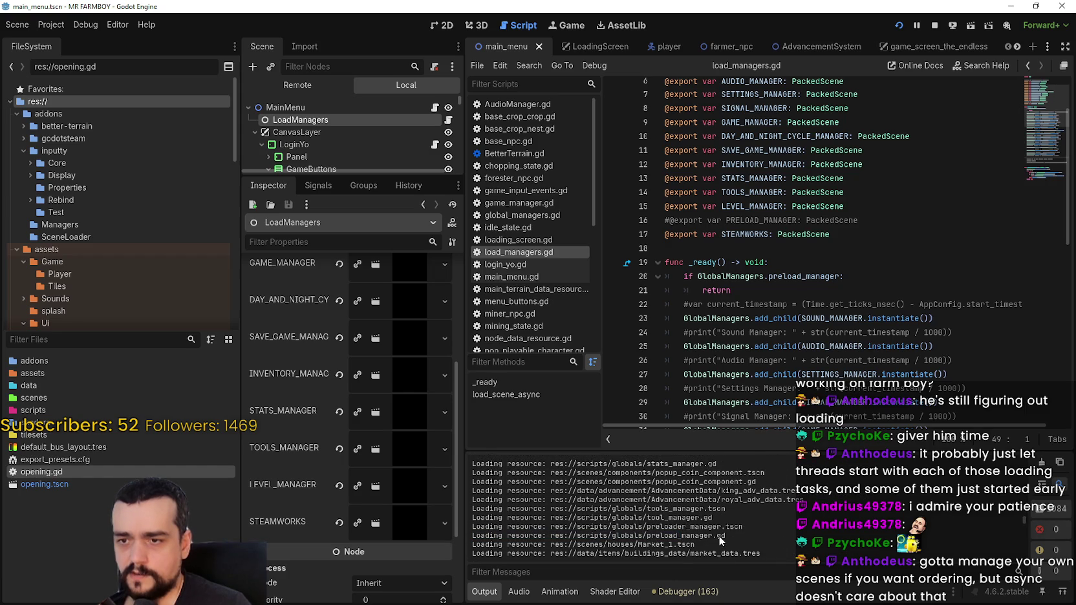
pyautogui.moveTo(726, 536); pyautogui.dragTo(482, 527)
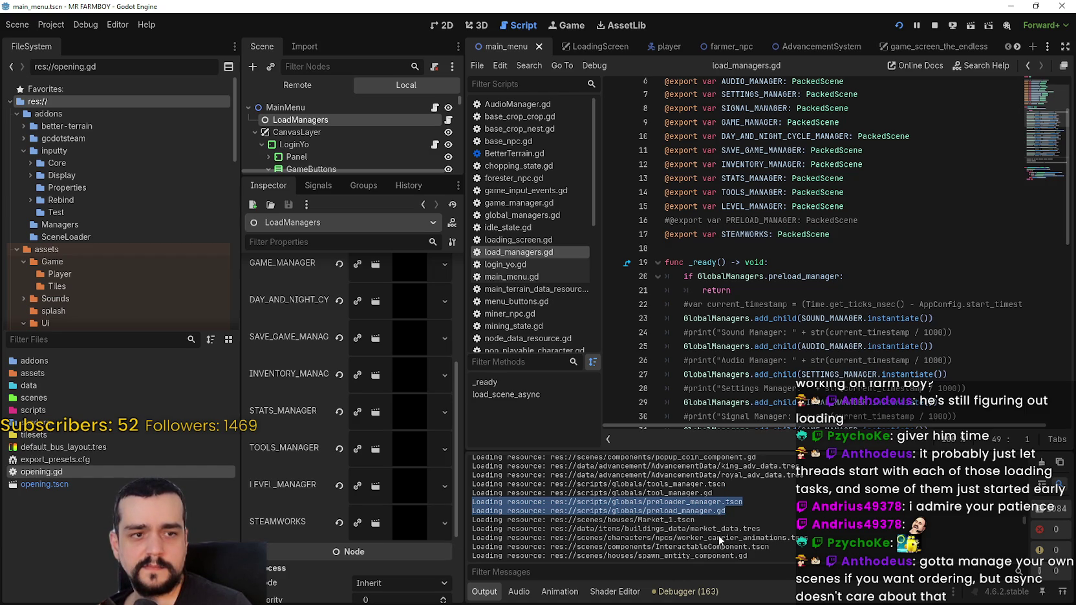
pyautogui.click(316, 81)
pyautogui.moveTo(363, 176); pyautogui.dragTo(363, 339)
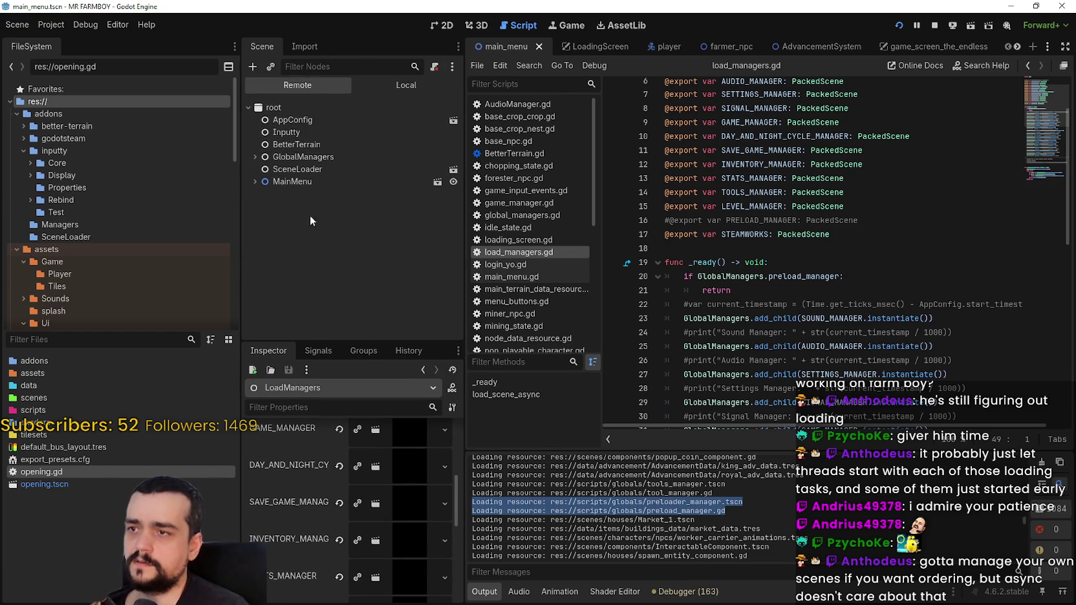
# - Expand GlobalManagers > PreloaderManager in the Remote tree to inspect it, then save with Ctrl+S
pyautogui.click(255, 157)
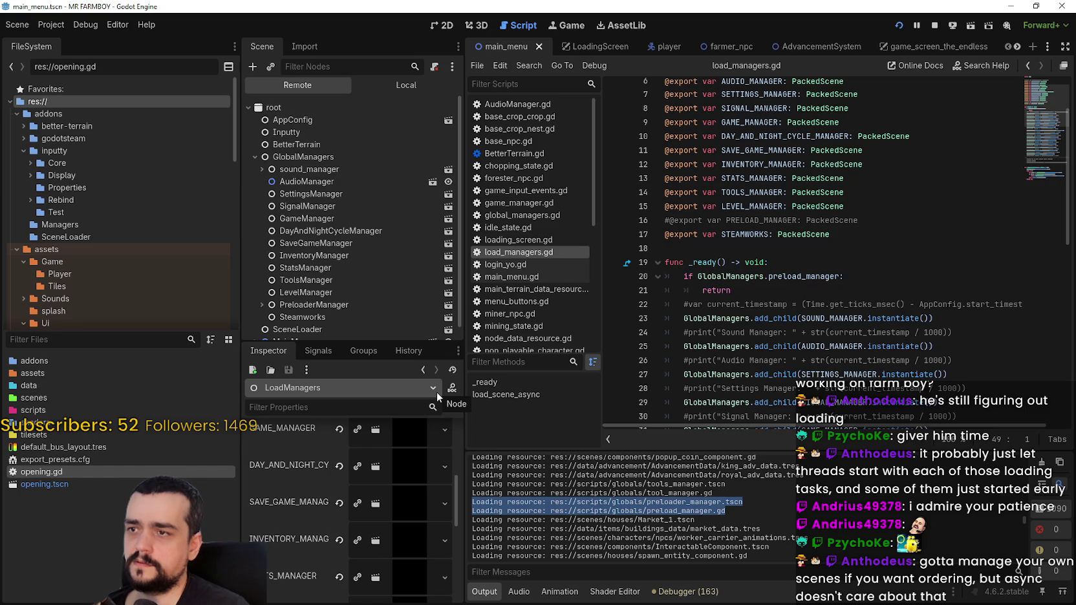
pyautogui.click(262, 305)
pyautogui.scroll(-2, 262, 299)
pyautogui.click(335, 274)
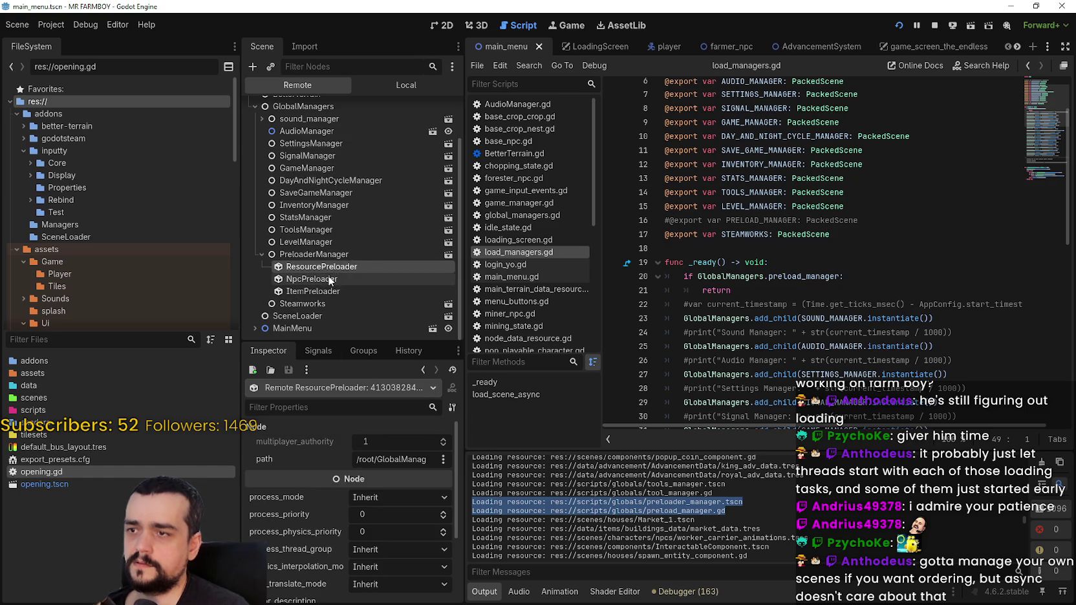
pyautogui.click(337, 256)
pyautogui.click(899, 304)
pyautogui.click(899, 285)
pyautogui.hotkey('ctrl', 's')
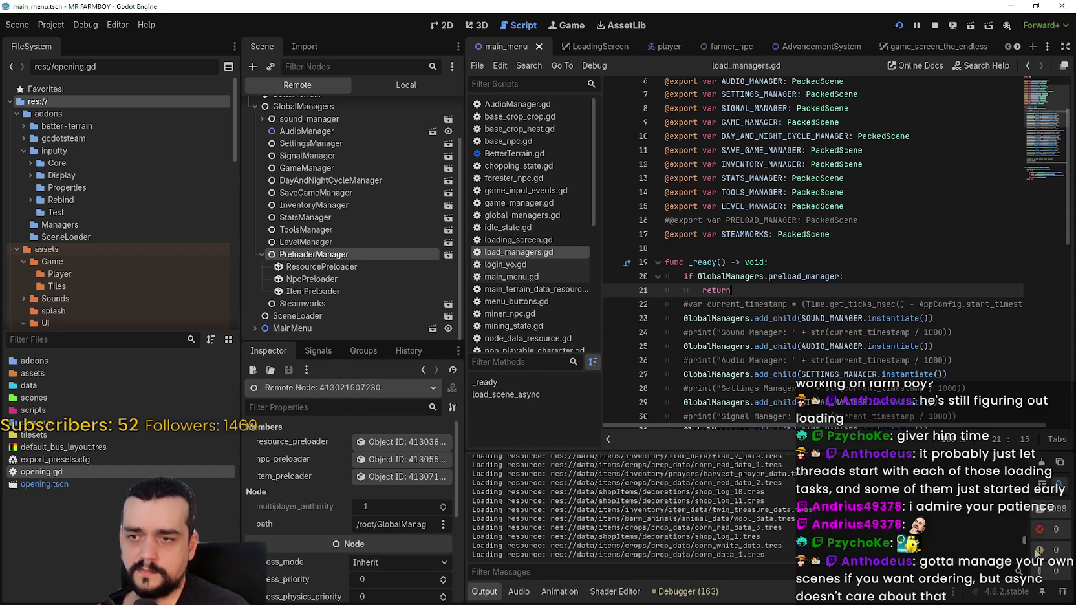
# - Stop the running game and open Project > Project Settings
pyautogui.press('Up')
pyautogui.press('Up')
pyautogui.press('Up')
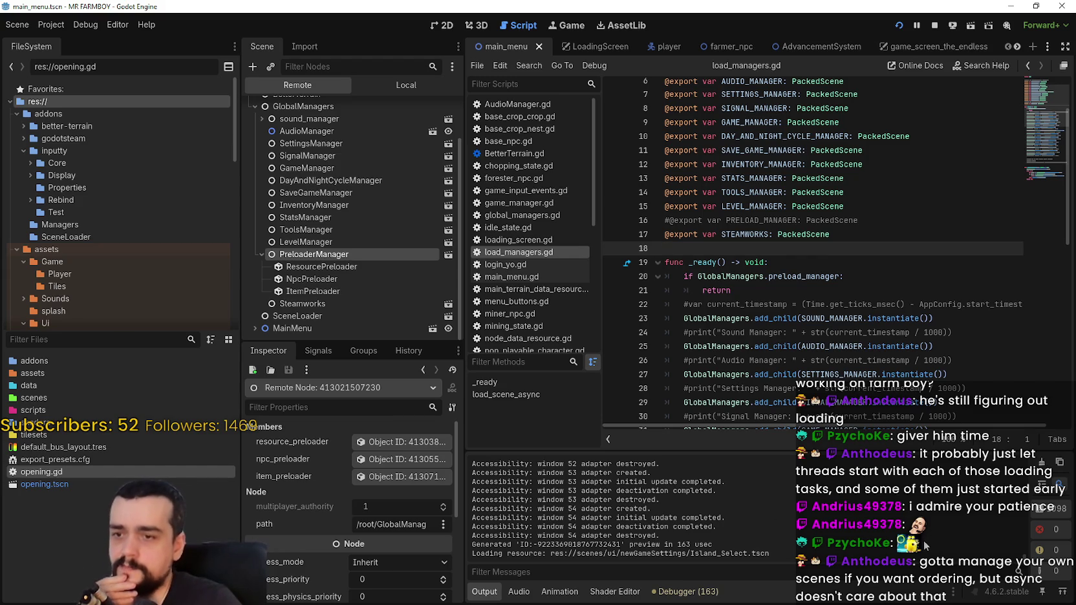
pyautogui.scroll(1, 887, 528)
pyautogui.scroll(-1, 888, 527)
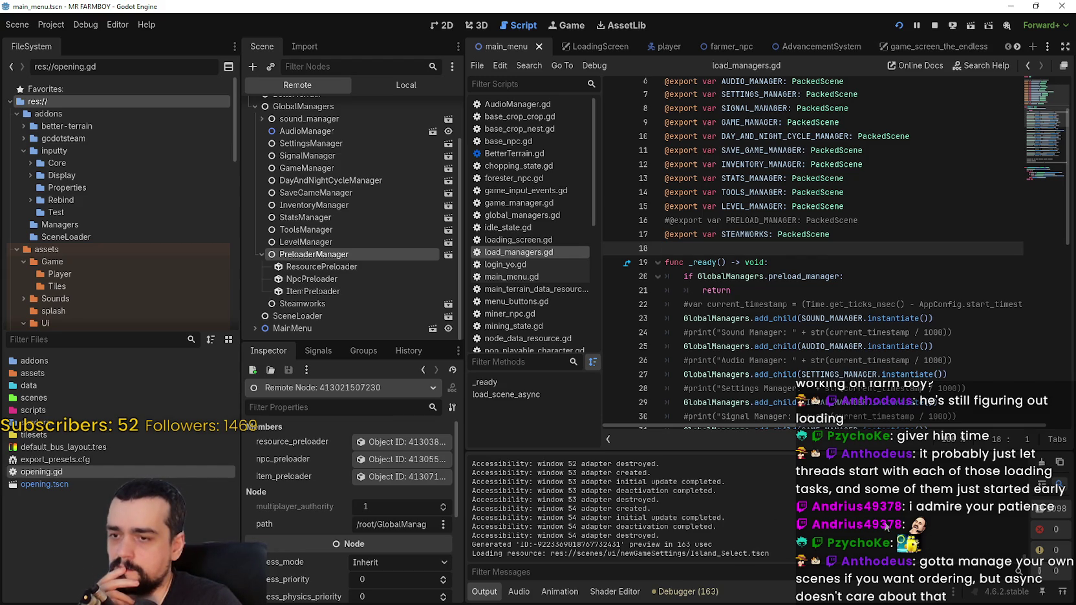
pyautogui.scroll(5, 886, 526)
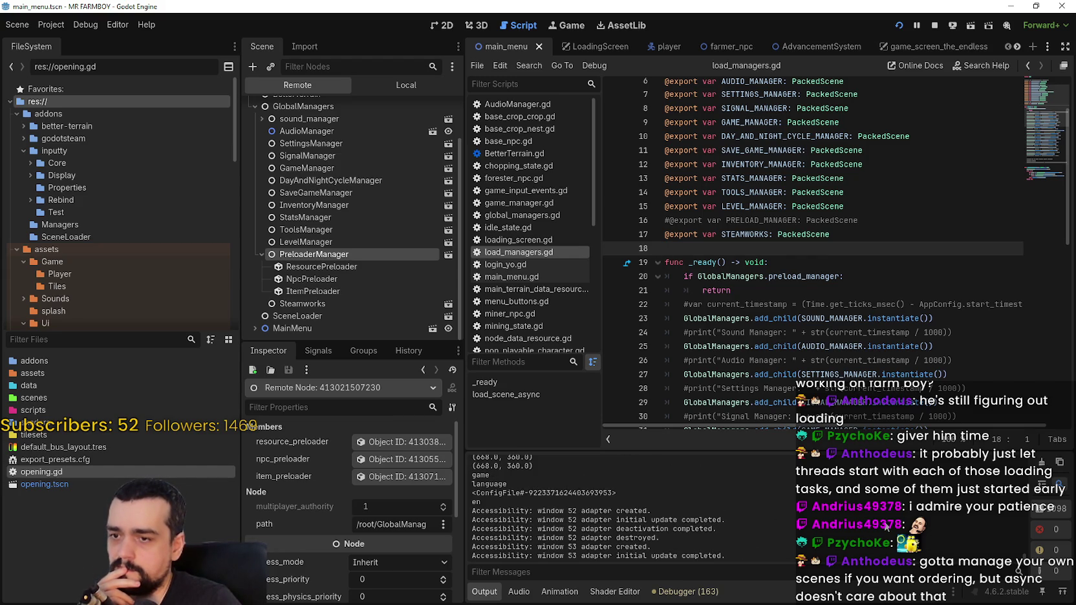
pyautogui.scroll(4, 886, 526)
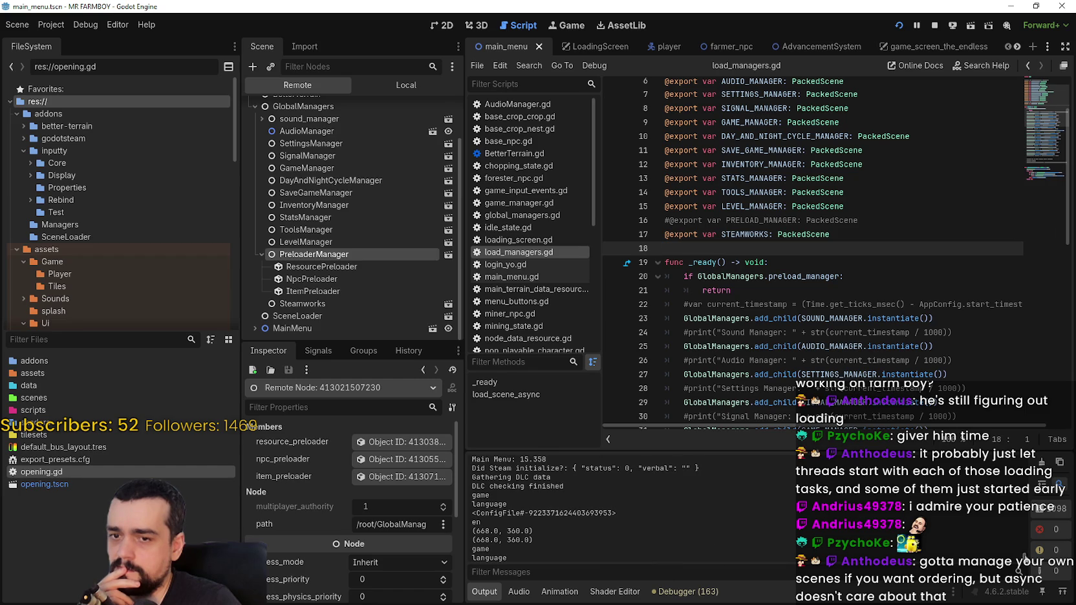
pyautogui.scroll(-5, 886, 526)
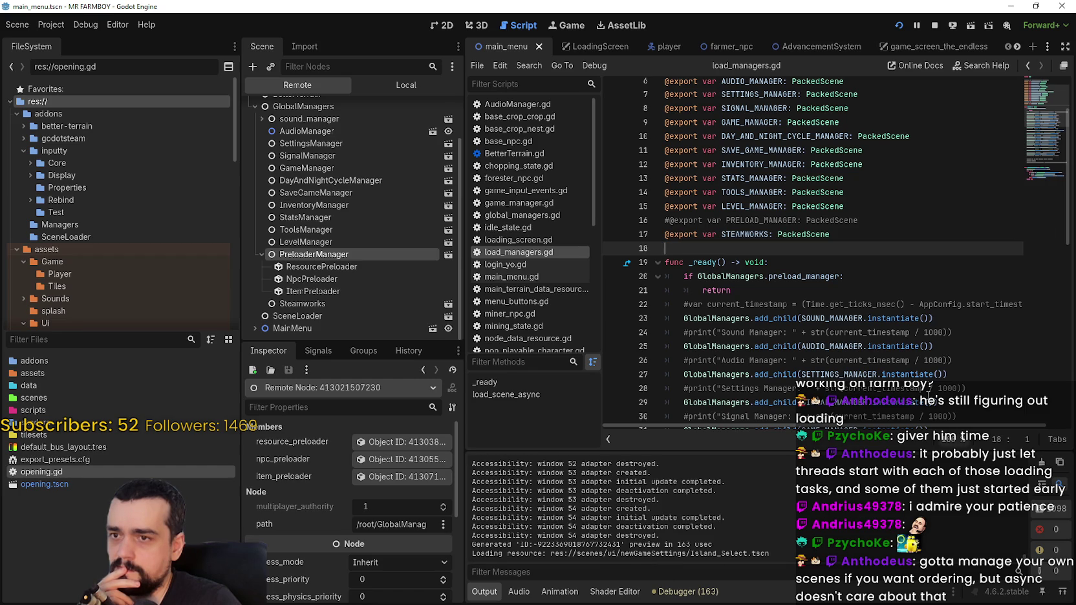
pyautogui.click(936, 25)
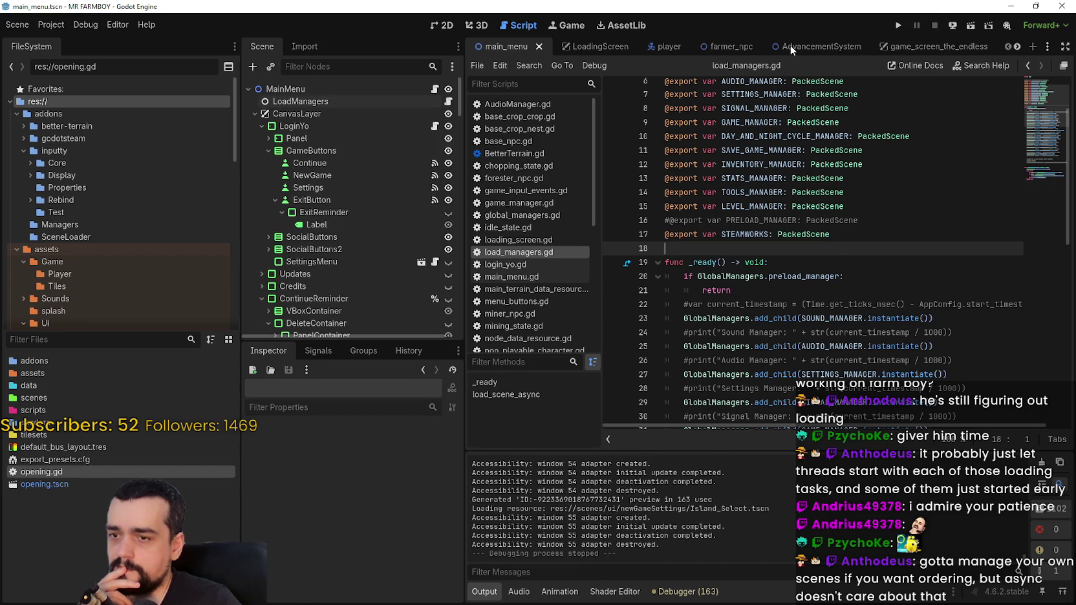
pyautogui.click(59, 26)
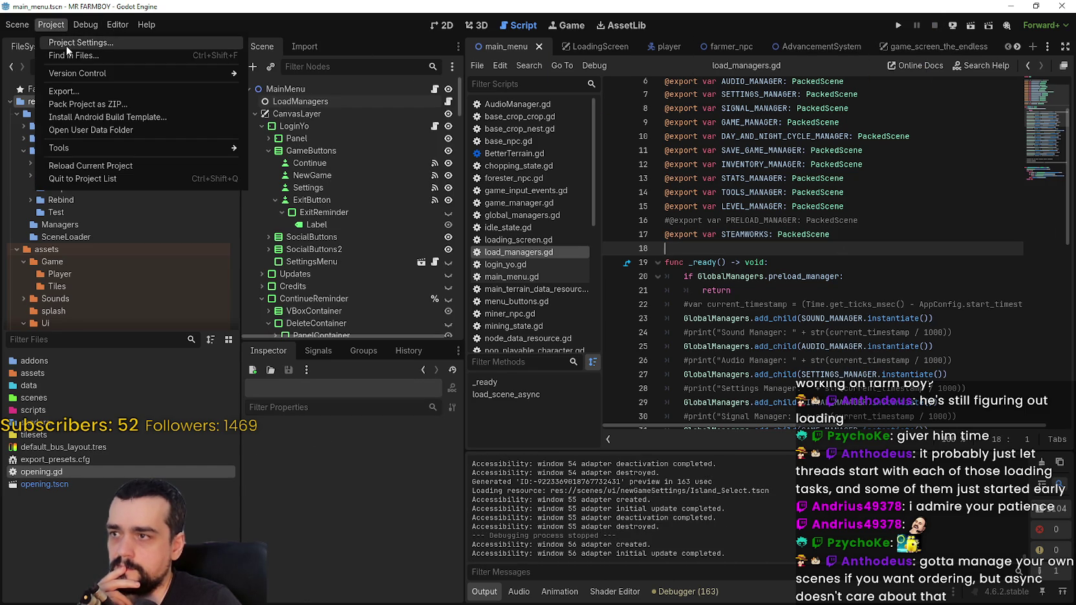
pyautogui.click(74, 44)
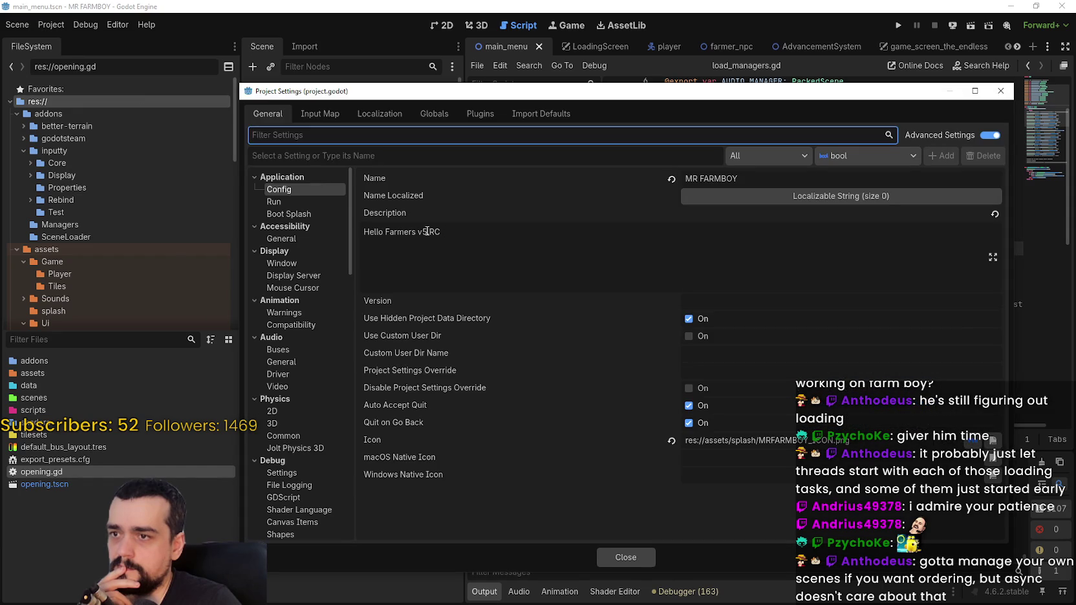
# - Untick Verbose stdout under Debug > Settings and close Project Settings
pyautogui.scroll(-5, 306, 375)
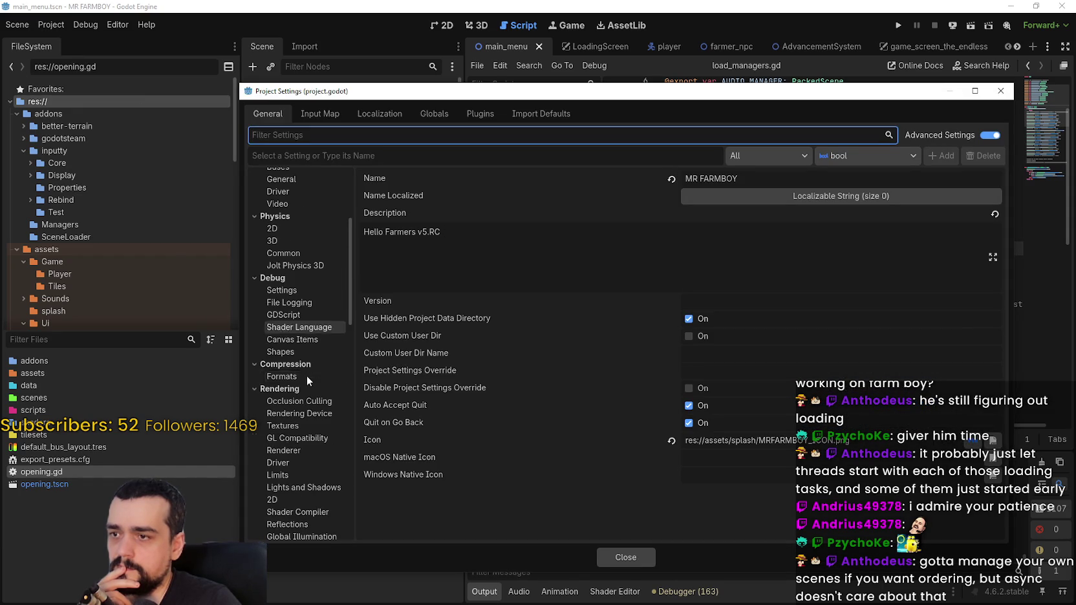
pyautogui.scroll(-3, 308, 218)
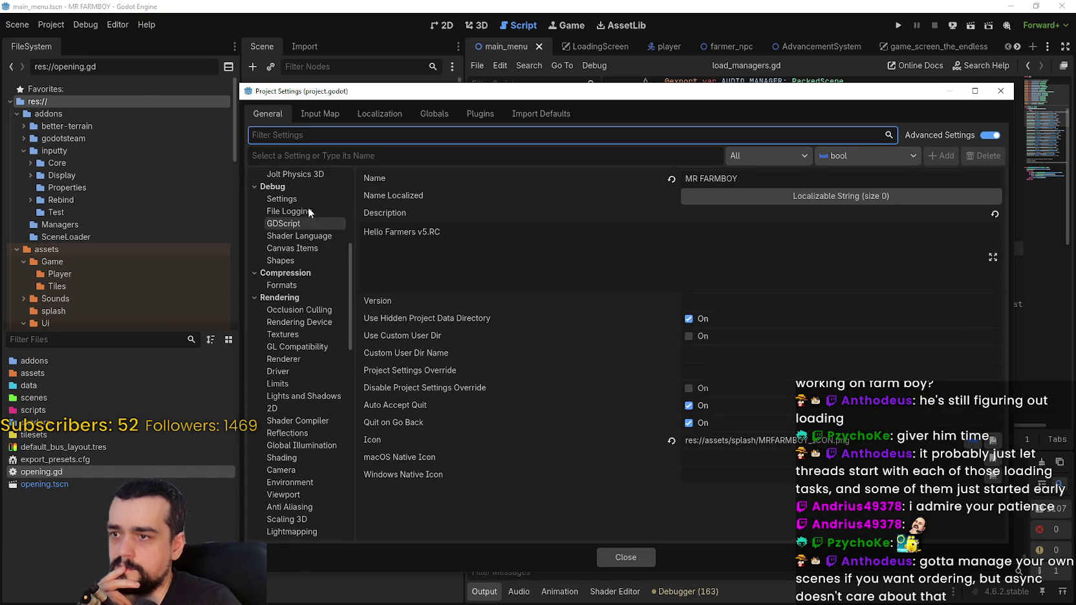
pyautogui.click(300, 201)
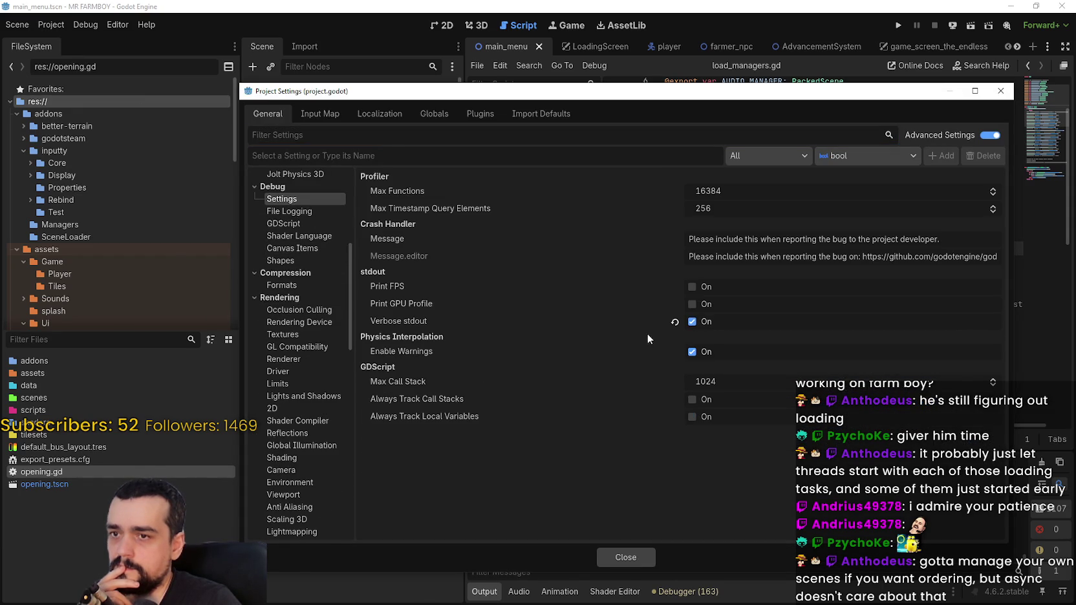
pyautogui.click(675, 323)
pyautogui.click(624, 558)
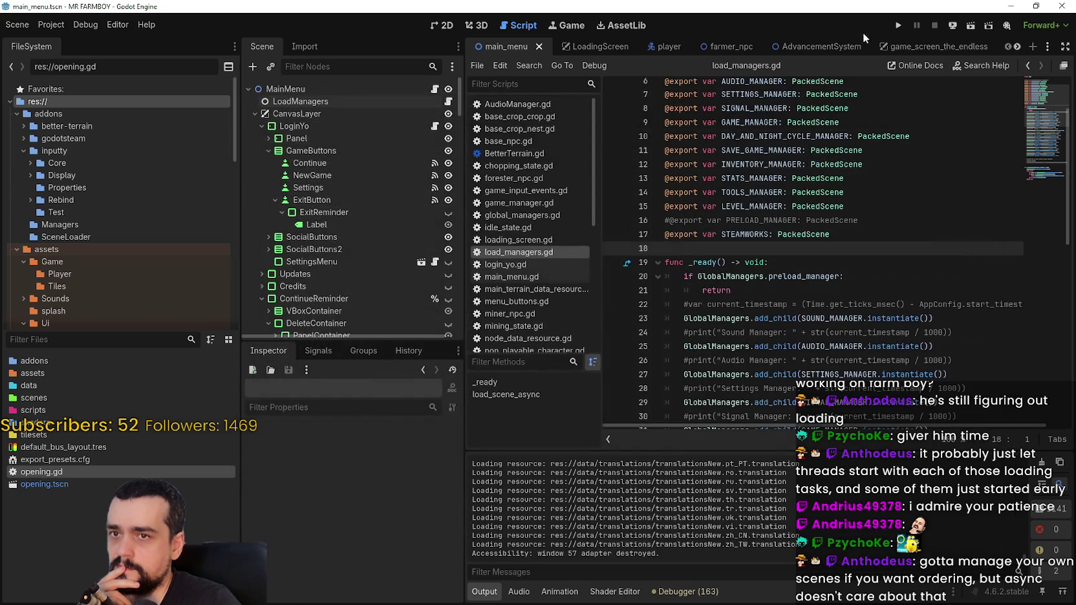
# - Run MR FARMBOY, move its window aside, choose Exit Game on the main menu, then run it again
pyautogui.click(899, 24)
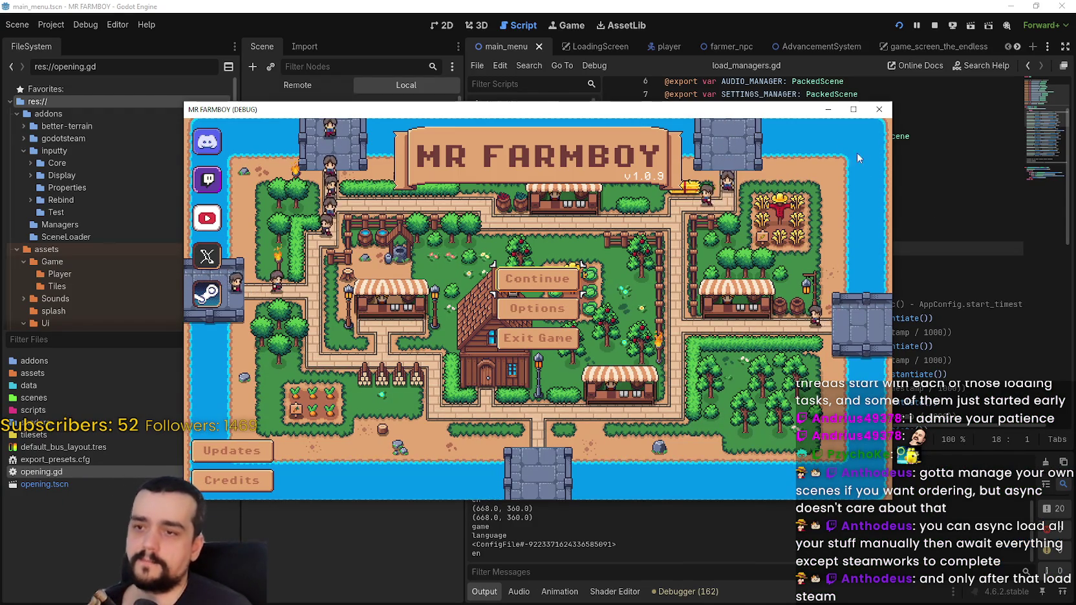
pyautogui.moveTo(775, 111); pyautogui.dragTo(821, 62)
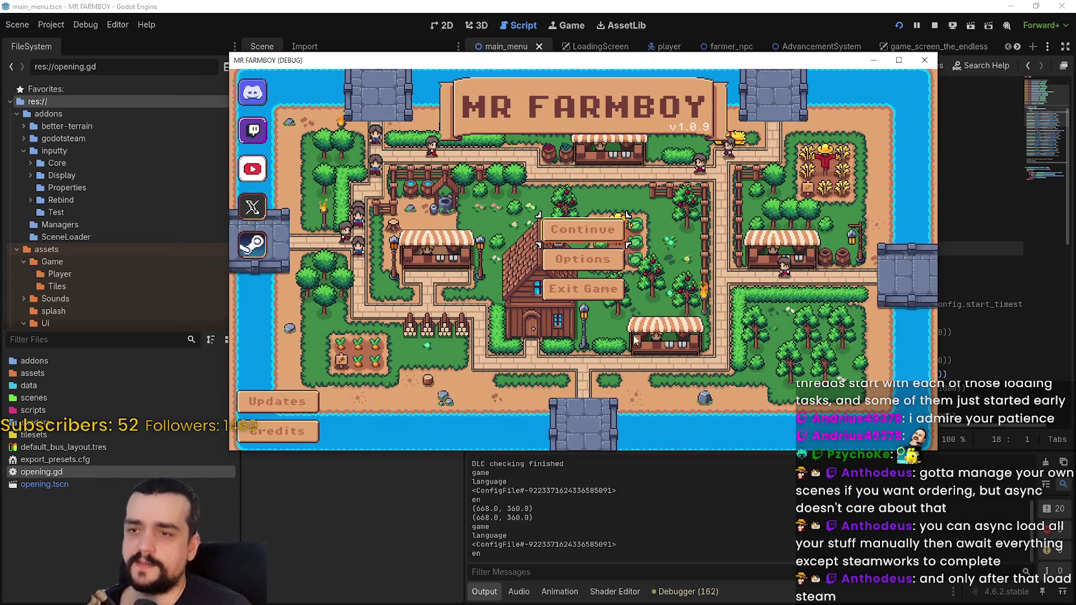
pyautogui.click(583, 288)
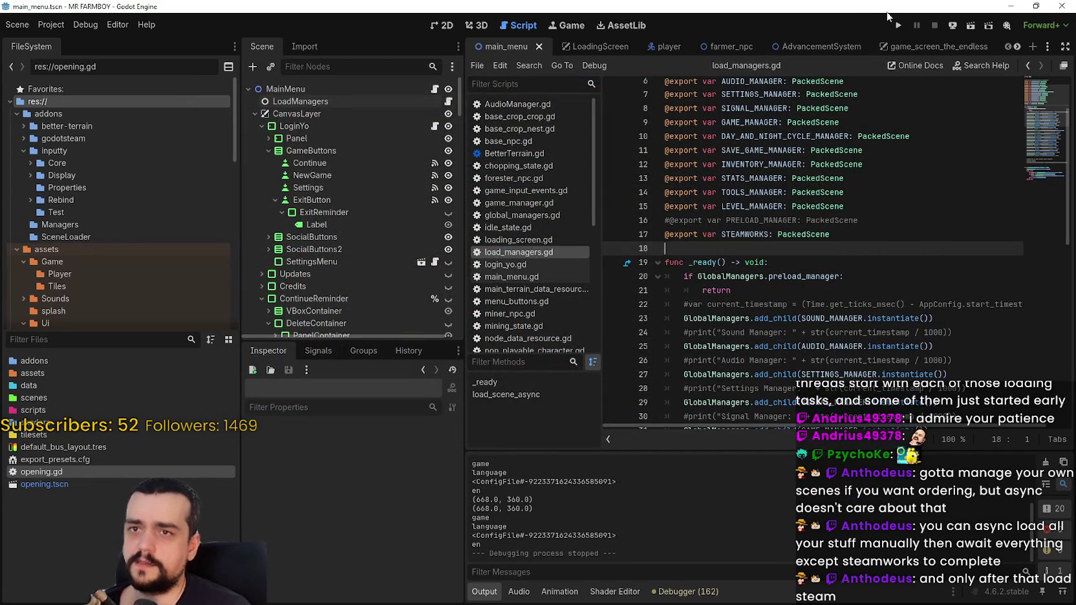
pyautogui.click(898, 25)
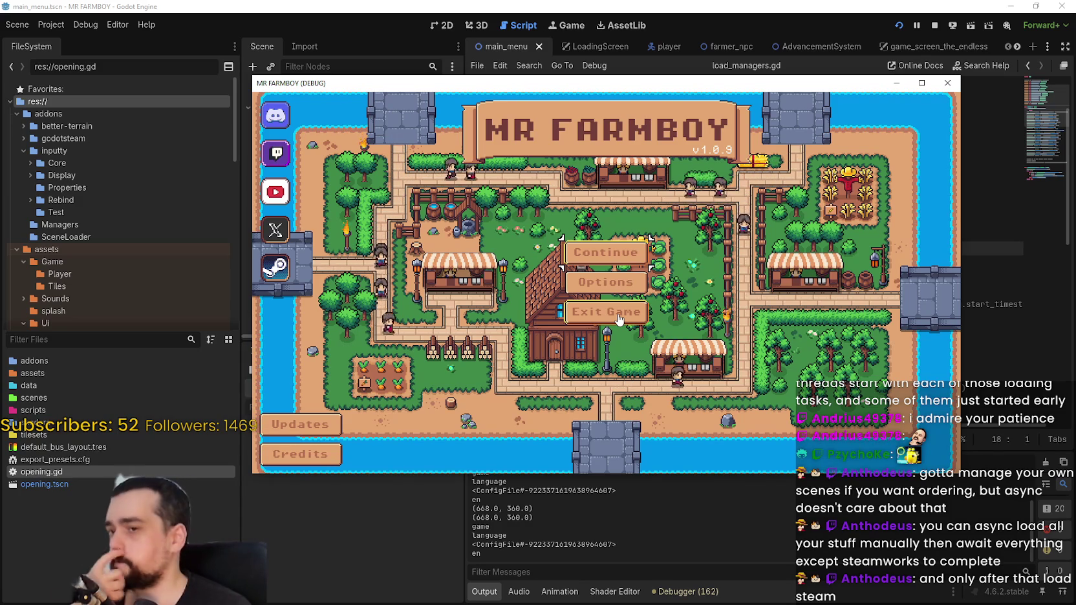
# - Continue to the save list, load Save 9 into the farm world, then stop the game
pyautogui.click(605, 252)
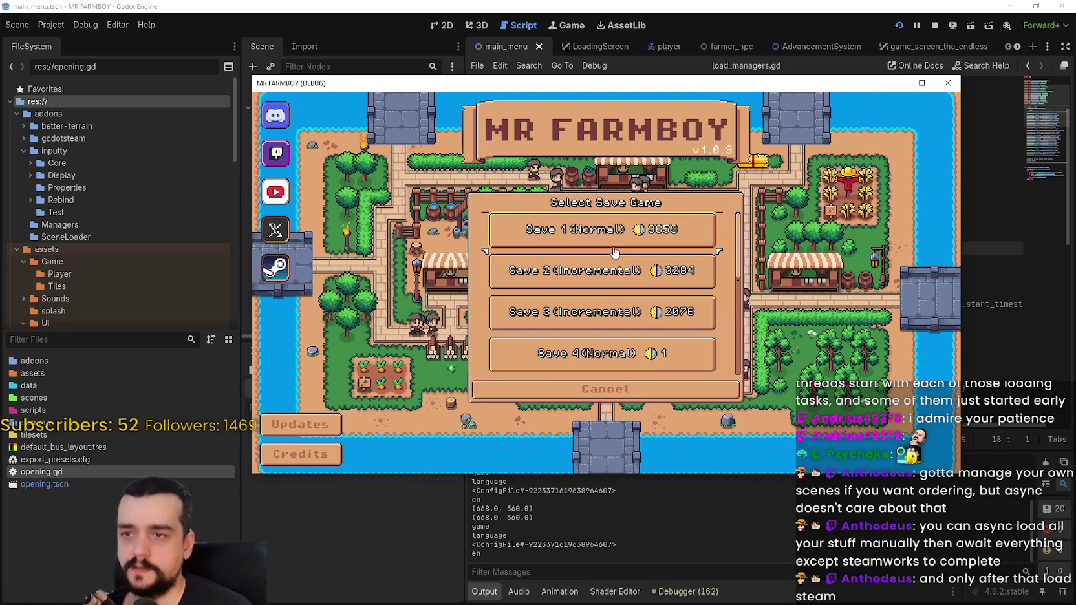
pyautogui.scroll(-5, 728, 246)
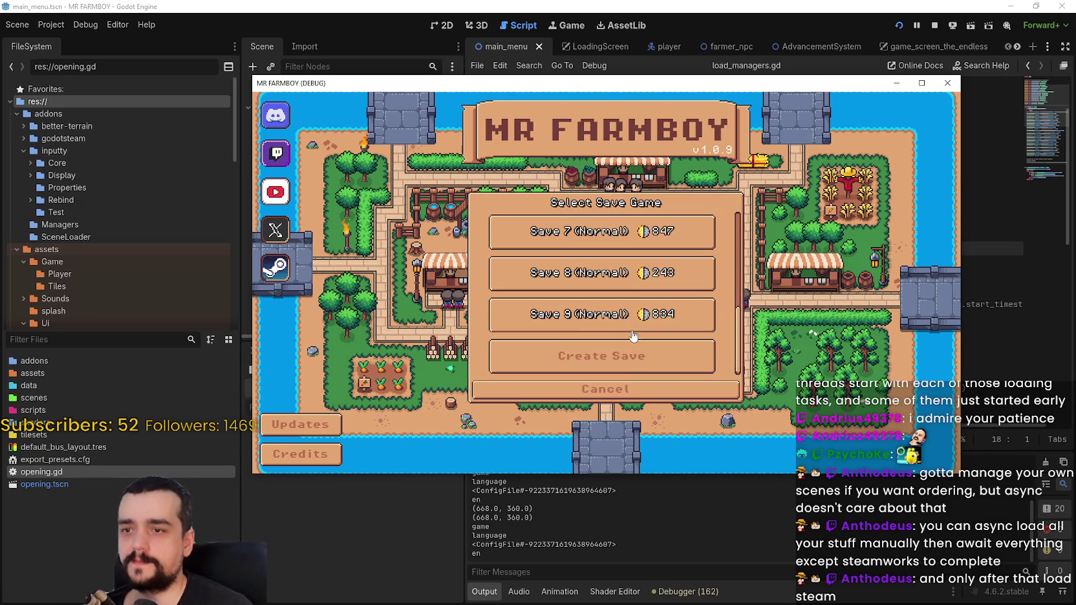
pyautogui.click(563, 314)
pyautogui.click(559, 323)
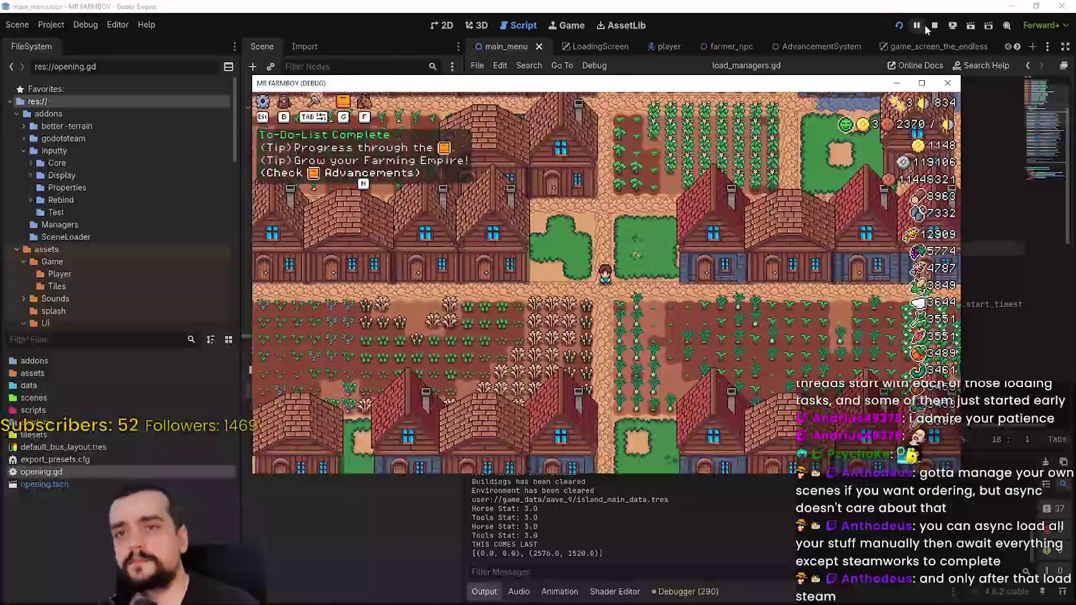
pyautogui.click(935, 25)
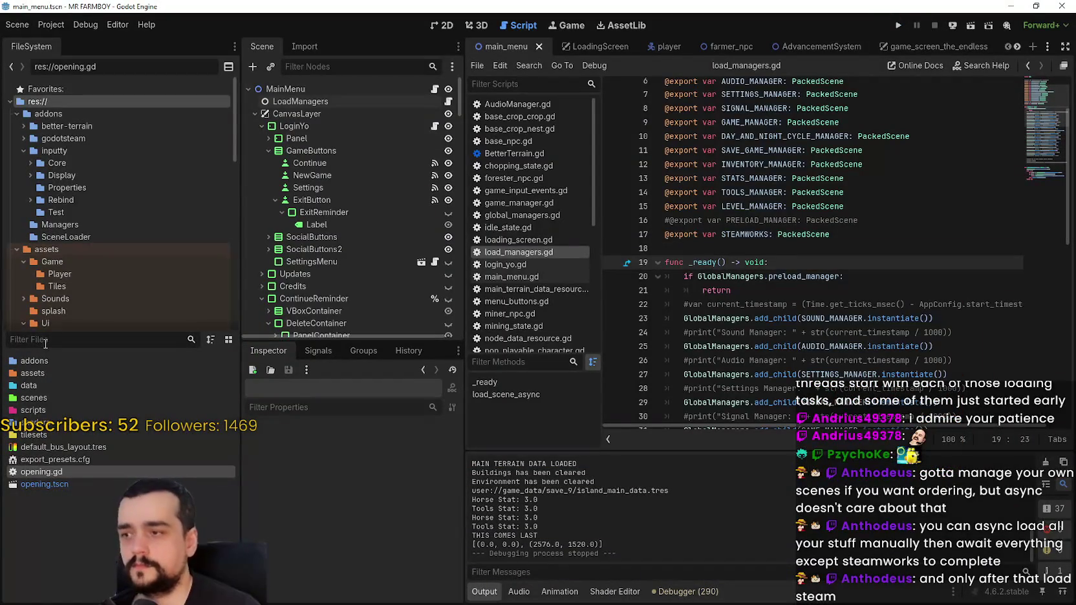
# - Browse to assets/splash and open splashScreen.png in Aseprite via Open in External Program
pyautogui.scroll(-1, 57, 252)
pyautogui.click(66, 231)
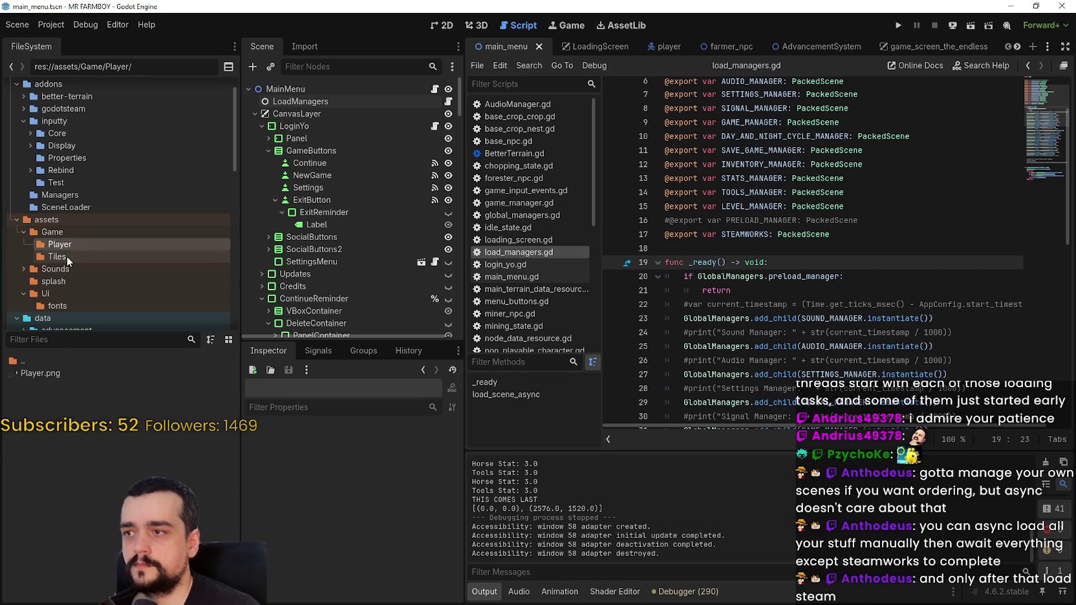
pyautogui.click(72, 281)
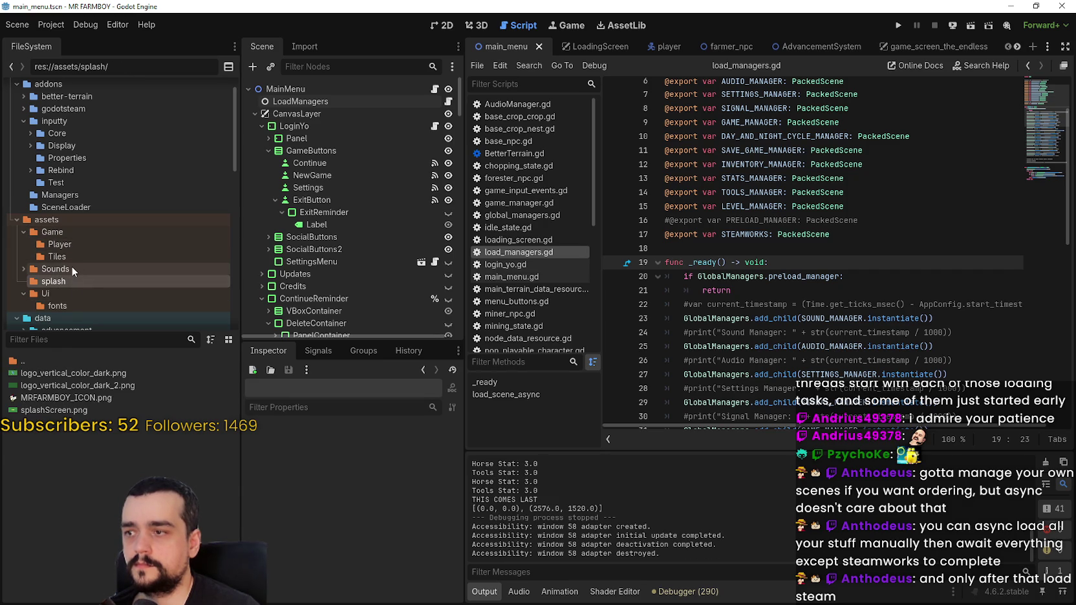
pyautogui.click(88, 373)
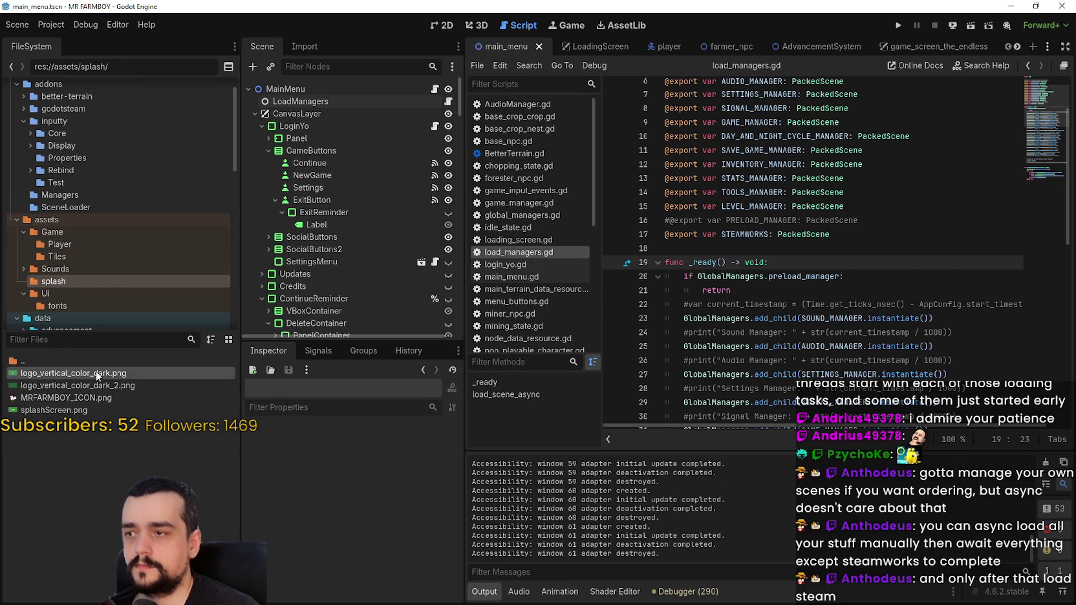
pyautogui.moveTo(95, 382)
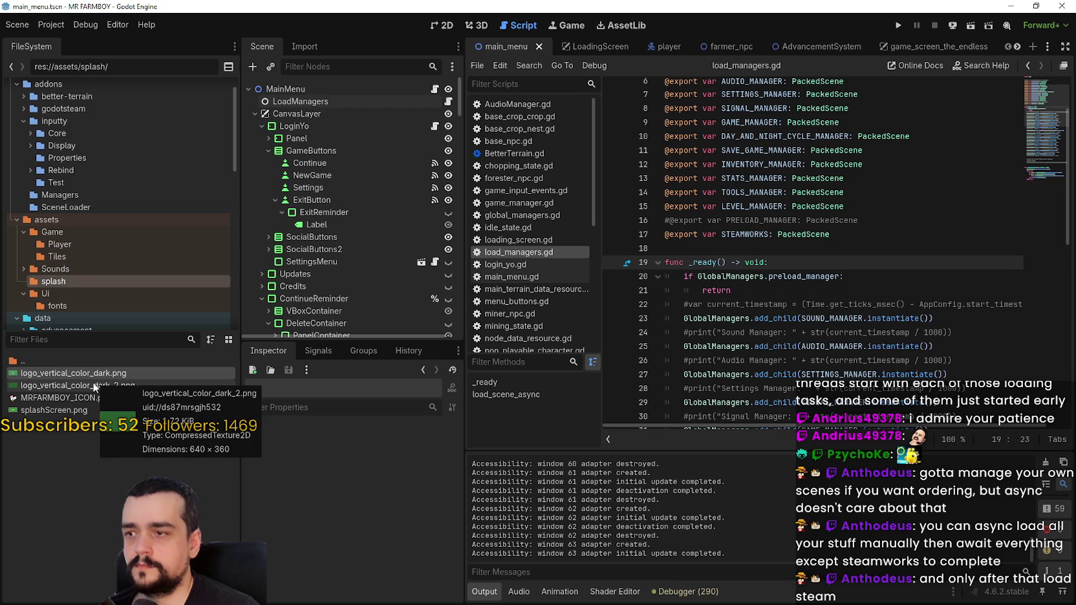
pyautogui.rightClick(67, 414)
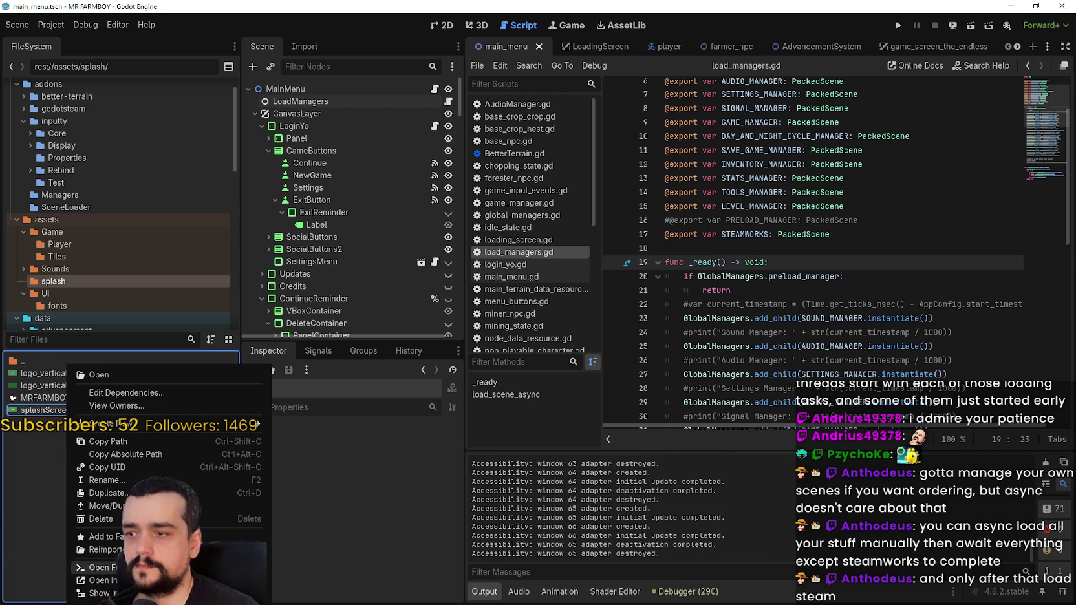
pyautogui.click(104, 580)
# - Eyedrop the green background, then marquee-select the Godot logo and delete it
pyautogui.moveTo(906, 7); pyautogui.dragTo(606, 29)
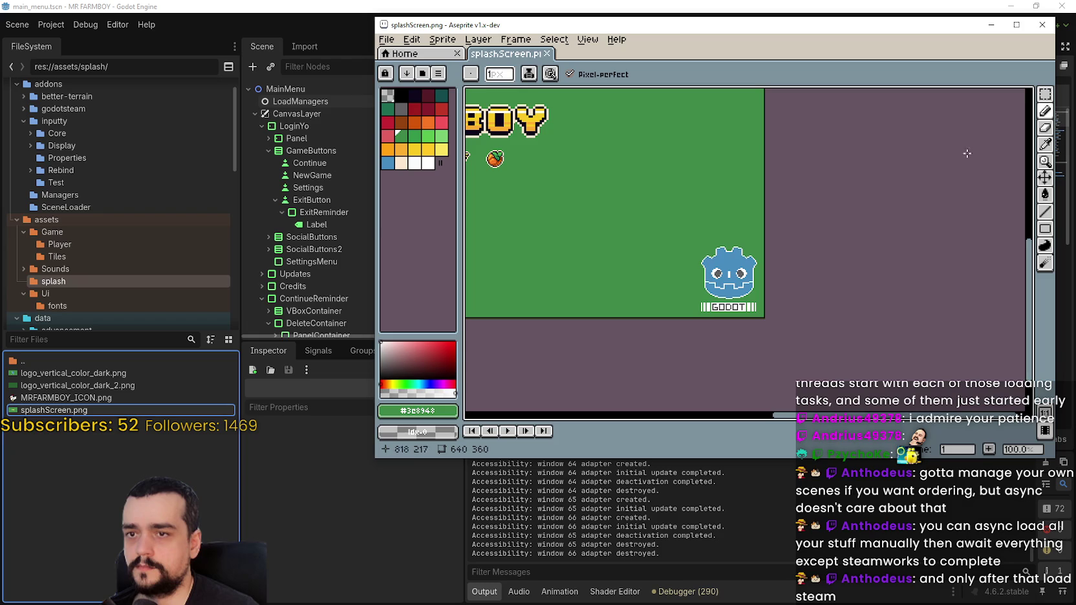
pyautogui.hscroll(-1, 719, 215)
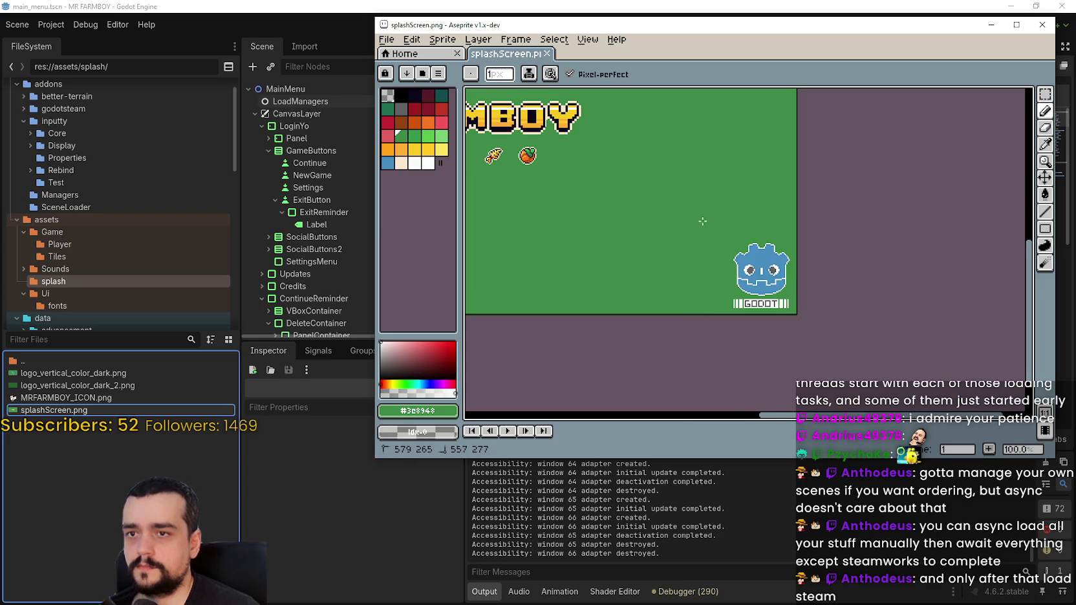
pyautogui.scroll(2, 705, 220)
pyautogui.press('i')
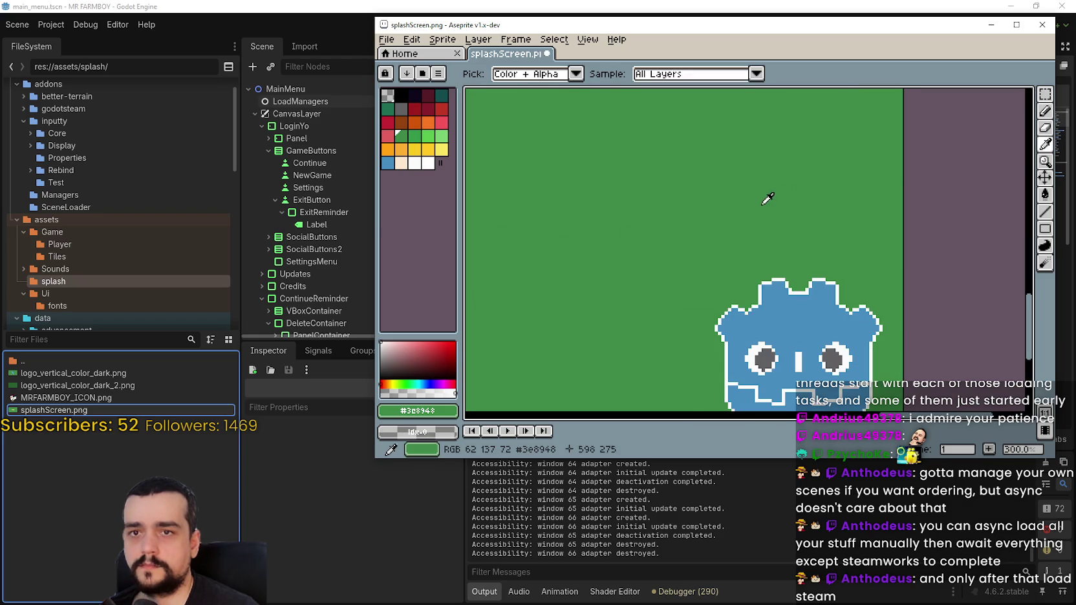
pyautogui.scroll(-1, 770, 207)
pyautogui.click(1046, 94)
pyautogui.scroll(-1, 703, 278)
pyautogui.scroll(2, 703, 278)
pyautogui.scroll(-1, 744, 271)
pyautogui.moveTo(701, 351)
pyautogui.mouseDown()
pyautogui.moveTo(712, 326)
pyautogui.moveTo(835, 197)
pyautogui.mouseUp()
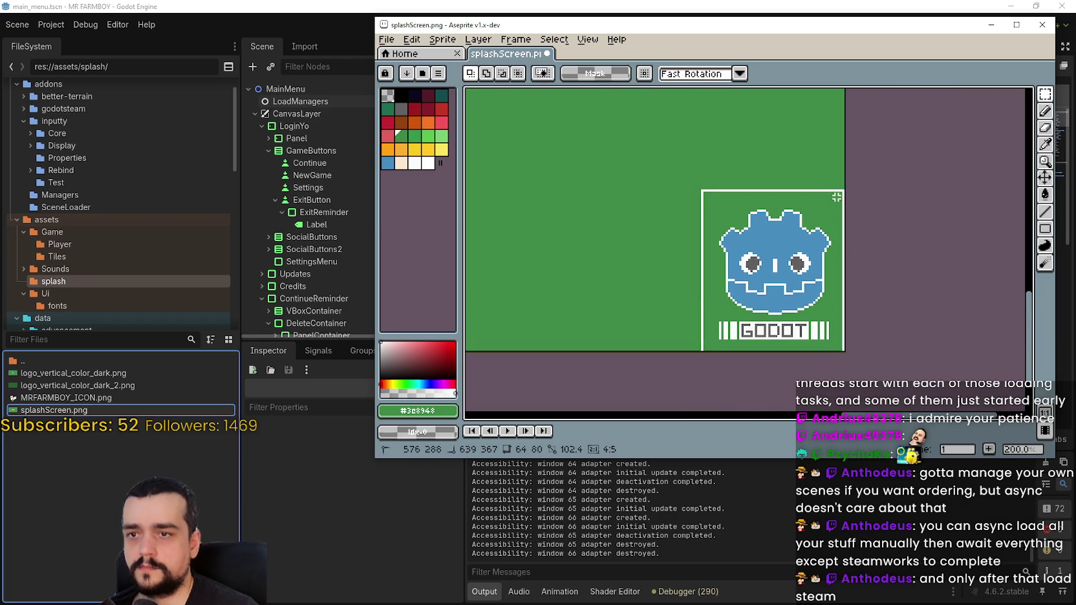
pyautogui.press('Delete')
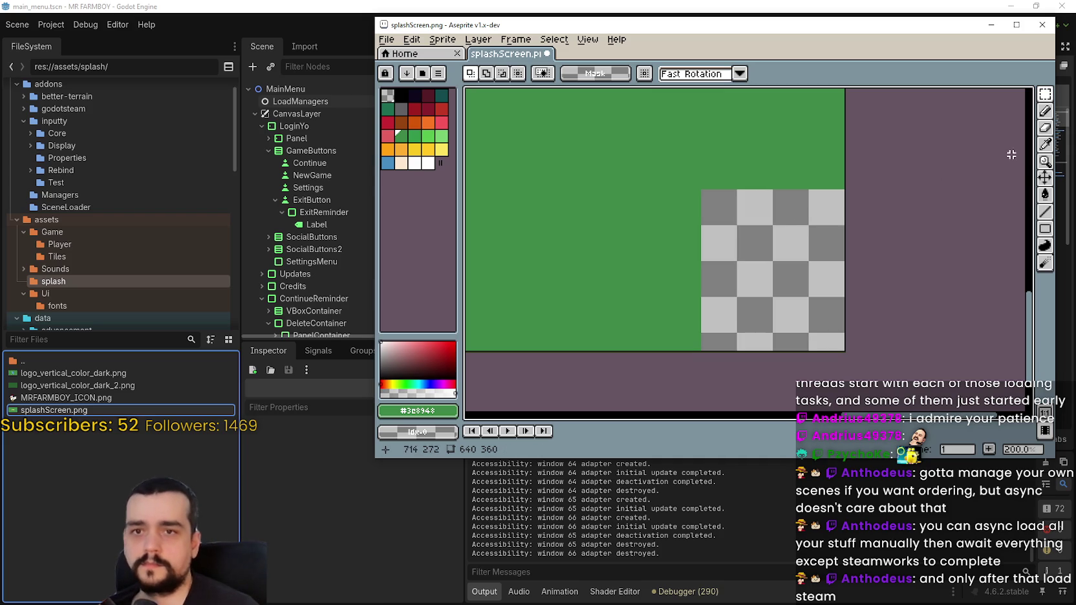
# - Bucket-fill the erased area with green, save splashScreen.png, and close Aseprite
pyautogui.click(1045, 194)
pyautogui.click(770, 272)
pyautogui.scroll(-1, 640, 202)
pyautogui.moveTo(641, 203)
pyautogui.mouseDown()
pyautogui.moveTo(893, 342)
pyautogui.moveTo(874, 291)
pyautogui.moveTo(886, 220)
pyautogui.mouseUp()
pyautogui.hotkey('ctrl', 's')
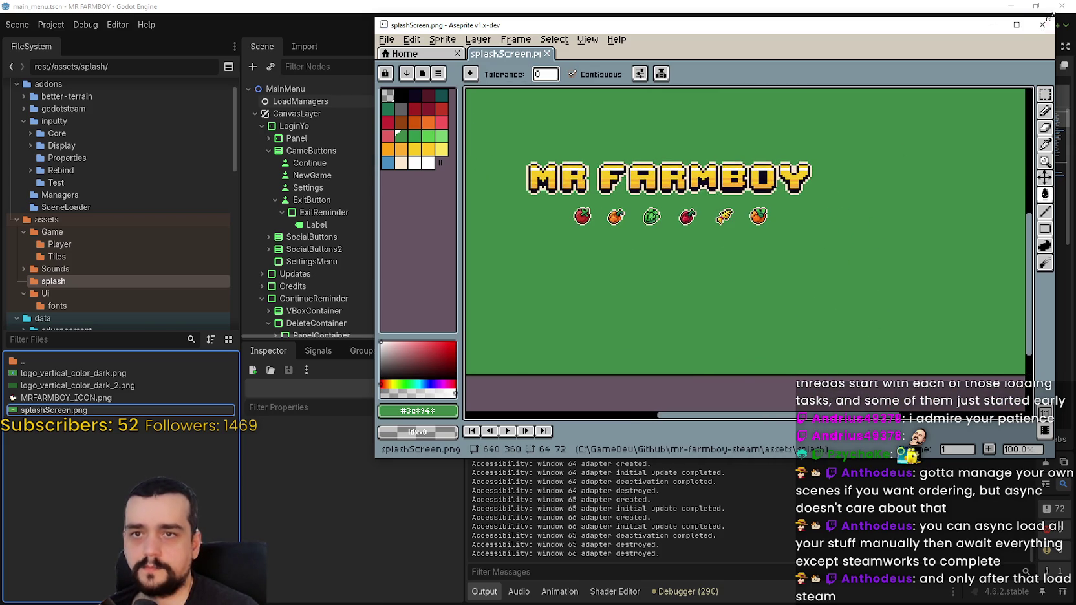
pyautogui.click(1043, 25)
pyautogui.click(74, 26)
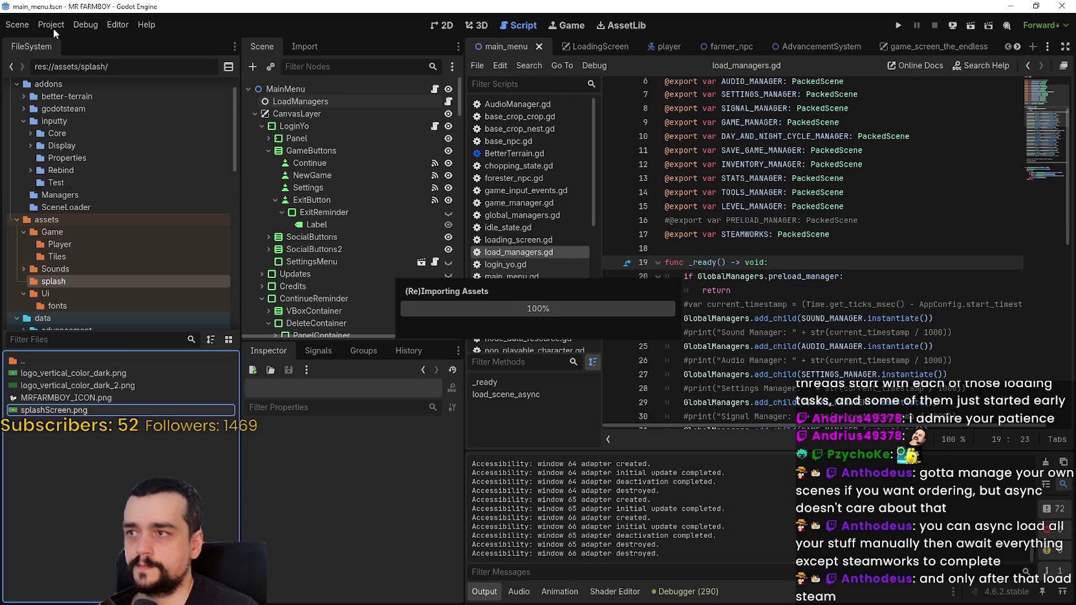
# - Run MR FARMBOY to check the logo-free splash, move the game window, then stop it
pyautogui.click(91, 25)
pyautogui.click(57, 25)
pyautogui.click(97, 24)
pyautogui.click(114, 25)
pyautogui.click(130, 25)
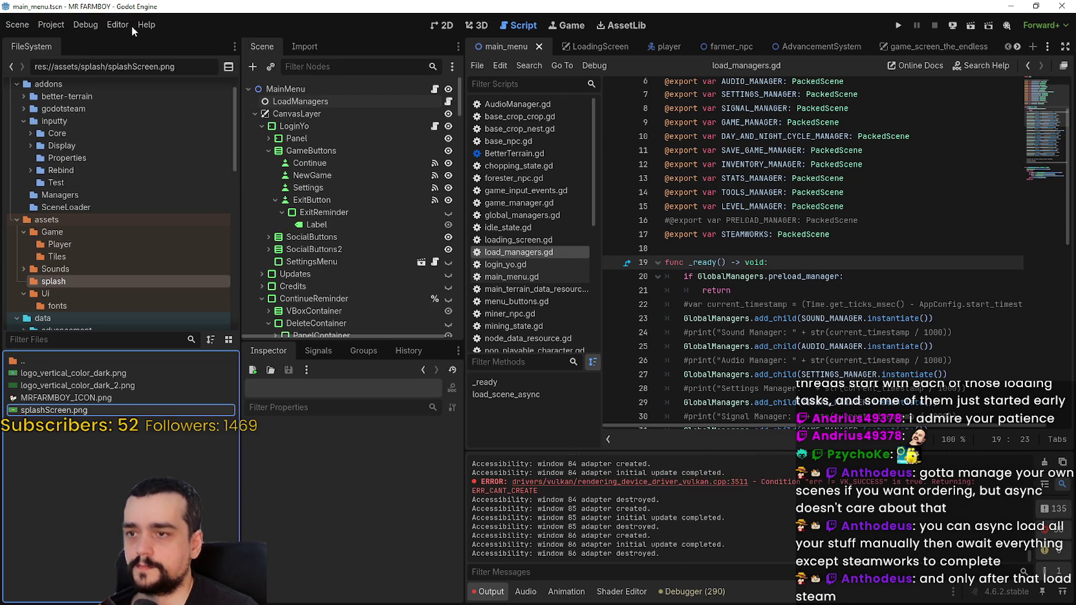
pyautogui.click(898, 25)
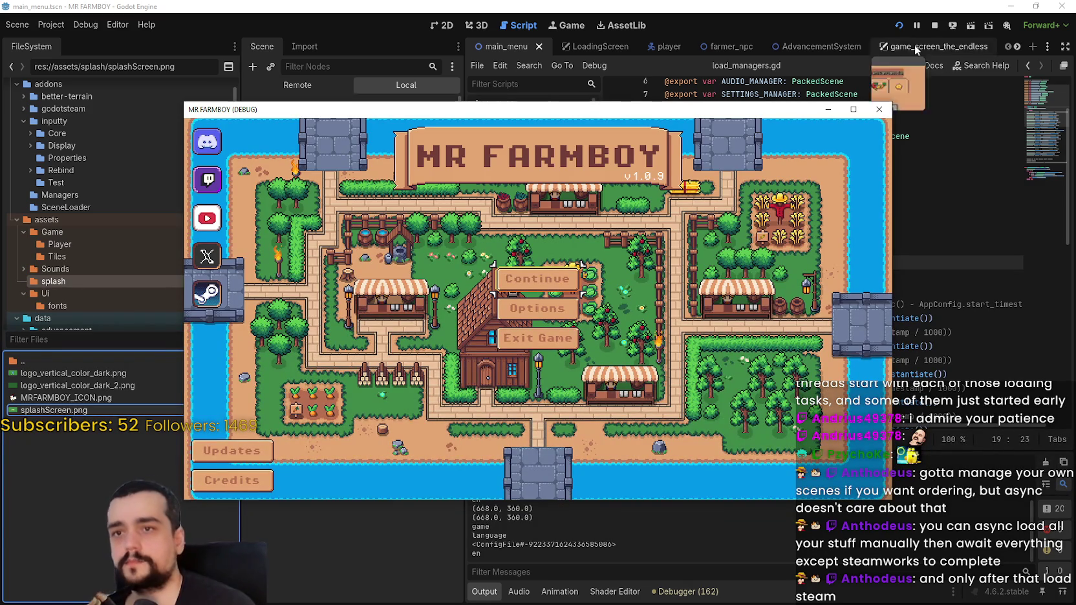
pyautogui.moveTo(777, 119)
pyautogui.mouseDown()
pyautogui.moveTo(795, 115)
pyautogui.moveTo(823, 80)
pyautogui.mouseUp()
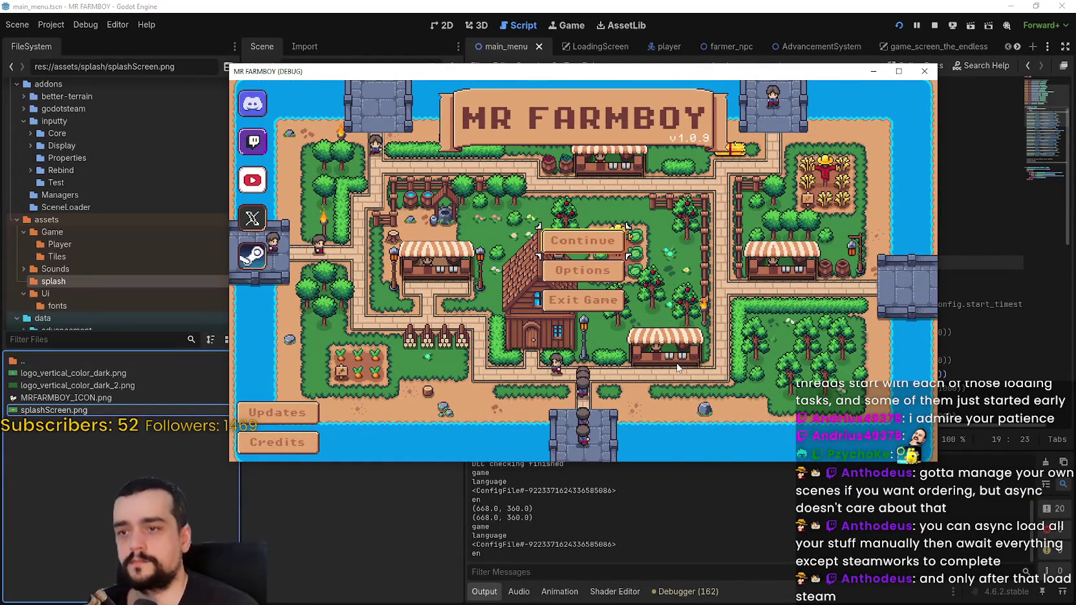
pyautogui.click(934, 24)
pyautogui.press('Up')
pyautogui.press('Up')
# - Filter FileSystem for 'open', open opening.tscn, and preview the opening with F5, then stop it
pyautogui.scroll(-3, 407, 272)
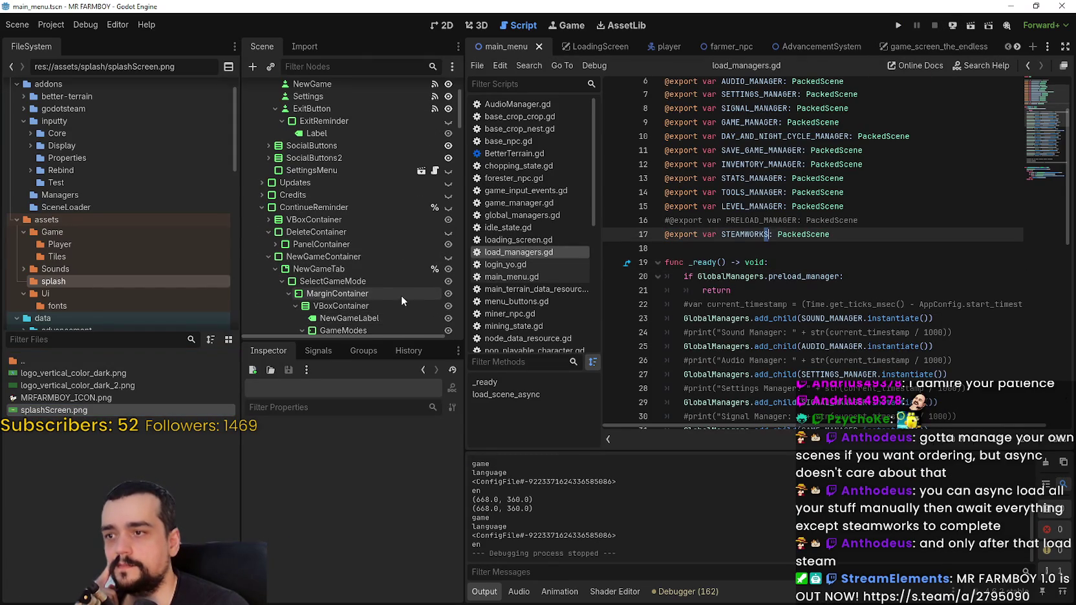
pyautogui.scroll(3, 410, 256)
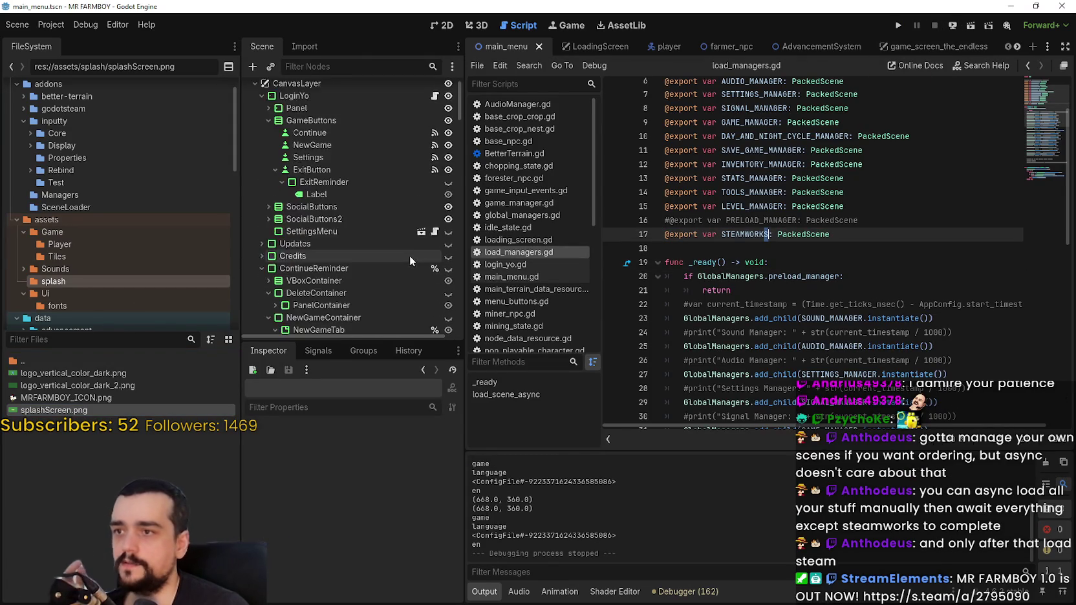
pyautogui.click(51, 340)
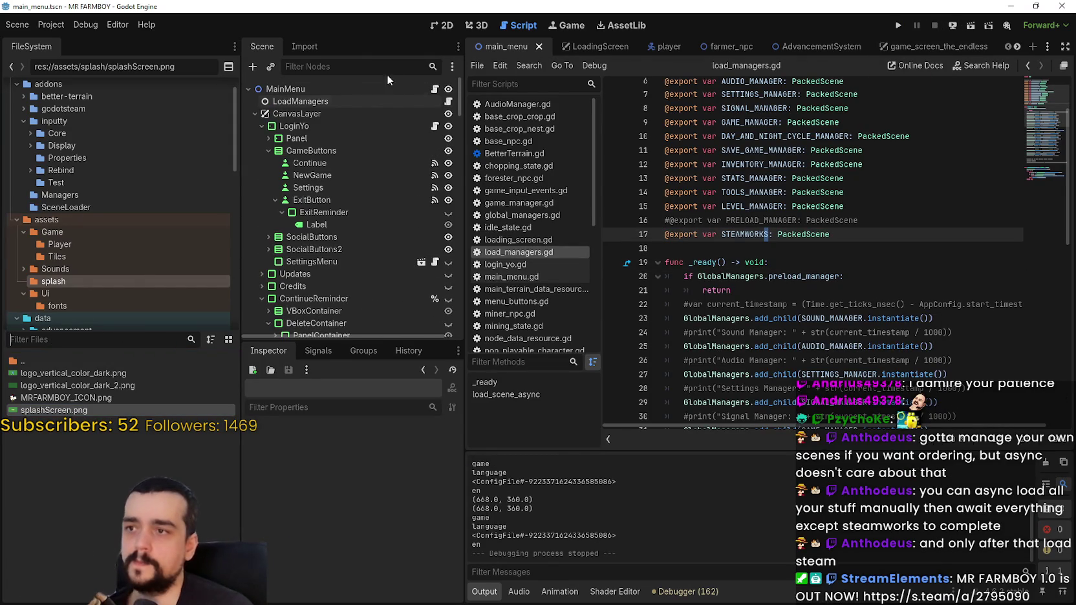
pyautogui.write('open')
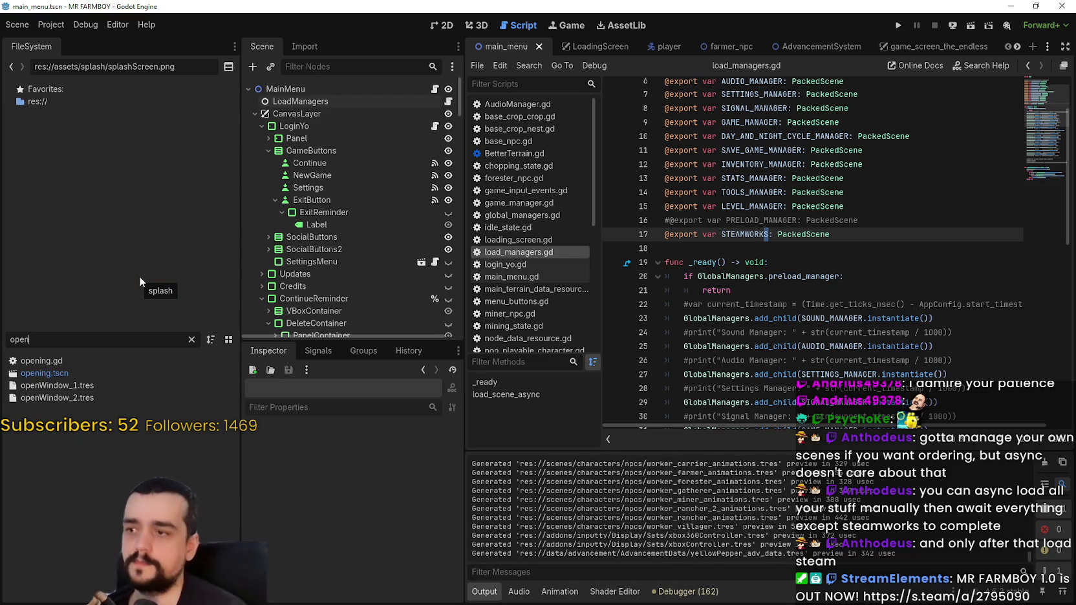
pyautogui.doubleClick(88, 366)
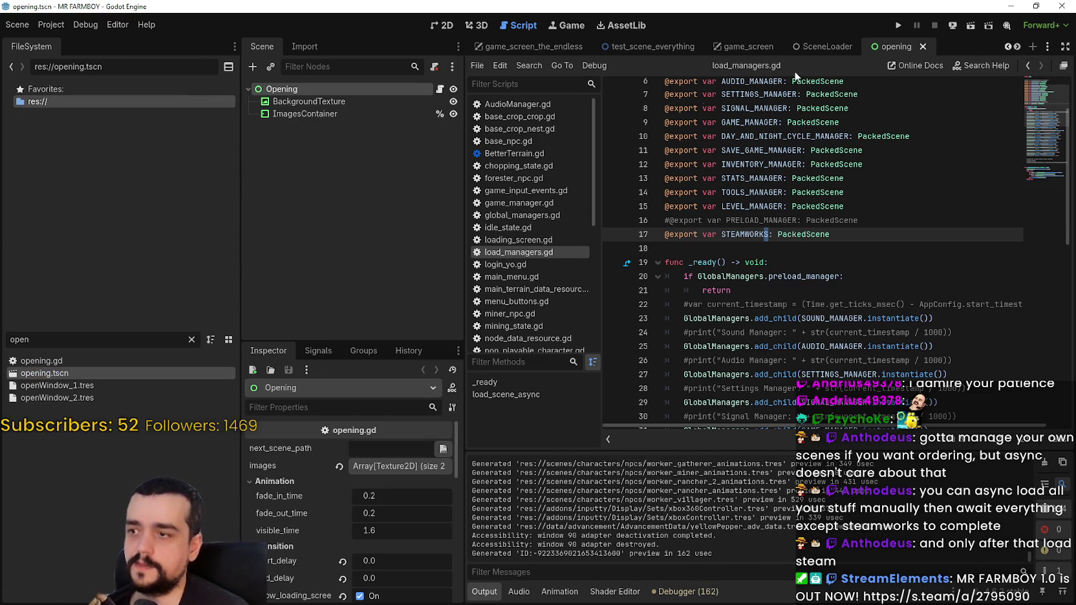
pyautogui.click(899, 26)
pyautogui.press('F5')
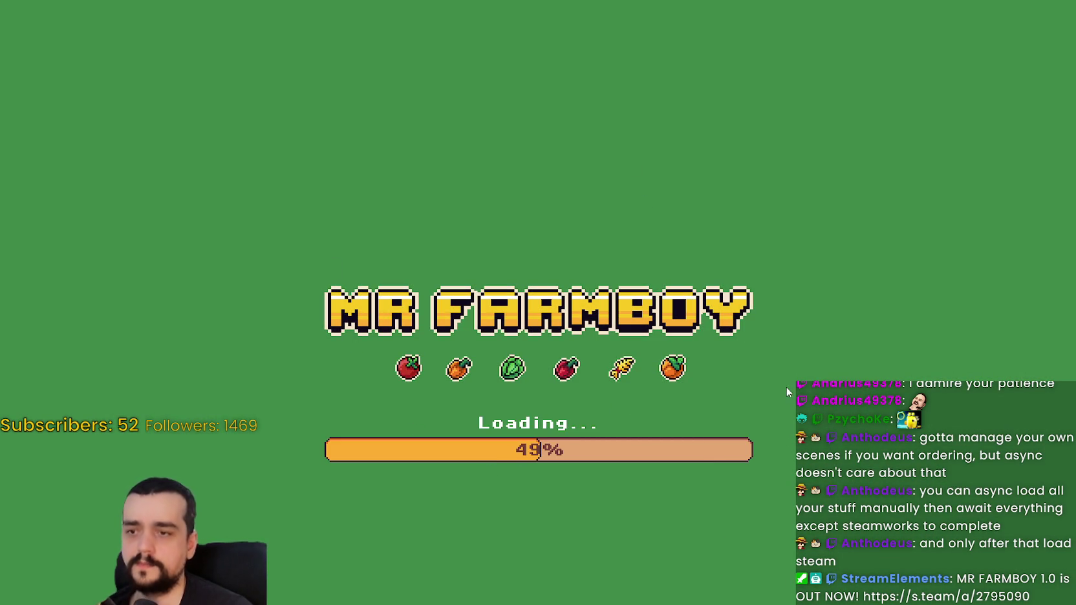
pyautogui.press('F8')
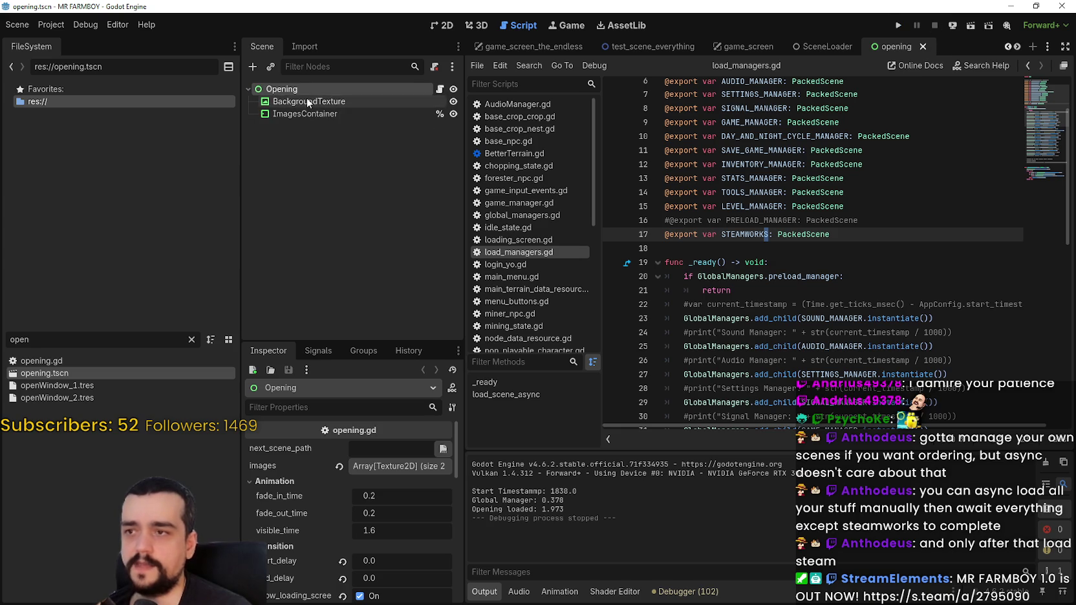
# - Remove the second image from the Opening node's images array, save the scene, and run the game
pyautogui.click(310, 112)
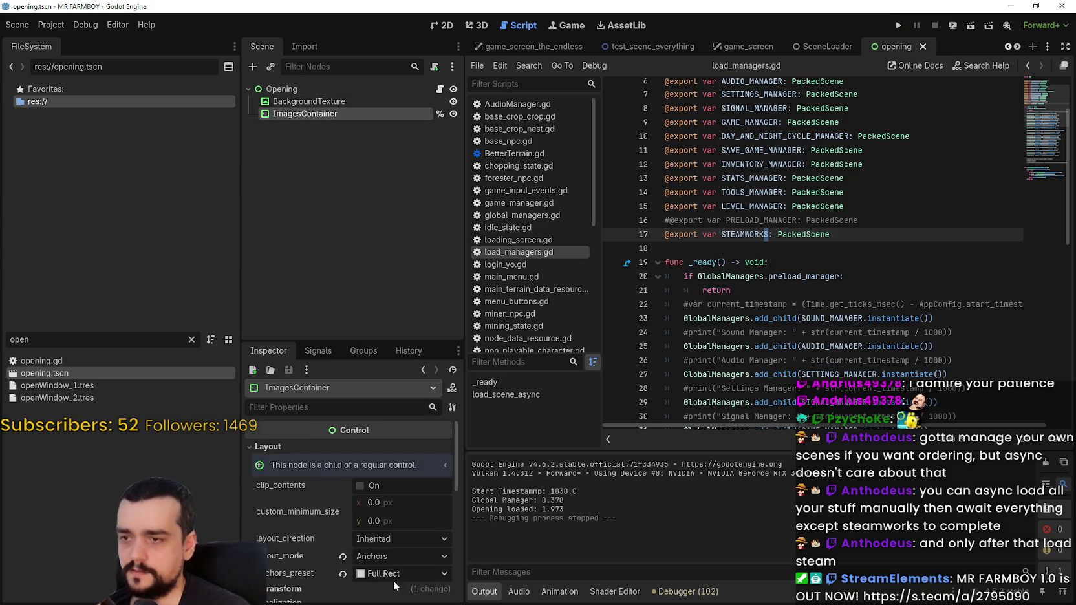
pyautogui.scroll(-2, 375, 530)
pyautogui.click(302, 101)
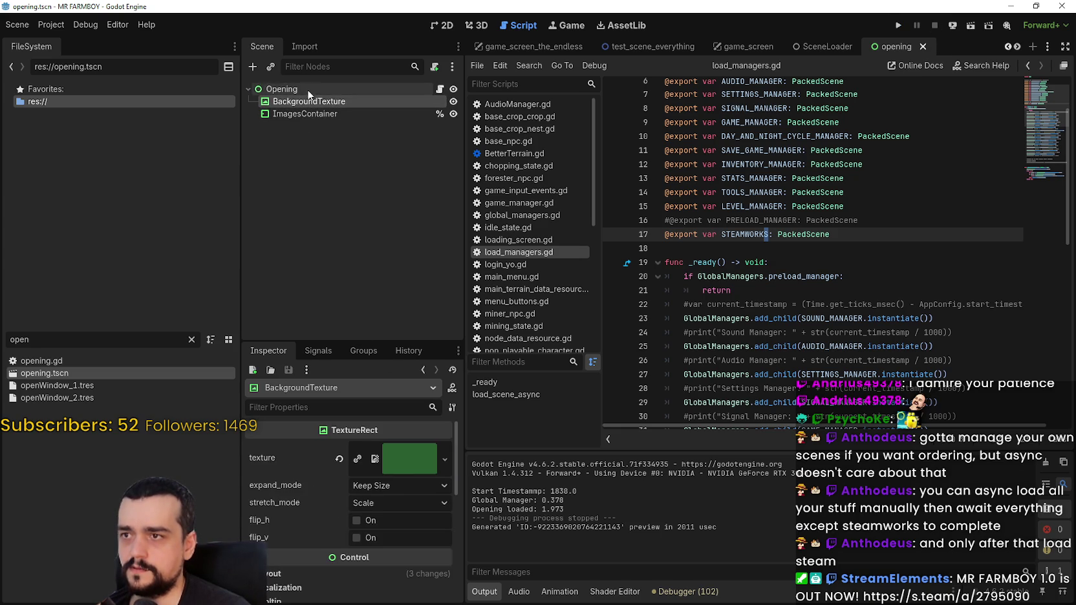
pyautogui.click(300, 89)
pyautogui.click(401, 465)
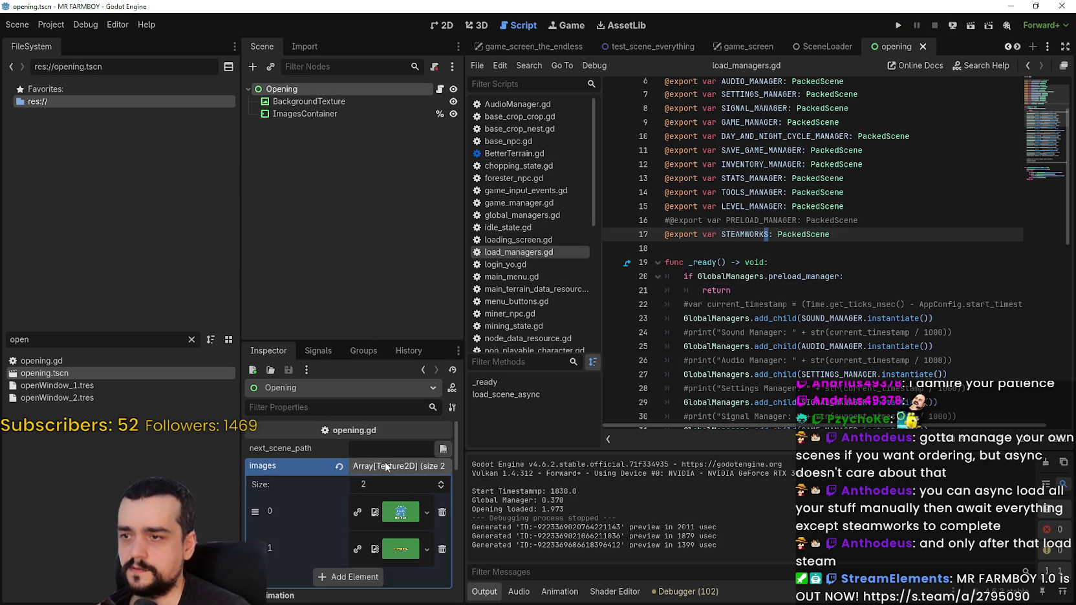
pyautogui.click(442, 549)
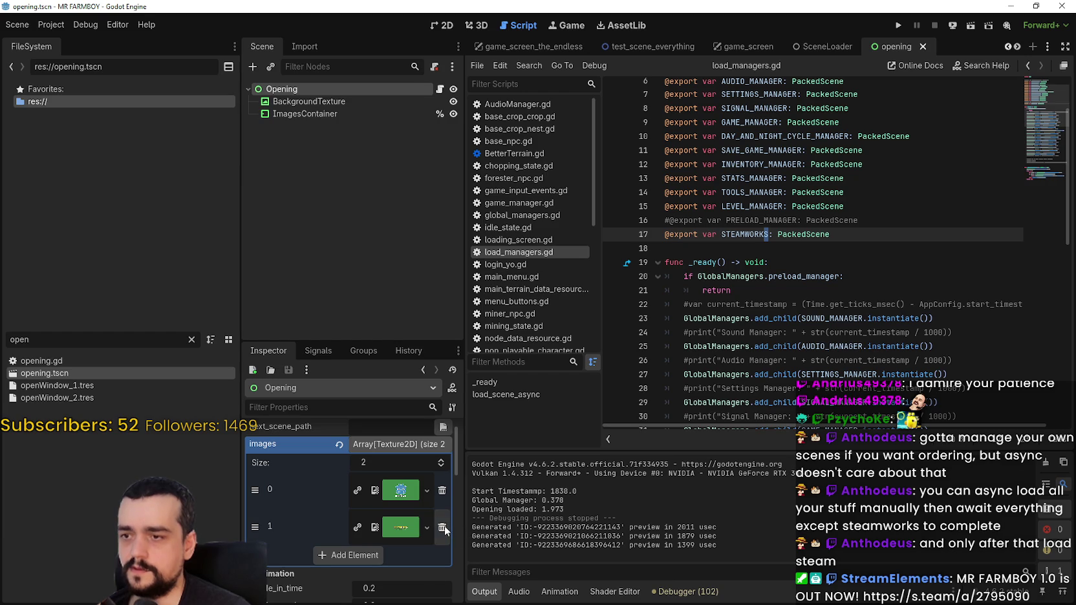
pyautogui.hotkey('ctrl', 's')
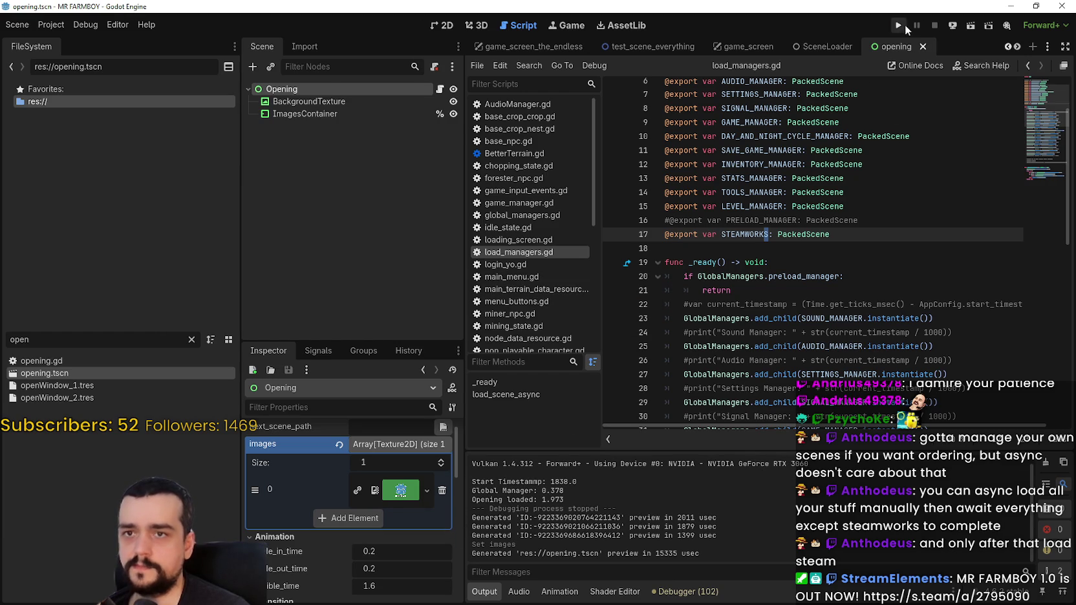
pyautogui.click(901, 26)
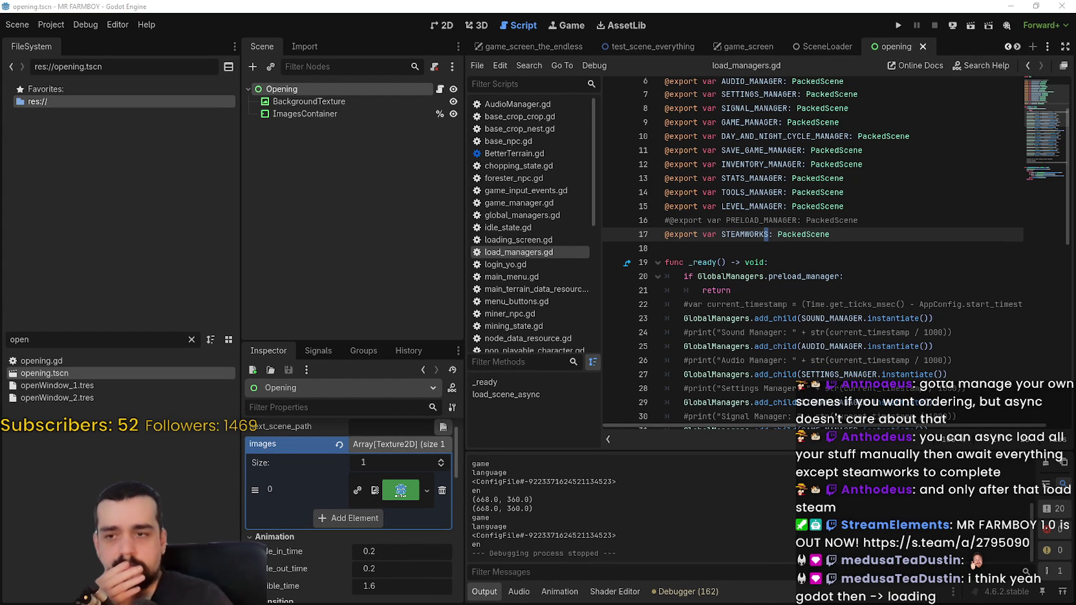
pyautogui.click(665, 248)
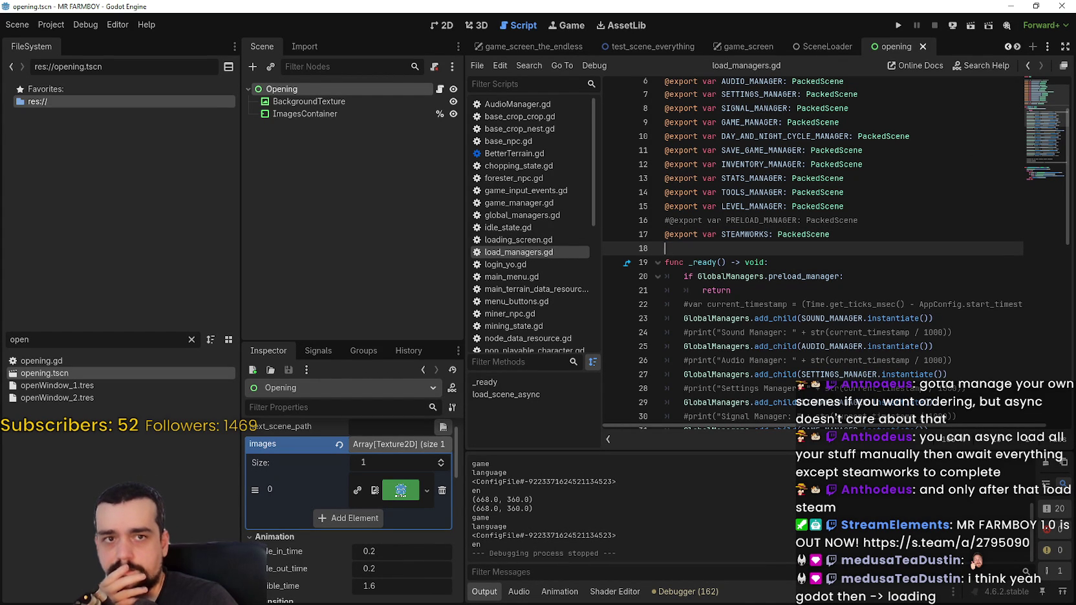
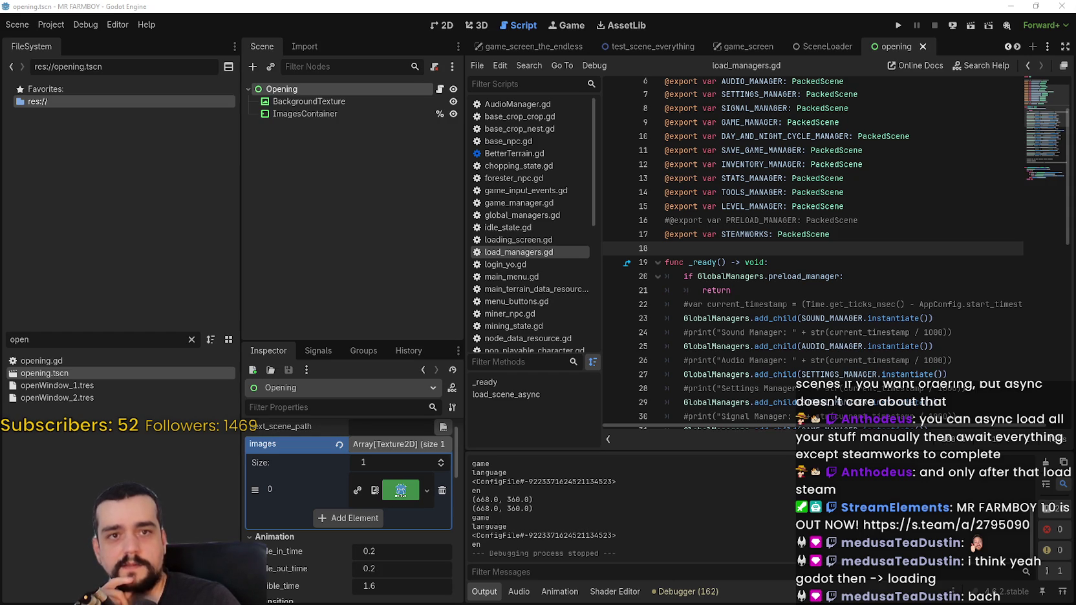
# - Enlarge the Inspector area and select the Opening root node to view its properties
pyautogui.click(829, 293)
pyautogui.scroll(-3, 815, 290)
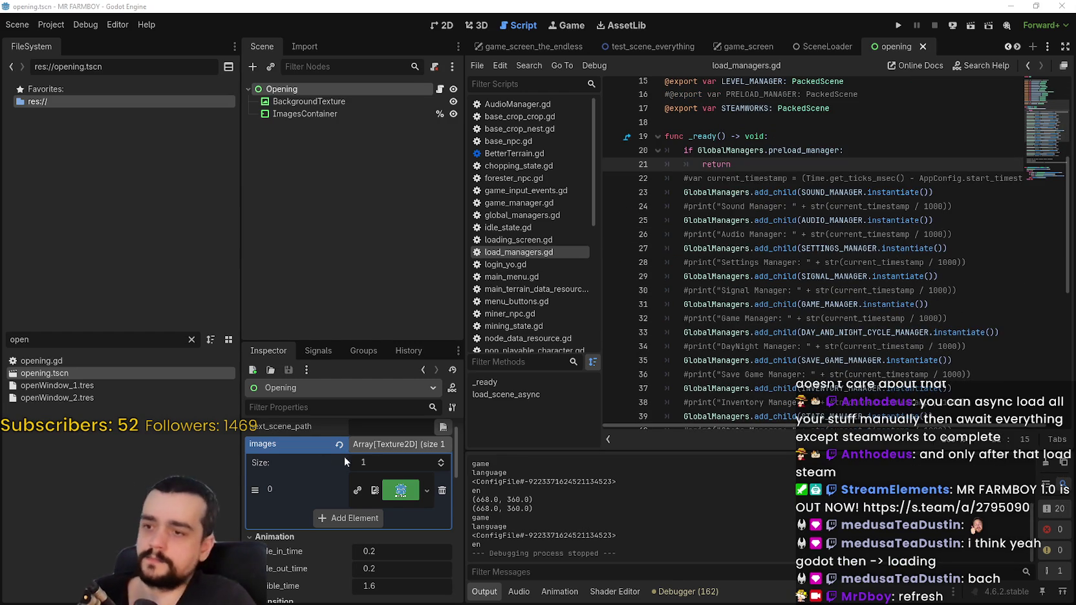
pyautogui.scroll(1, 339, 502)
pyautogui.click(763, 234)
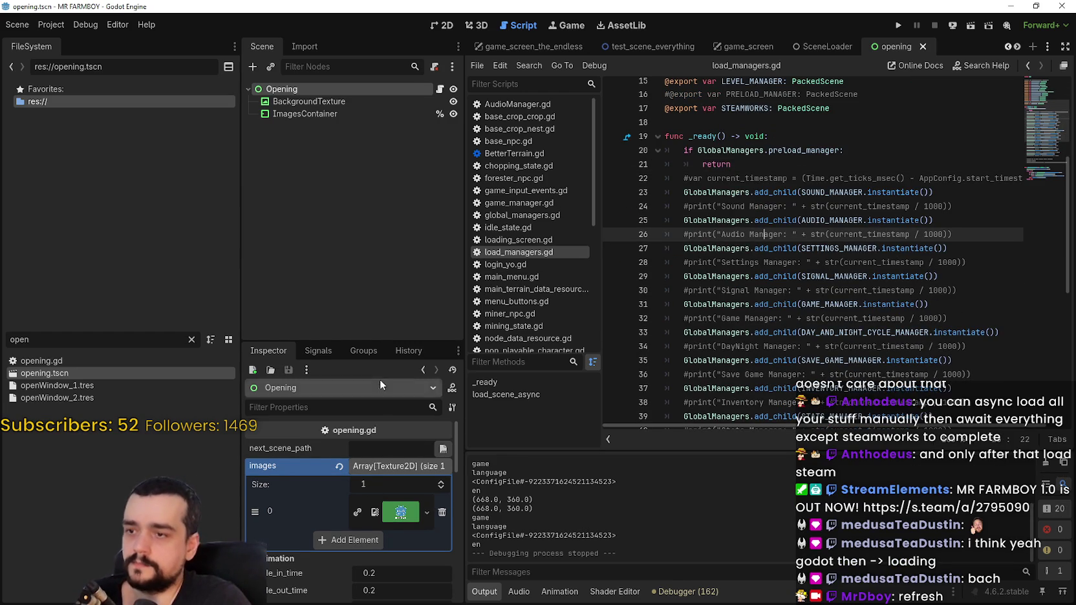
pyautogui.moveTo(364, 343); pyautogui.dragTo(364, 255)
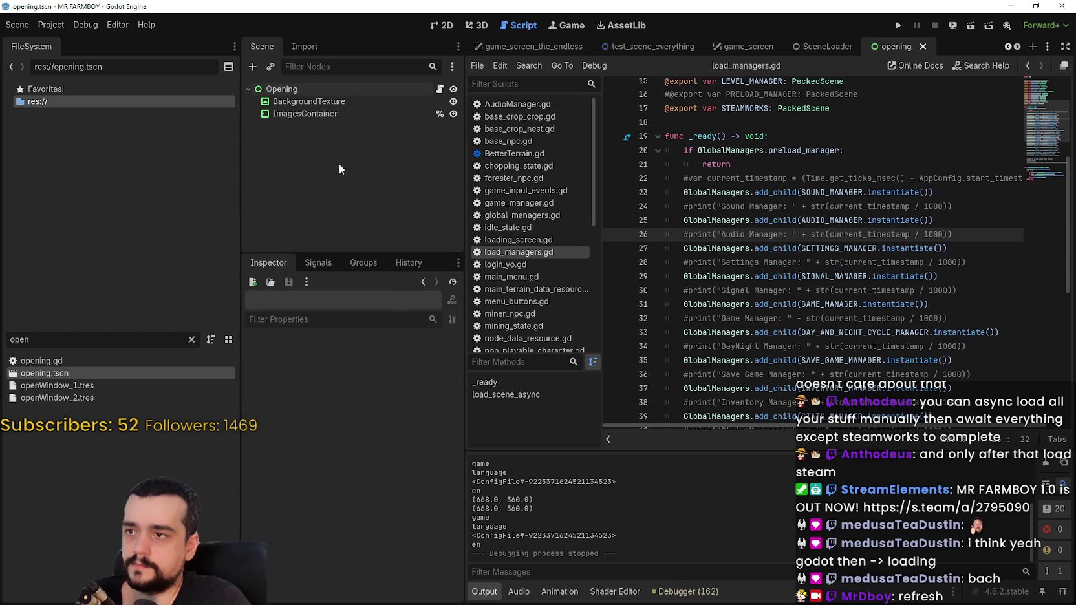
pyautogui.click(323, 92)
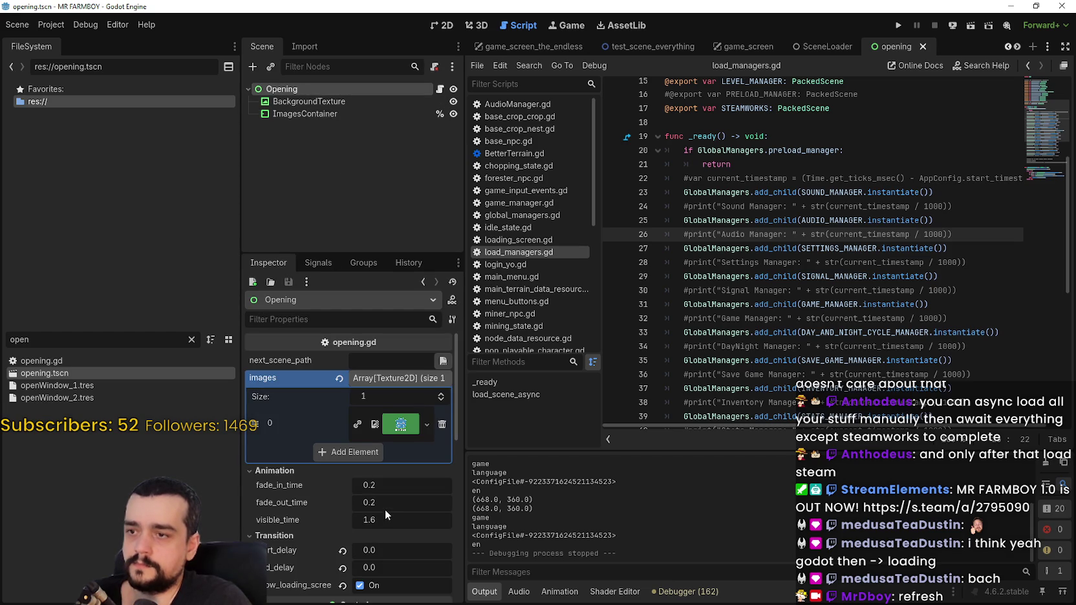
# - Set end_delay to 0.5, then save the scene and test-run the project
pyautogui.scroll(-1, 406, 549)
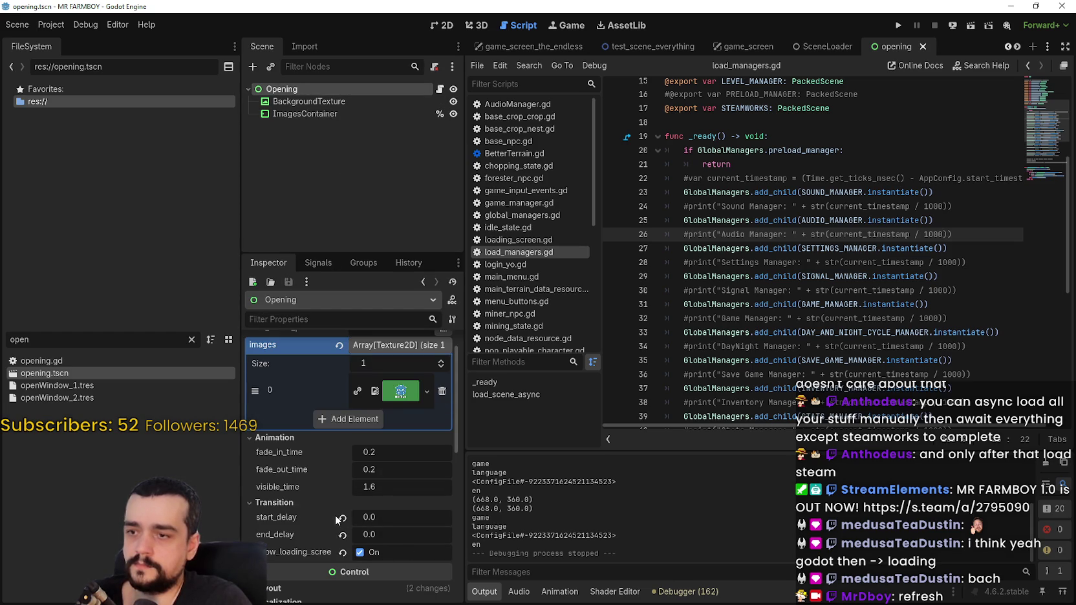
pyautogui.click(343, 535)
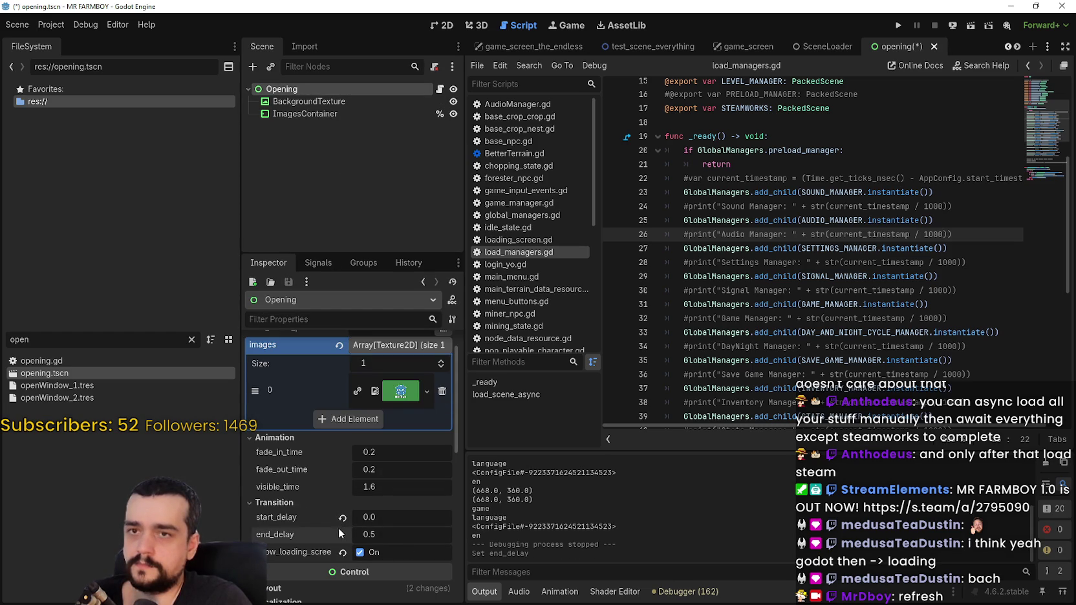
pyautogui.click(899, 25)
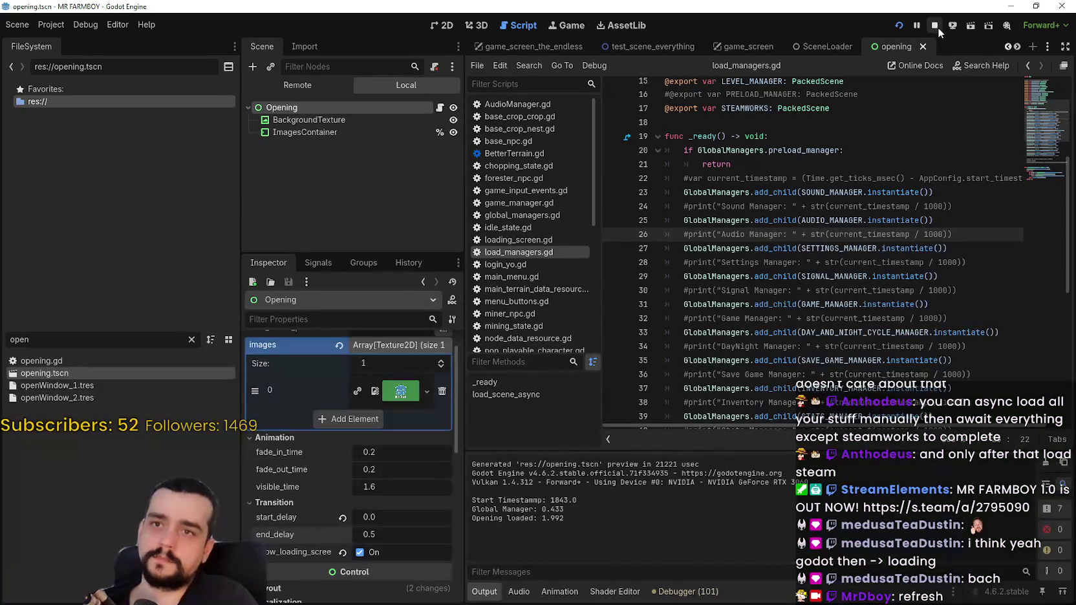
pyautogui.click(439, 88)
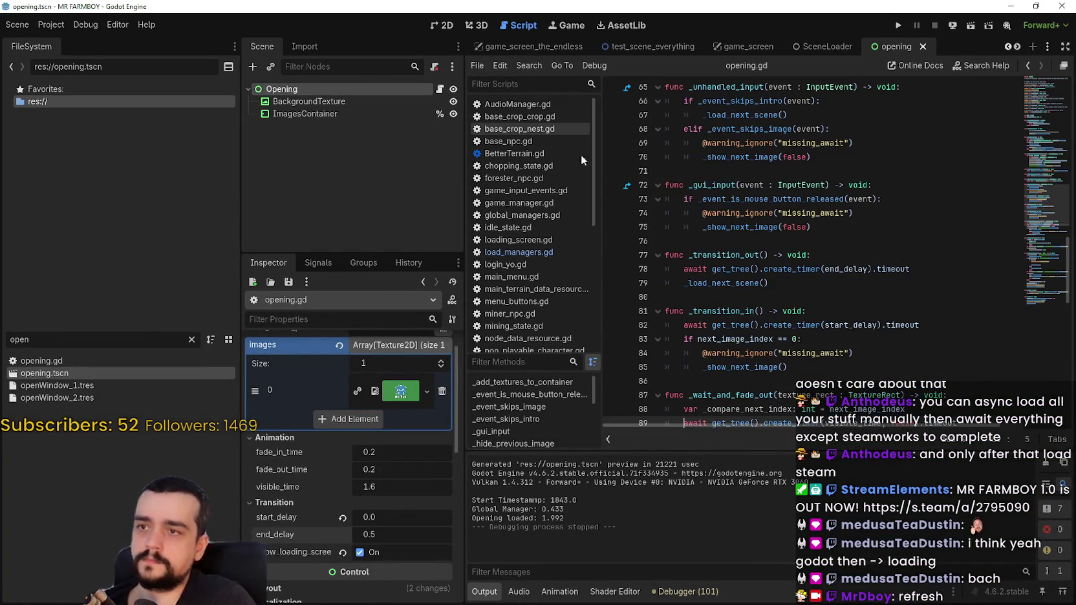
# - Browse opening.gd, highlighting get_tree, visible_time and timeout on line 89 and reading through line 123
pyautogui.scroll(-4, 780, 322)
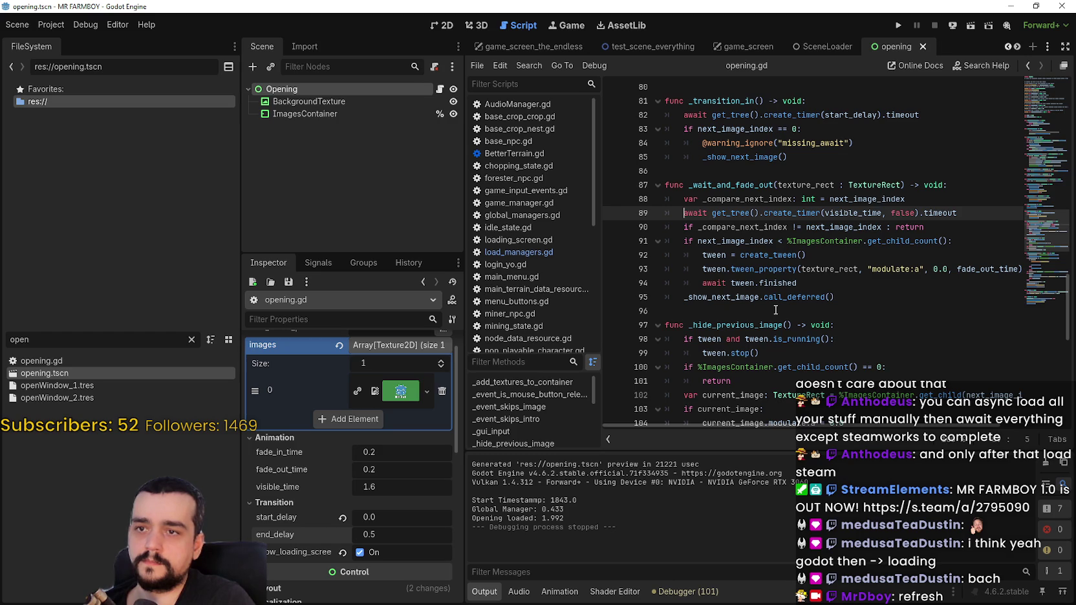
pyautogui.doubleClick(717, 214)
pyautogui.doubleClick(844, 213)
pyautogui.doubleClick(940, 212)
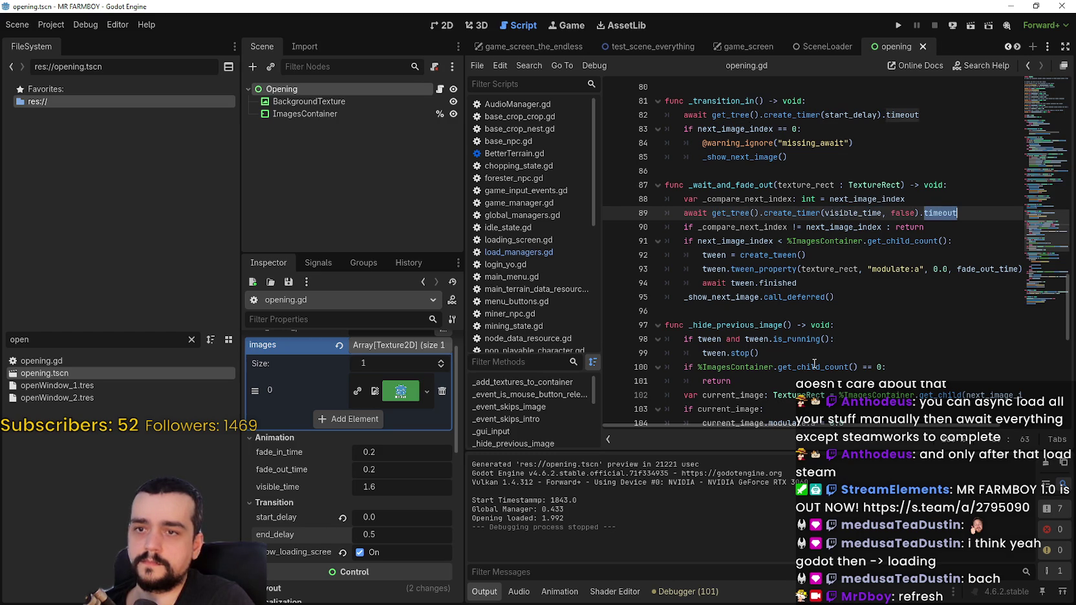
pyautogui.click(828, 298)
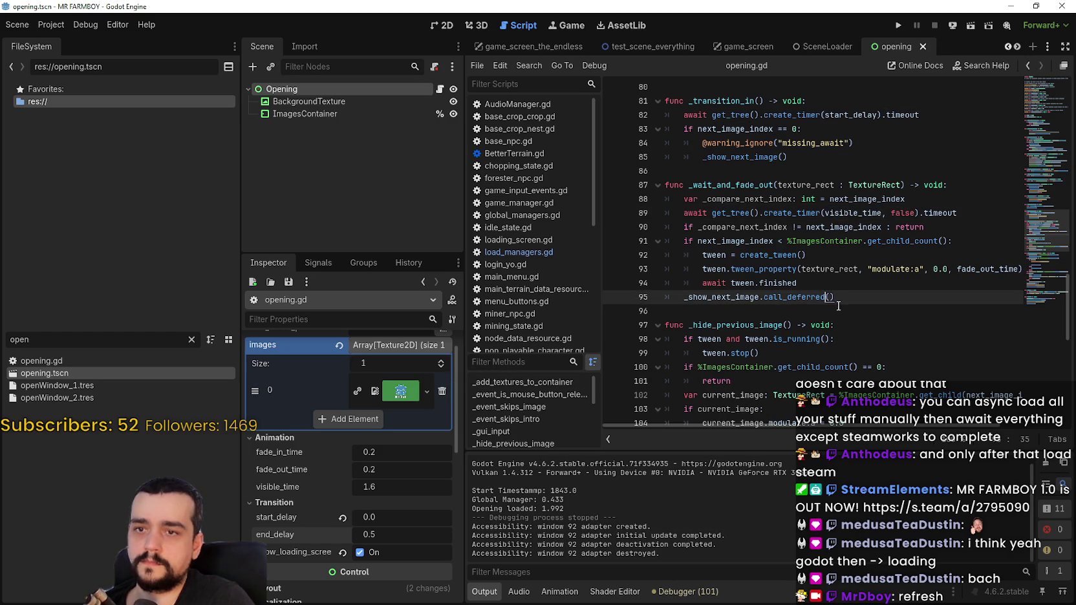
pyautogui.scroll(-4, 825, 298)
pyautogui.scroll(-3, 650, 276)
pyautogui.click(764, 227)
pyautogui.click(765, 241)
pyautogui.scroll(-2, 771, 313)
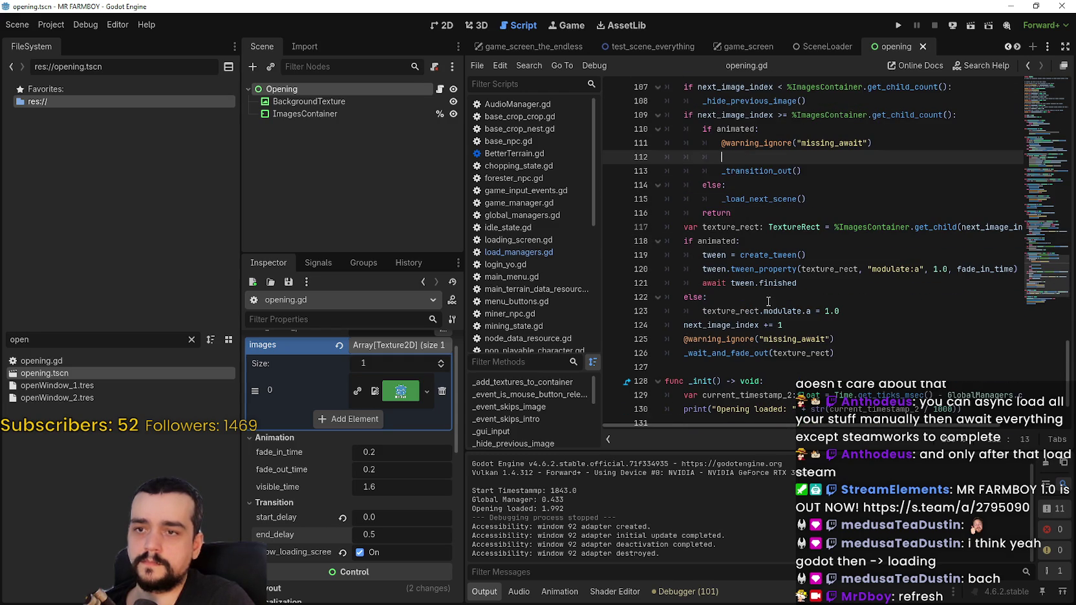
pyautogui.scroll(-1, 765, 298)
pyautogui.click(756, 271)
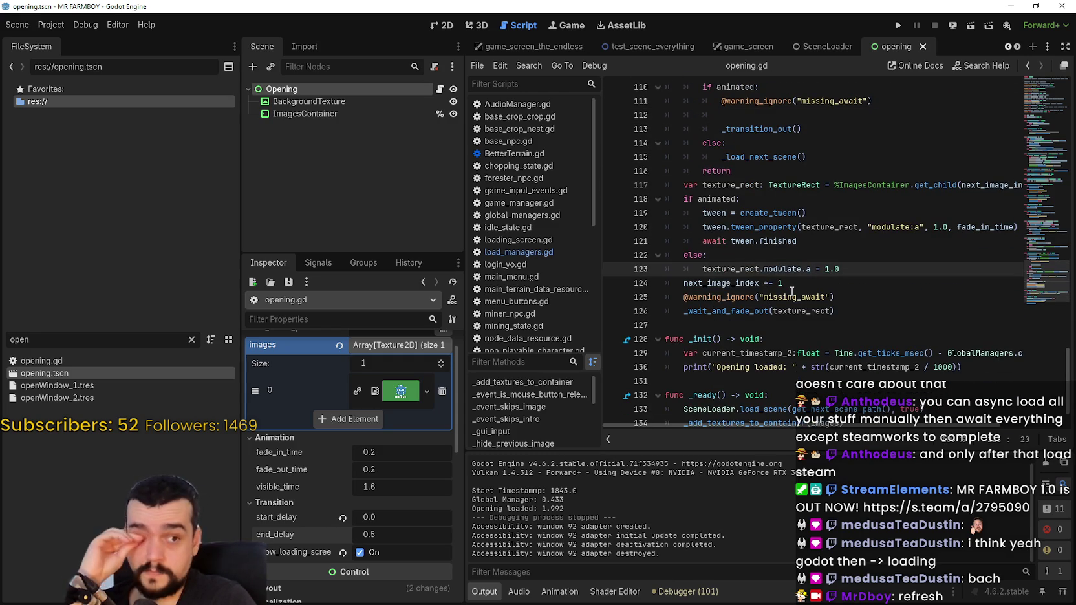
pyautogui.scroll(-1, 791, 291)
pyautogui.scroll(6, 789, 292)
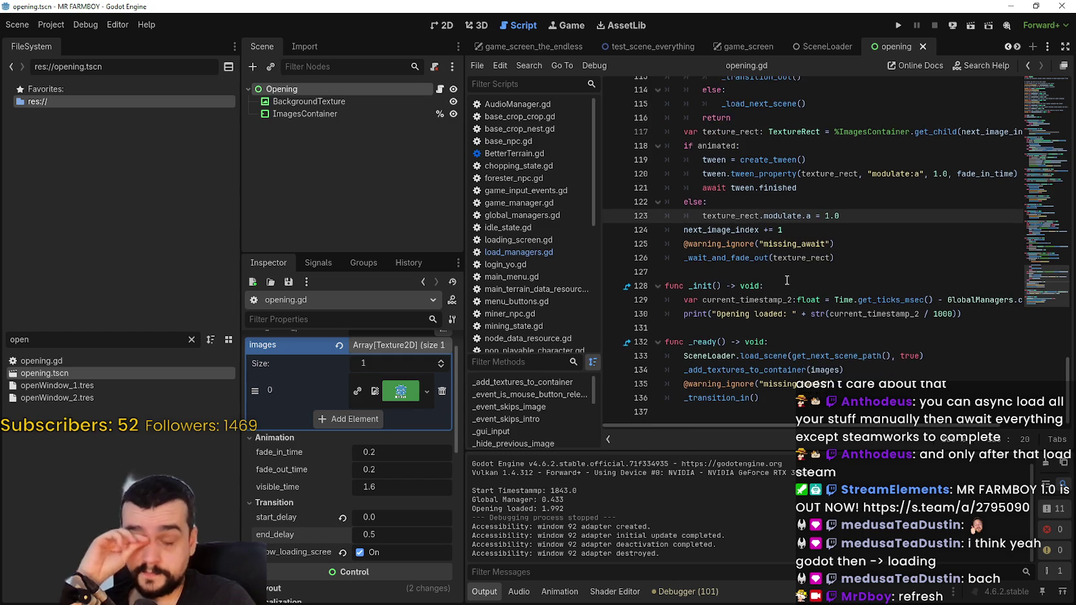
pyautogui.scroll(4, 783, 296)
# - Review lines 77–95, highlighting end_delay on line 78 and create_tween on line 92
pyautogui.click(755, 275)
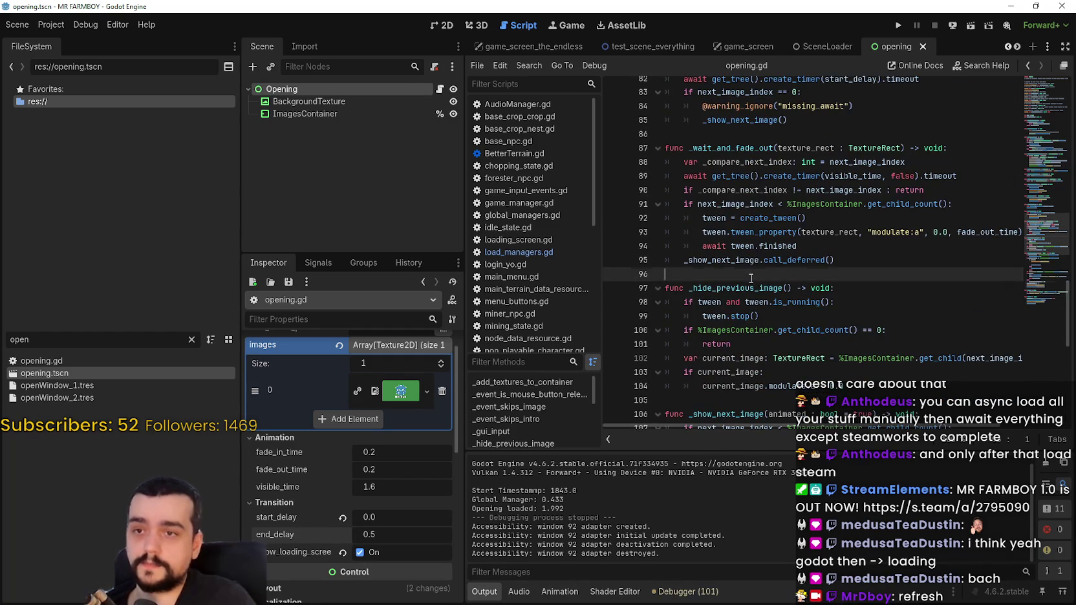
pyautogui.press('Up')
pyautogui.press('Up')
pyautogui.press('Up')
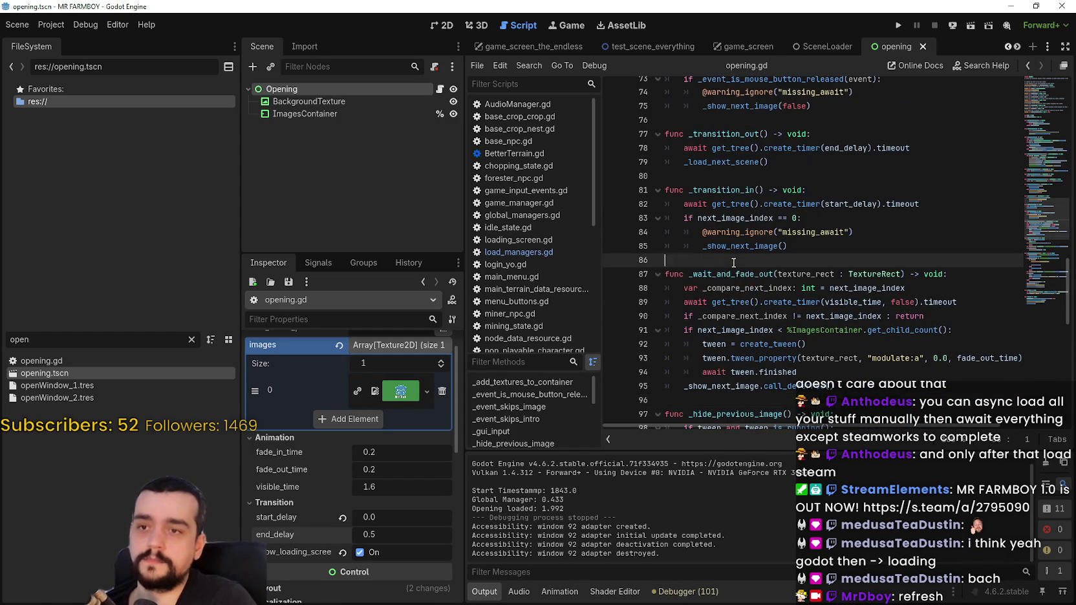
pyautogui.scroll(6, 737, 268)
pyautogui.click(720, 322)
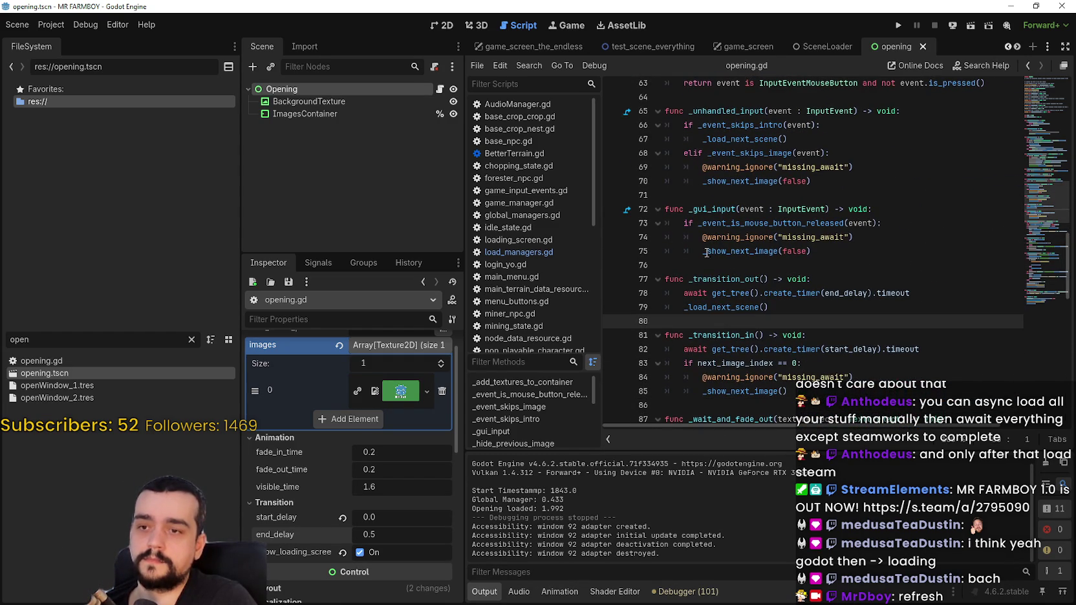
pyautogui.click(704, 274)
pyautogui.click(779, 313)
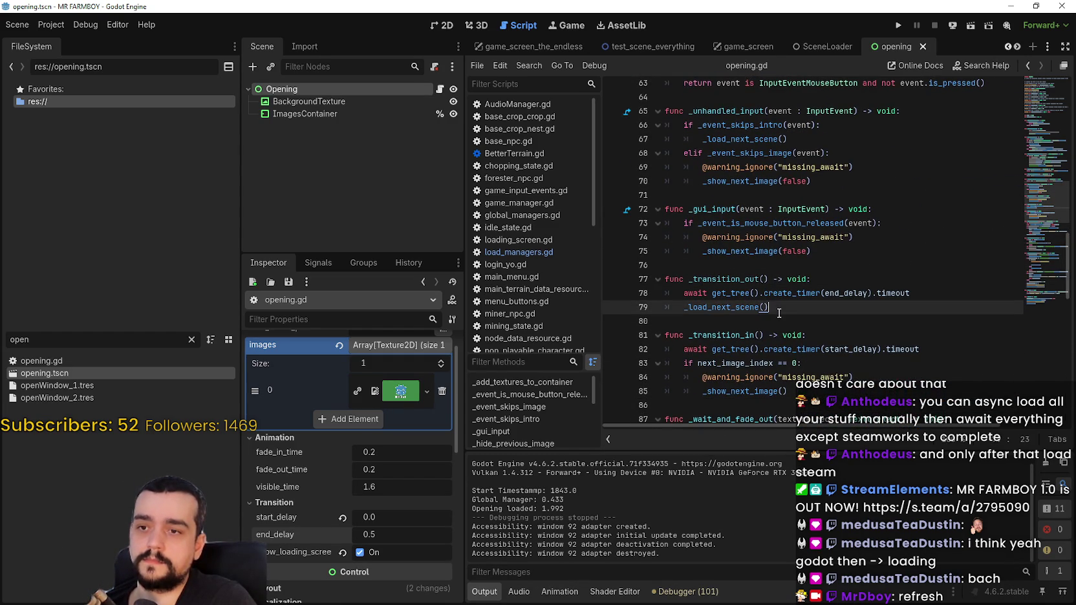
pyautogui.doubleClick(828, 293)
pyautogui.click(829, 320)
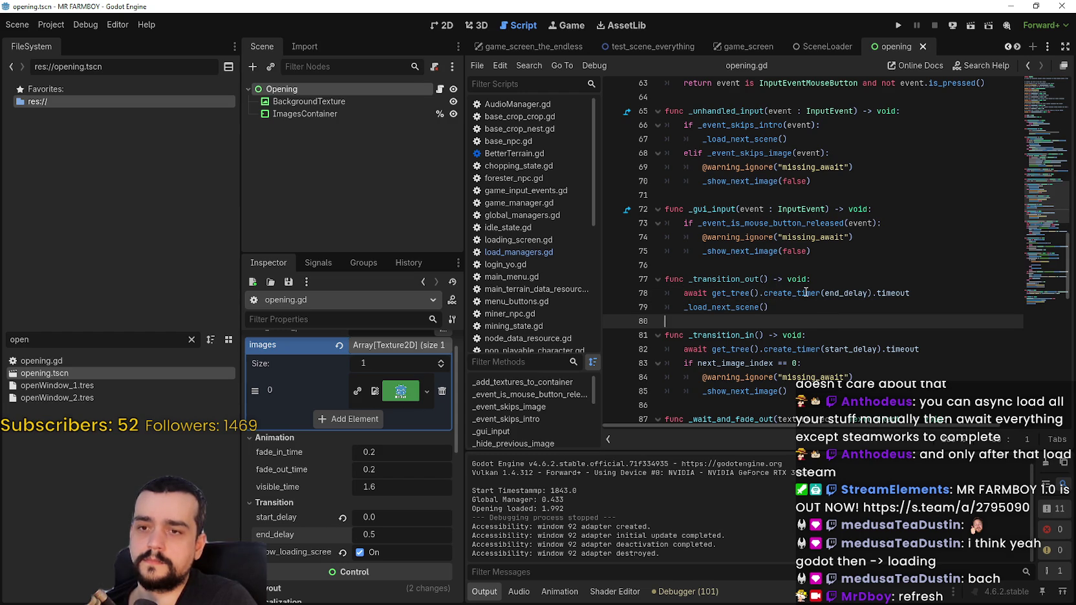
pyautogui.scroll(-2, 754, 310)
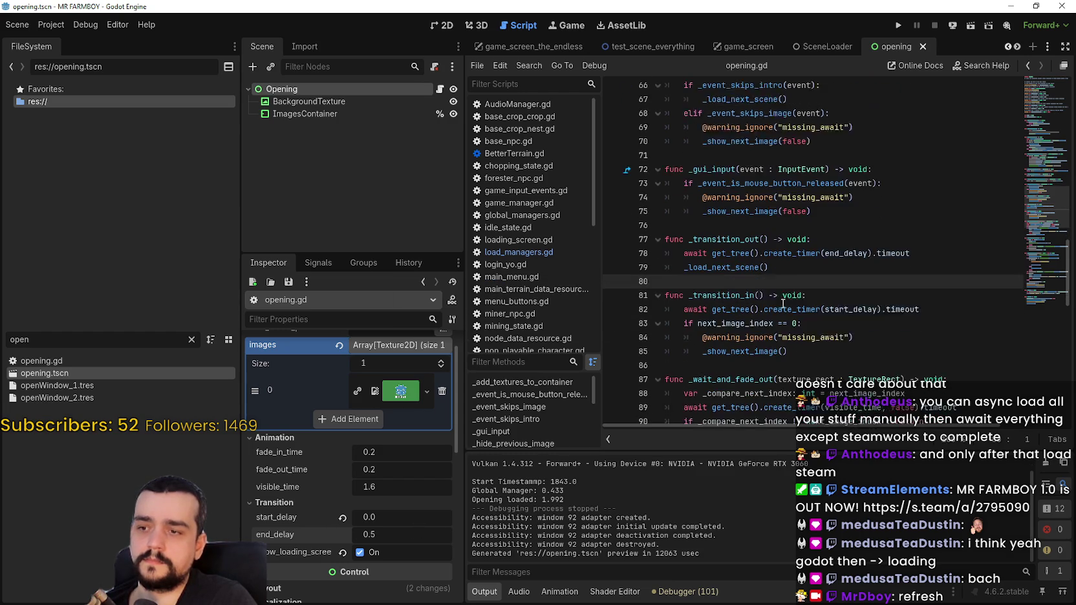
pyautogui.scroll(-3, 755, 310)
pyautogui.scroll(-1, 726, 288)
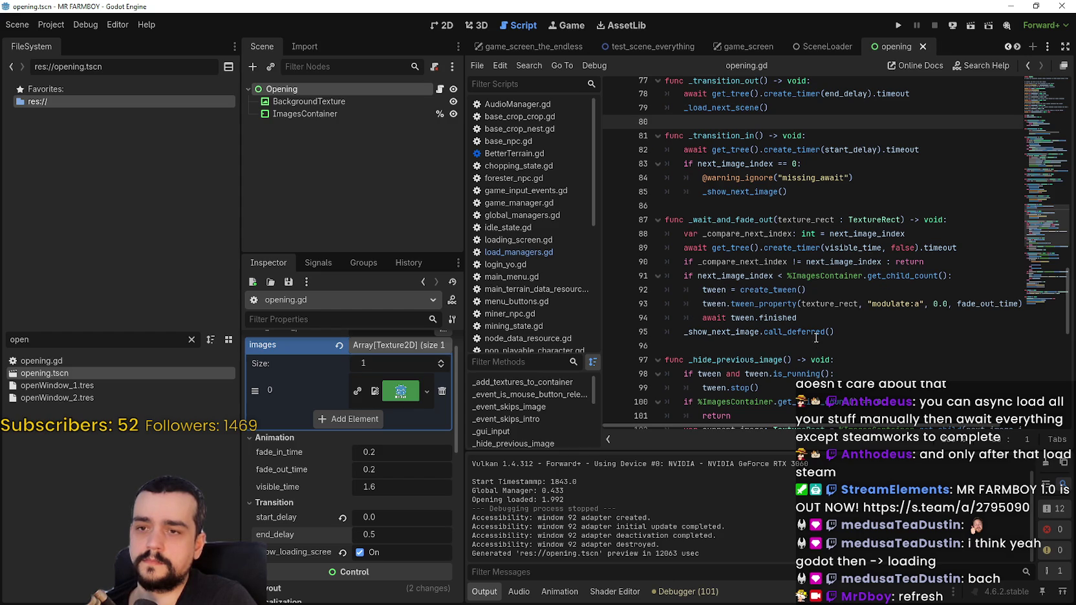
pyautogui.doubleClick(776, 291)
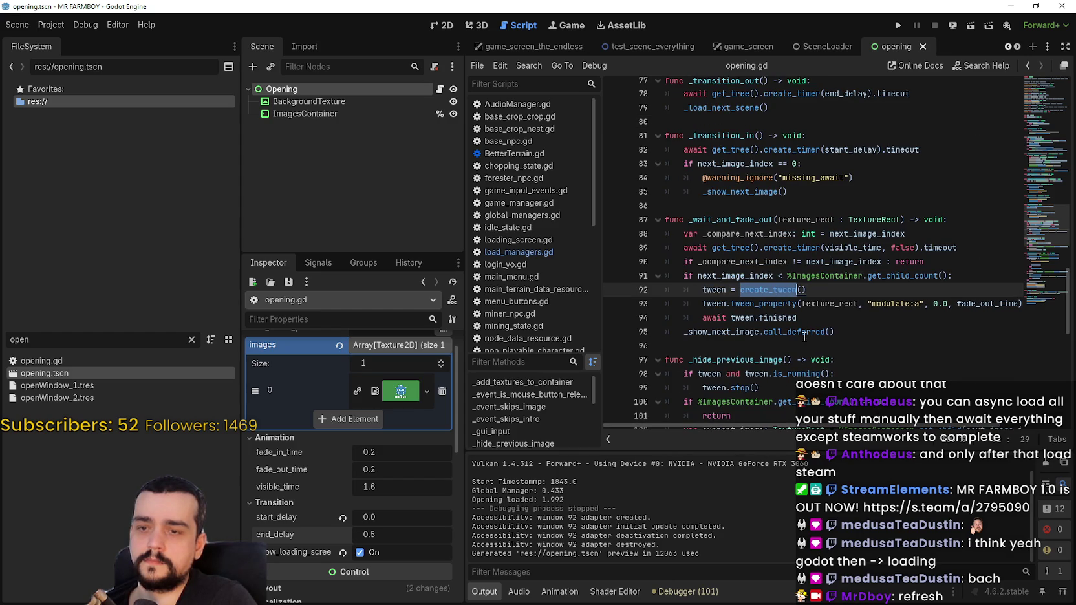
pyautogui.click(805, 335)
pyautogui.scroll(-1, 774, 325)
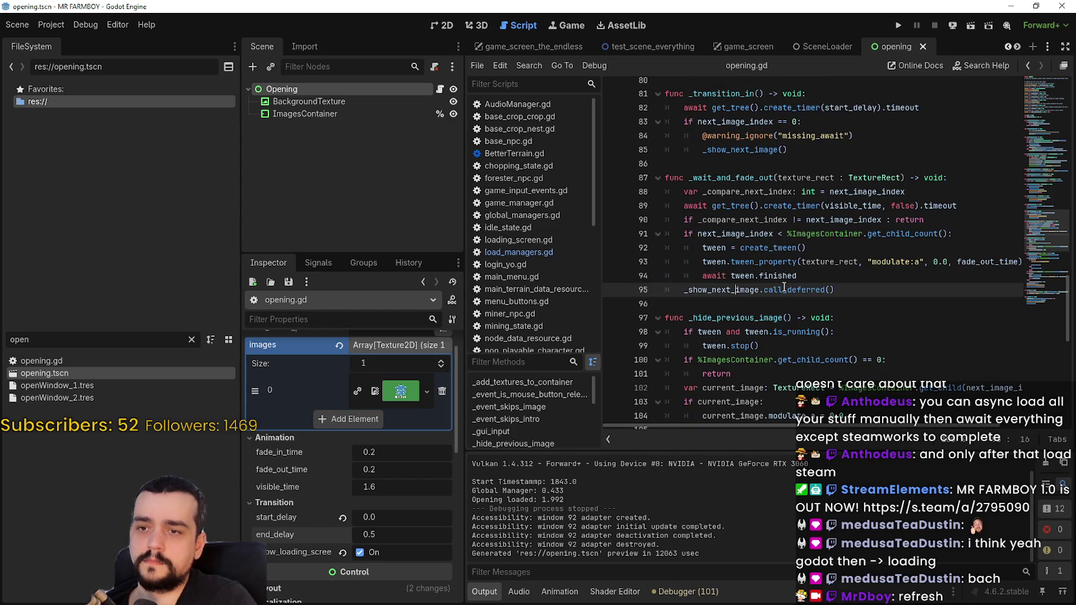
# - Go to the _show_next_image definition and place the caret at the start of line 107
pyautogui.rightClick(748, 291)
pyautogui.click(802, 470)
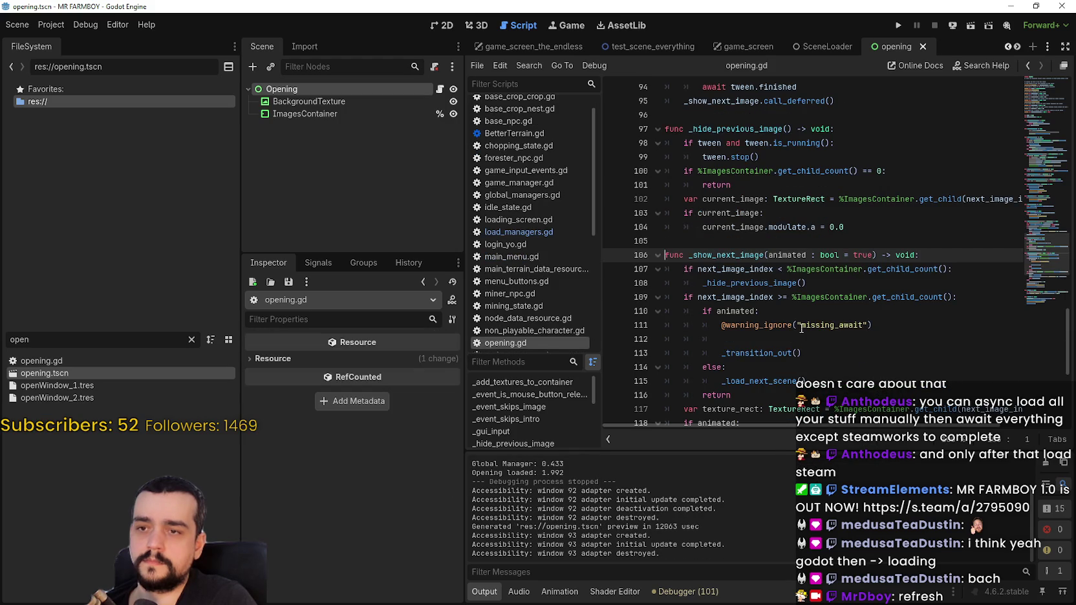
pyautogui.click(817, 281)
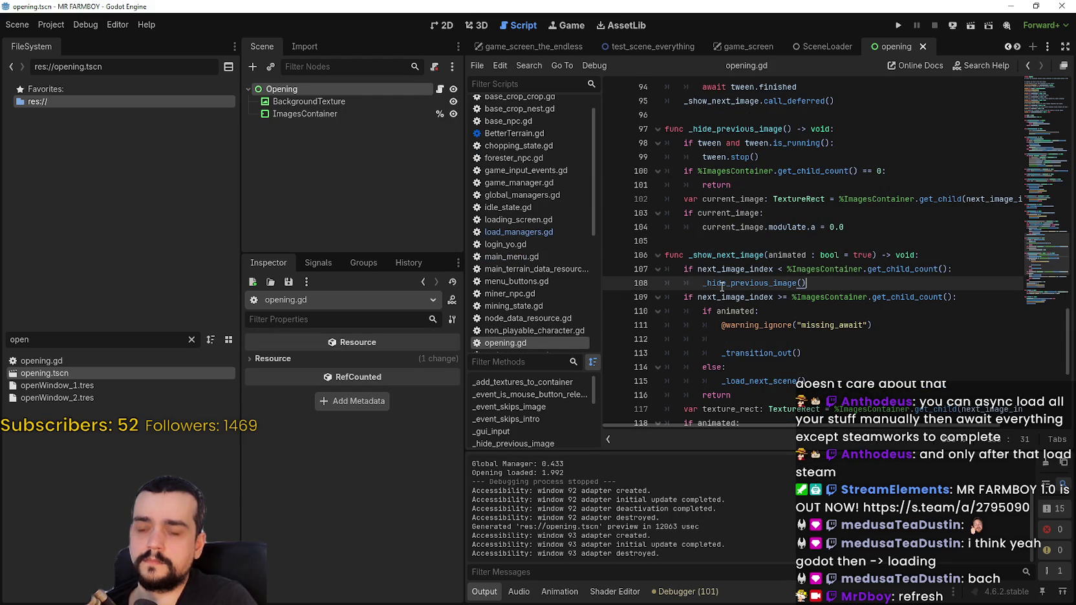
pyautogui.scroll(-2, 812, 326)
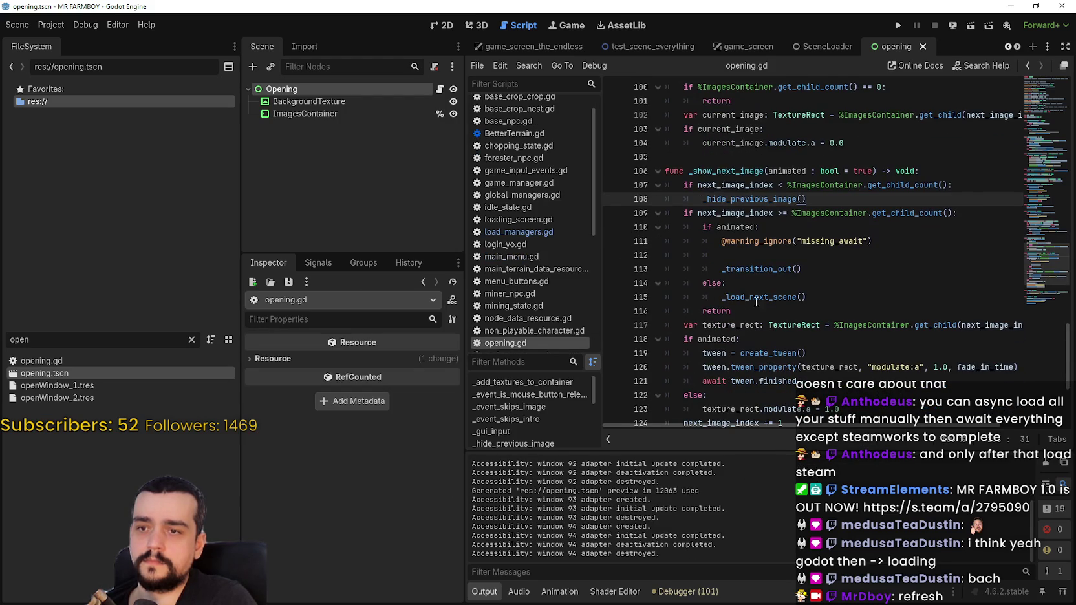
pyautogui.click(675, 185)
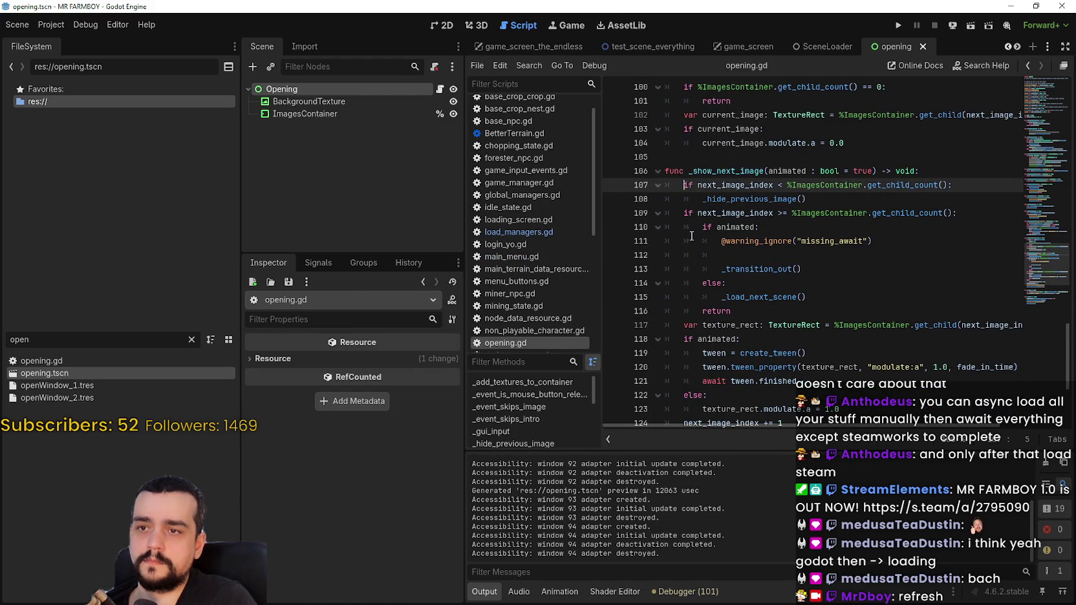
pyautogui.scroll(-1, 683, 224)
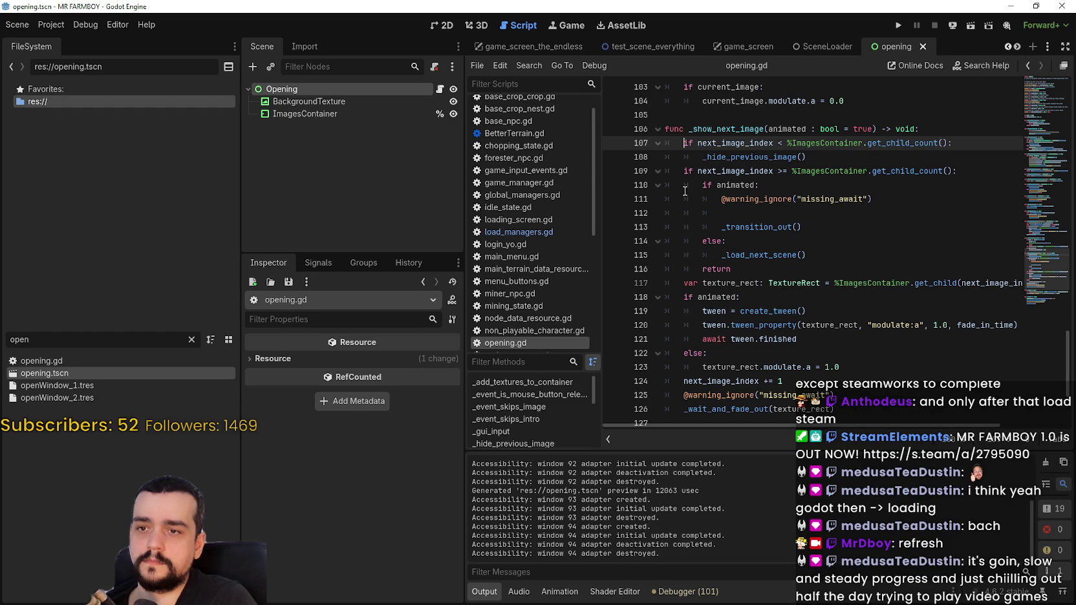
pyautogui.scroll(2, 686, 233)
# - Comment out lines 107–108 with # and run the project with F5
pyautogui.write('#')
pyautogui.click(692, 247)
pyautogui.write('#')
pyautogui.press('F5')
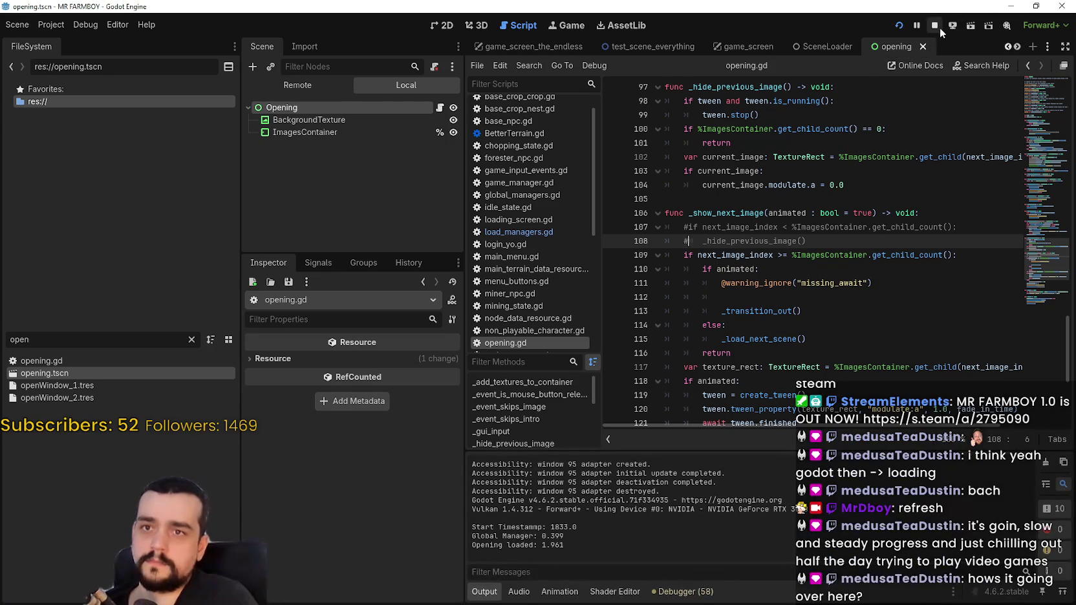
# - Uncomment lines 107–108 with Ctrl+K and save opening.gd
pyautogui.click(725, 293)
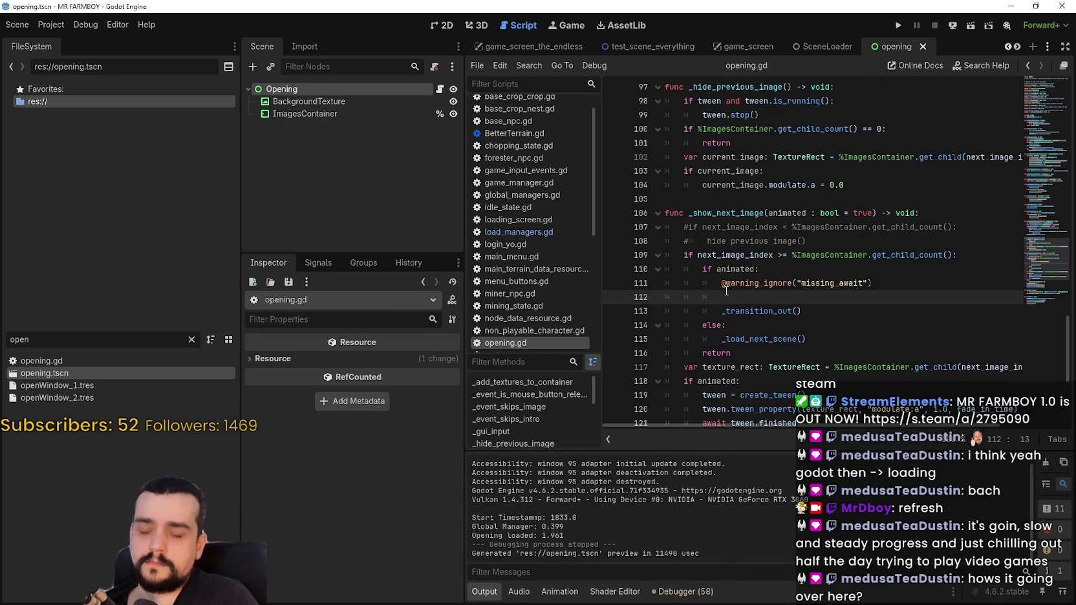
pyautogui.click(738, 241)
pyautogui.hotkey('ctrl', 'k')
pyautogui.hotkey('ctrl', 's')
pyautogui.scroll(-2, 737, 268)
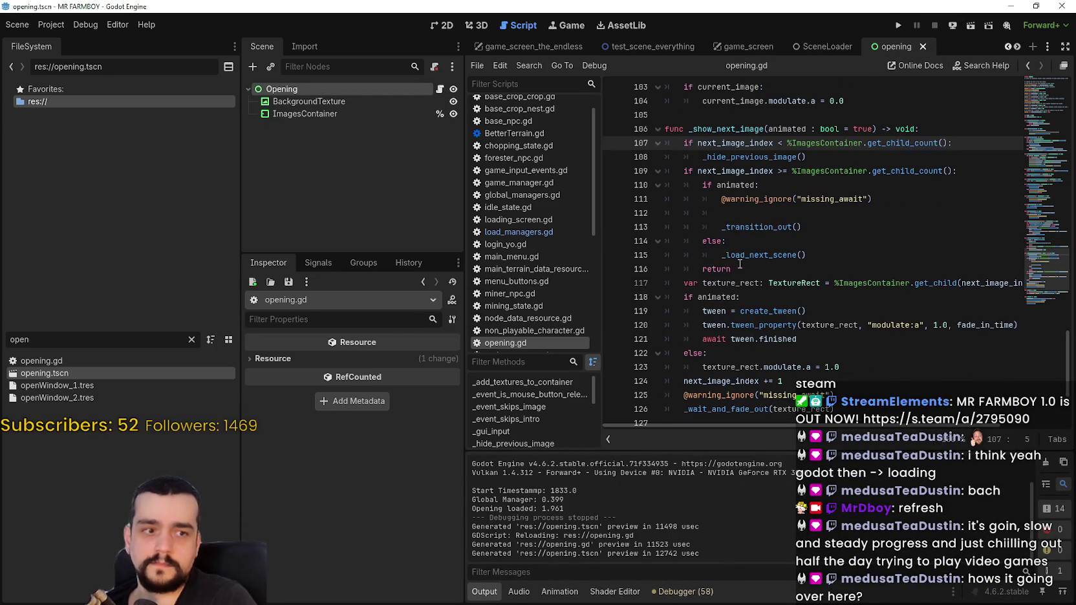
# - Read the rest of _show_next_image down to the _wait_and_fade_out call on line 126
pyautogui.click(758, 269)
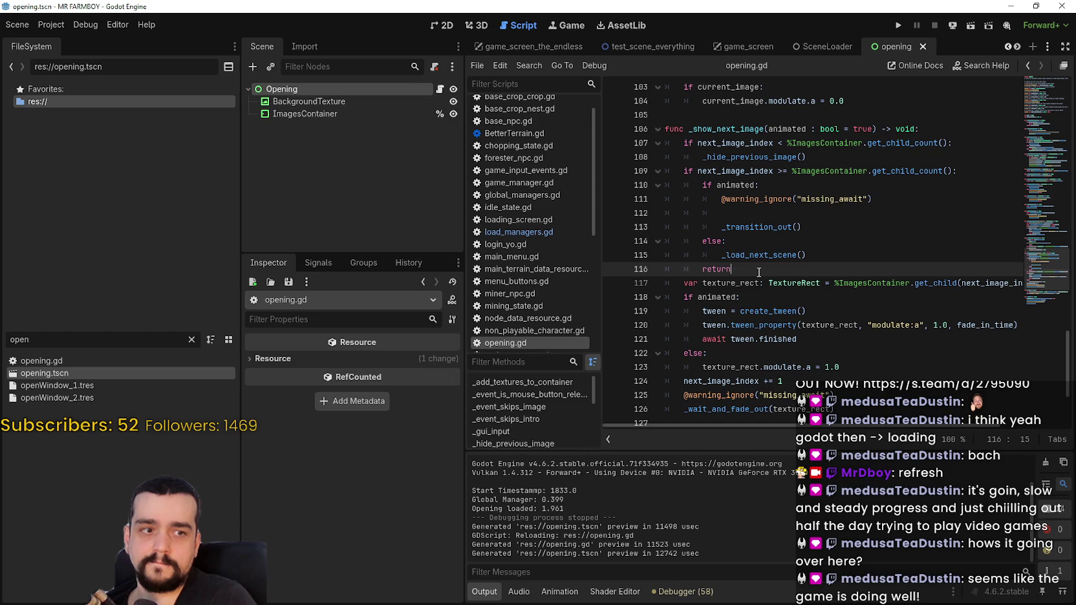
pyautogui.moveTo(797, 258)
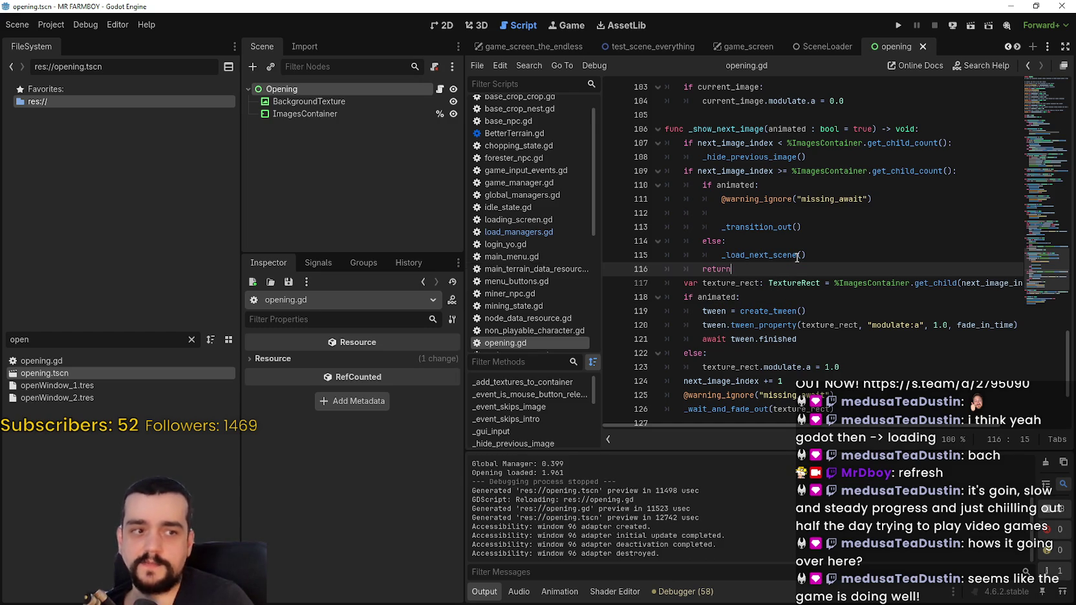
pyautogui.scroll(-1, 765, 277)
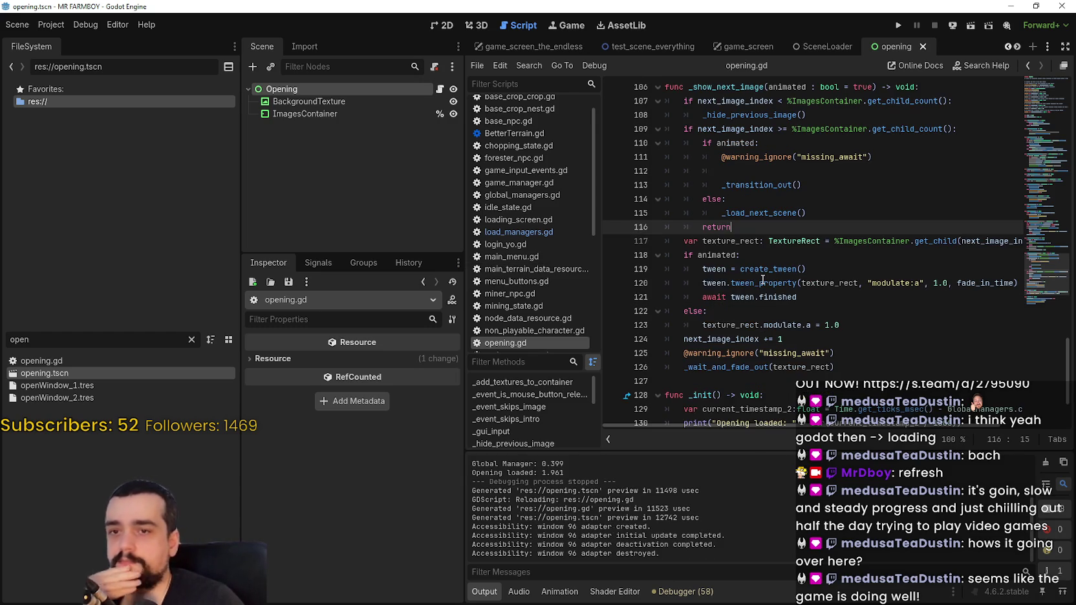
pyautogui.moveTo(763, 279)
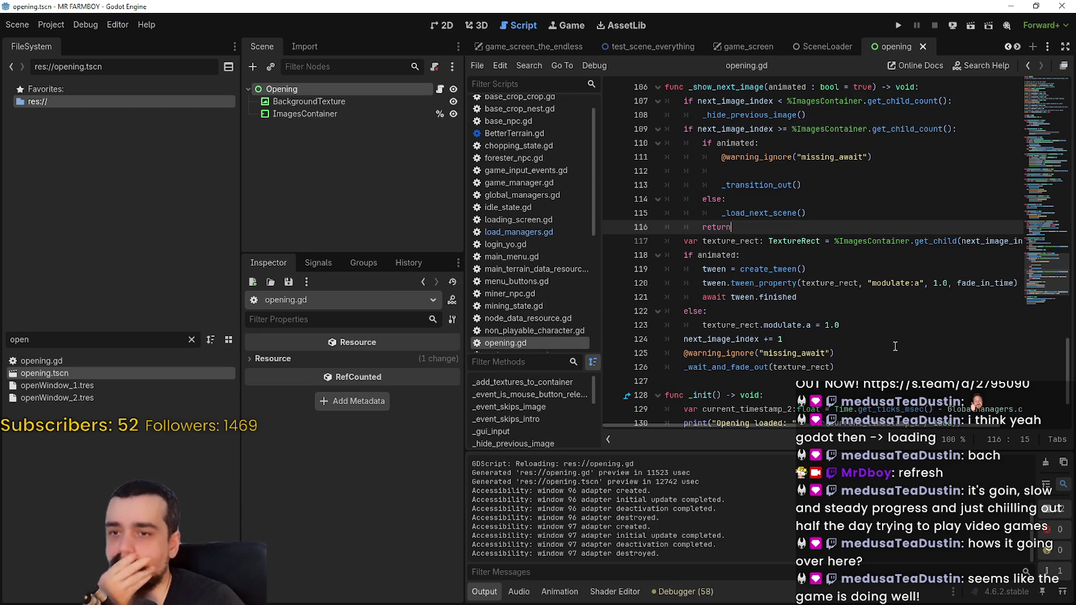
pyautogui.click(888, 330)
pyautogui.scroll(-2, 875, 321)
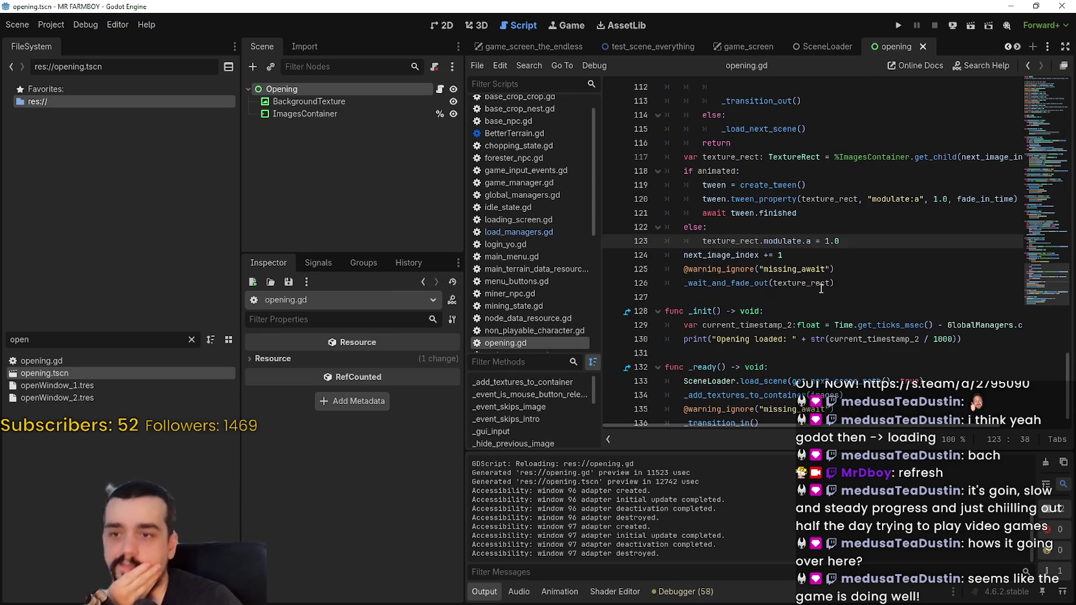
pyautogui.click(756, 286)
pyautogui.doubleClick(746, 283)
pyautogui.rightClick(746, 283)
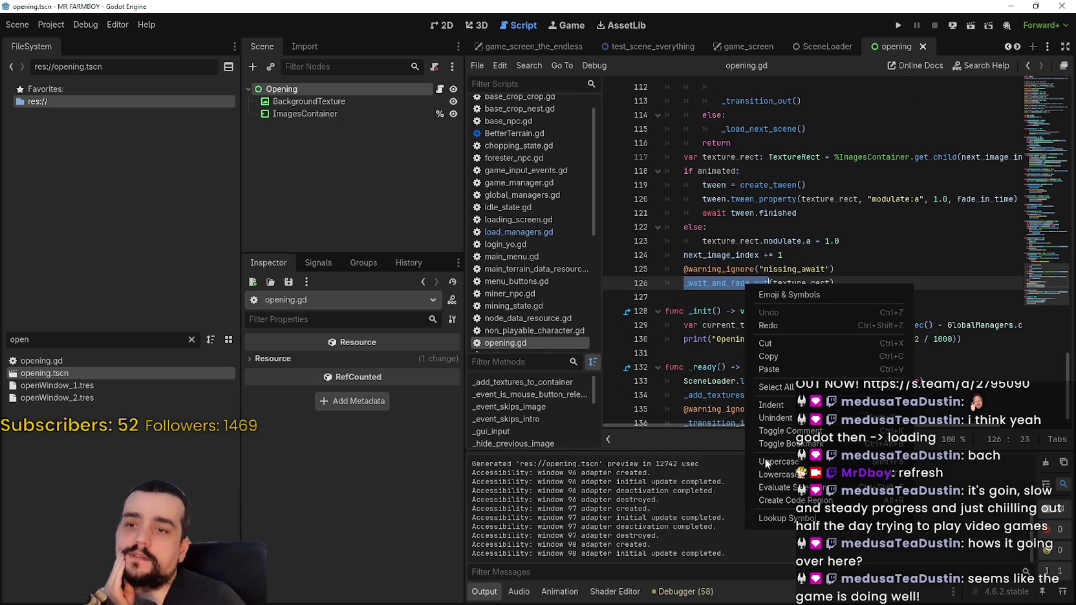
# - Look up _wait_and_fade_out, highlighting next_image_index and the await tween.finished line
pyautogui.click(784, 519)
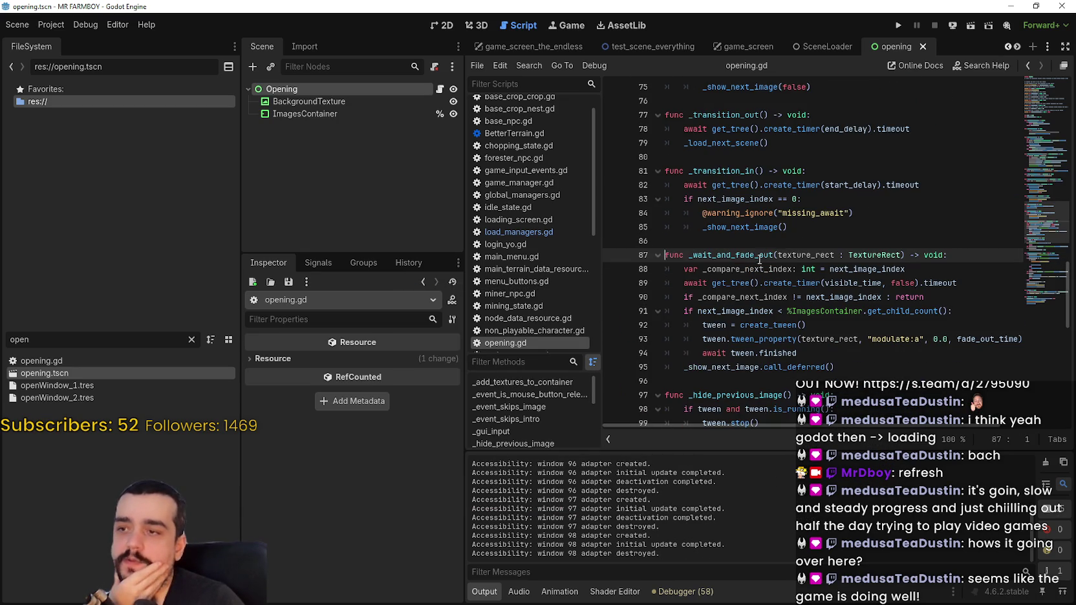
pyautogui.scroll(-1, 722, 268)
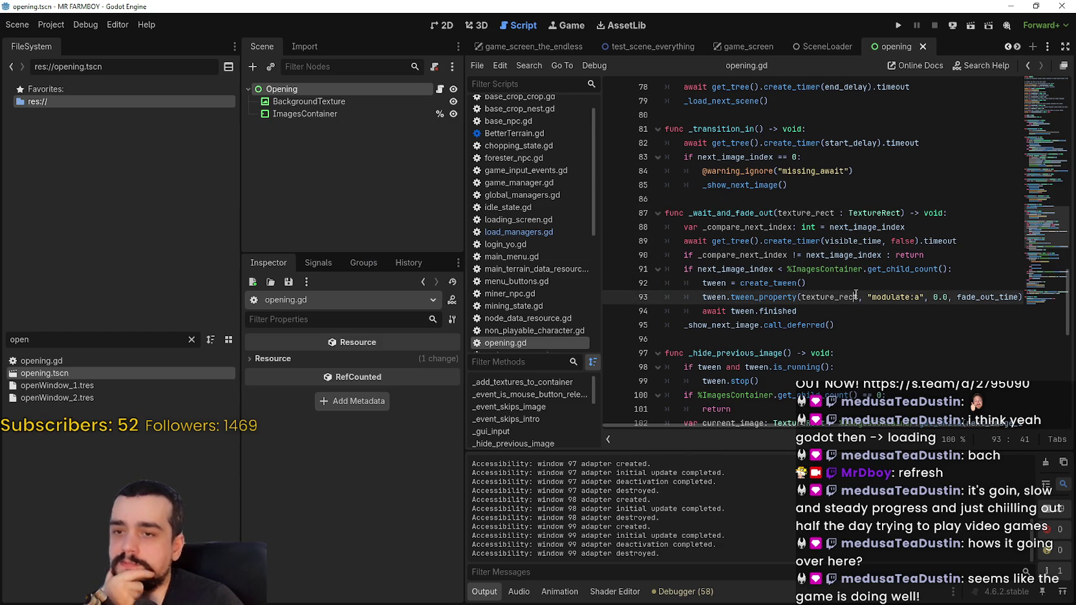
pyautogui.click(775, 258)
pyautogui.doubleClick(812, 256)
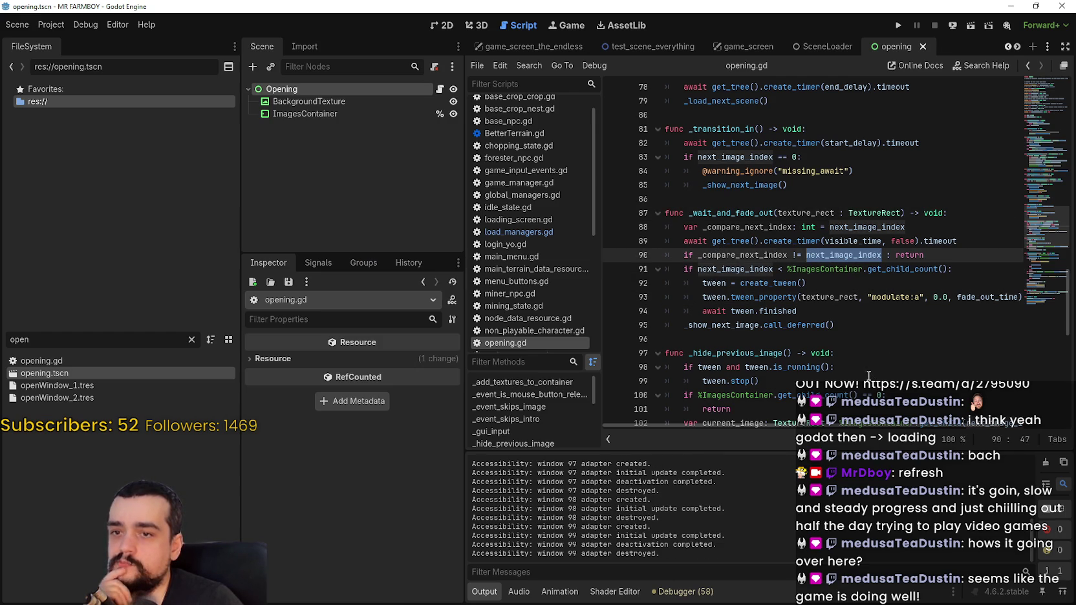
pyautogui.click(780, 309)
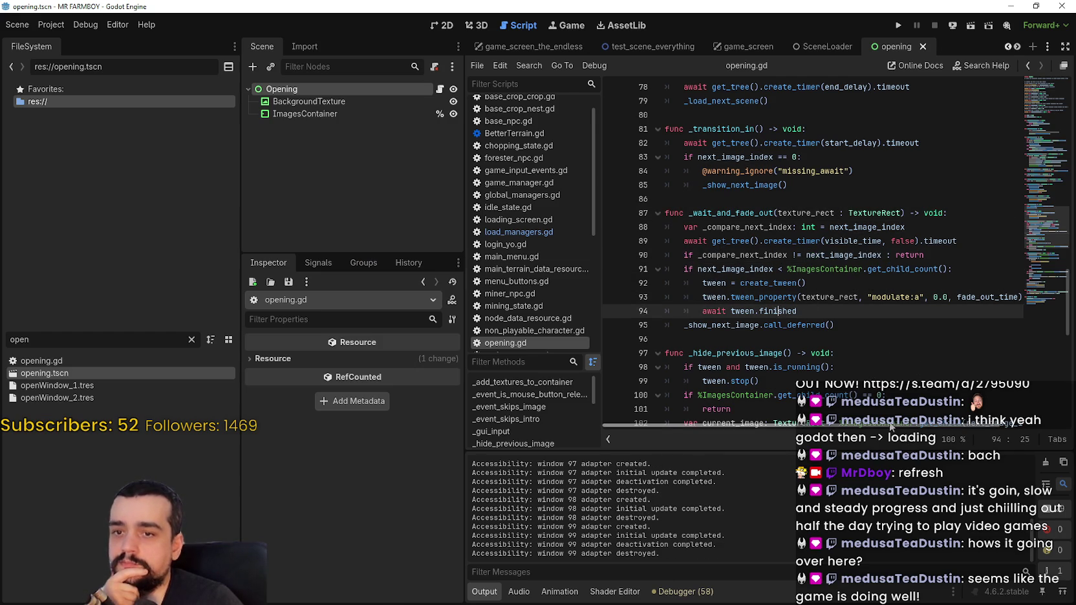
pyautogui.hscroll(3, 961, 420)
pyautogui.hscroll(-3, 934, 429)
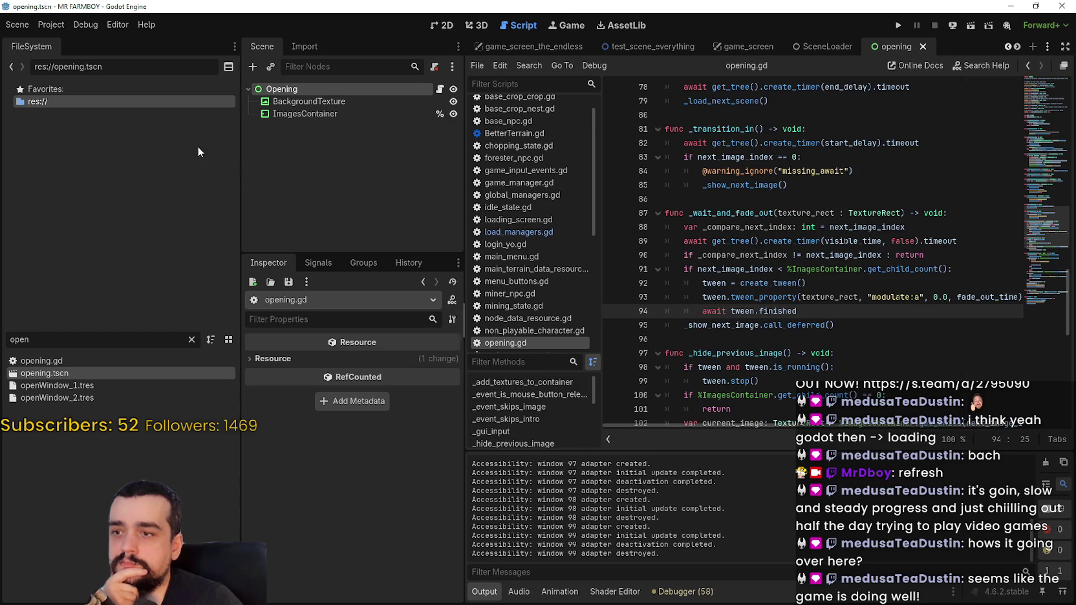
# - Select the Opening node for its properties and review the early return on line 101
pyautogui.click(261, 88)
pyautogui.scroll(2, 357, 524)
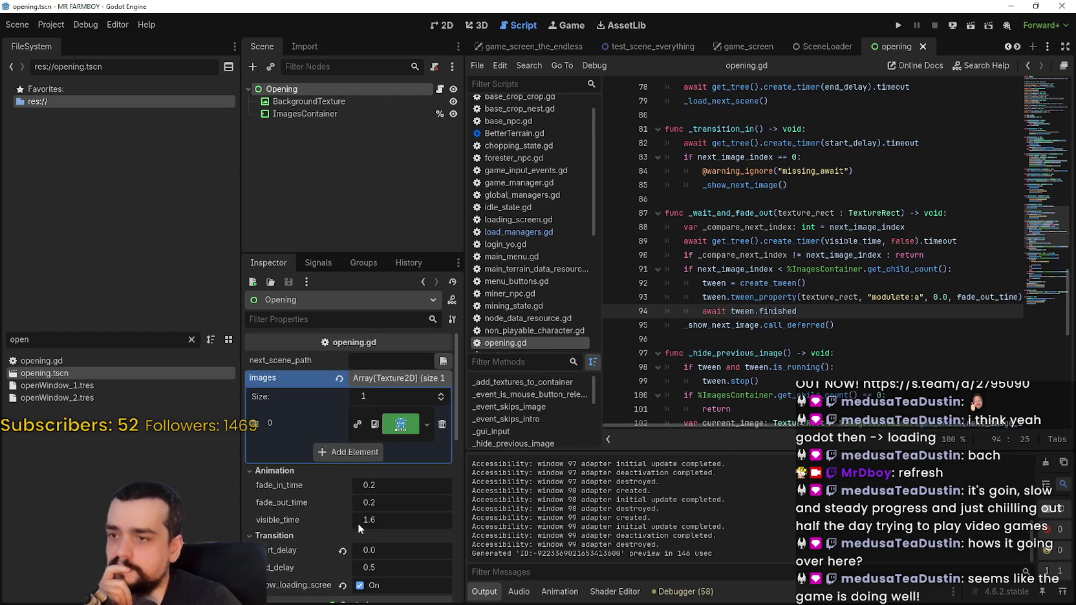
pyautogui.scroll(-3, 401, 516)
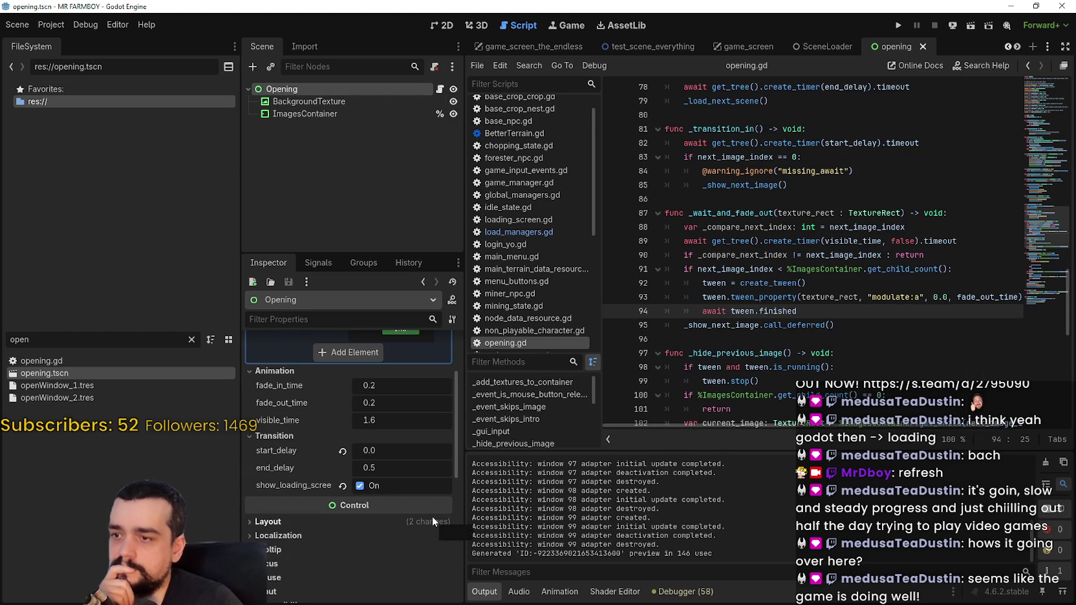
pyautogui.click(752, 339)
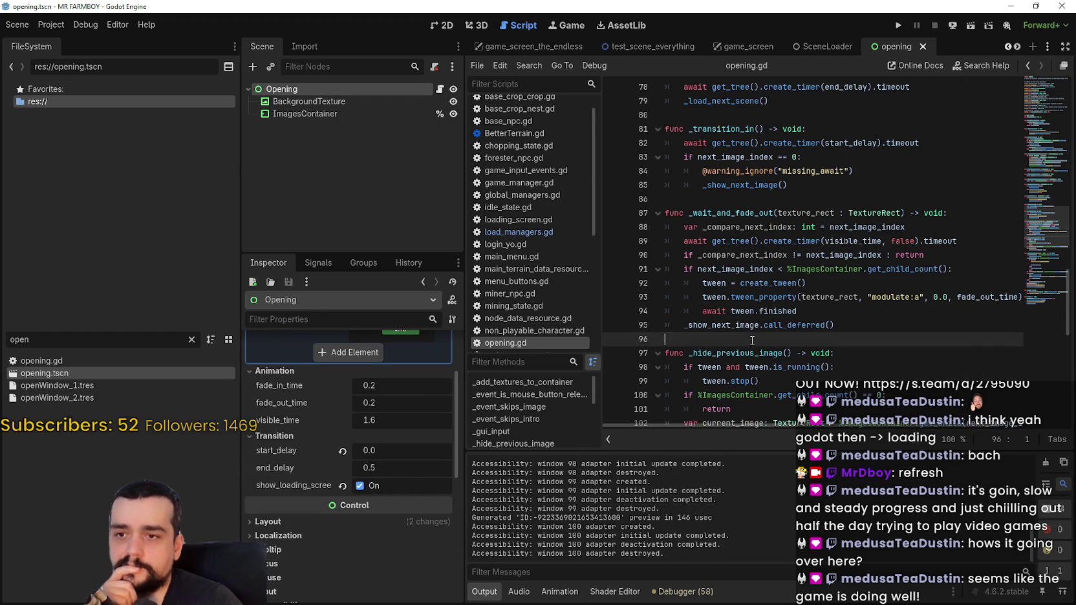
pyautogui.scroll(-3, 752, 339)
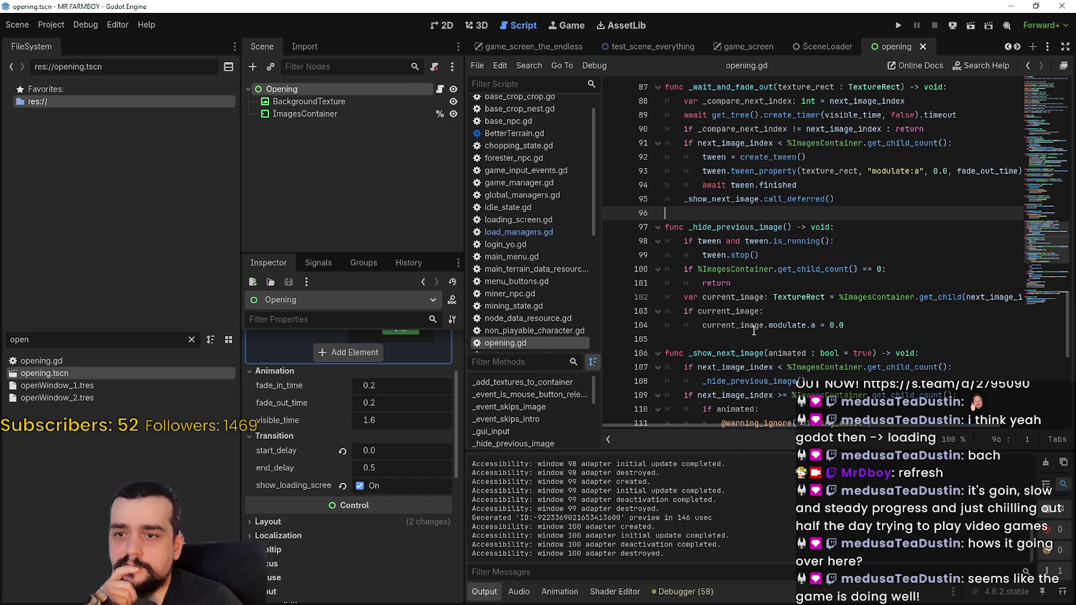
pyautogui.click(777, 284)
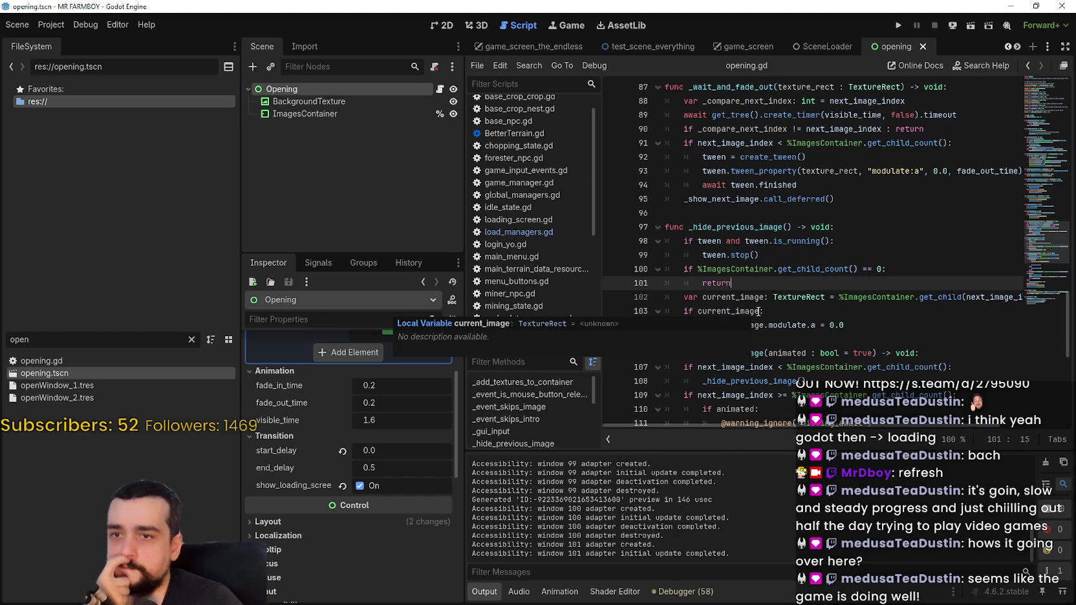
pyautogui.scroll(-1, 887, 335)
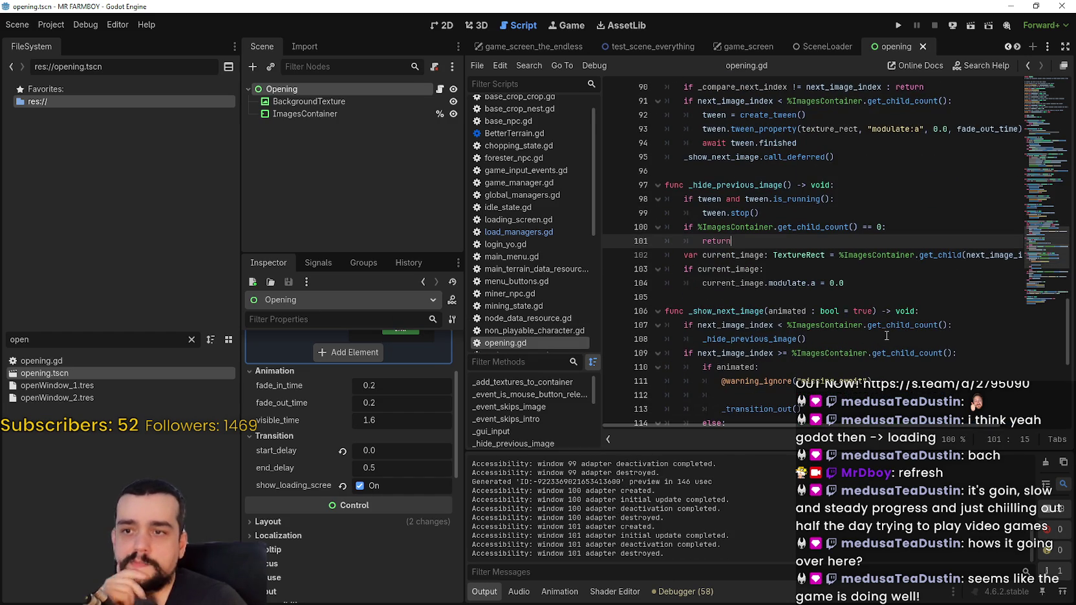
# - Return to opening.gd and locate the child-count check in _hide_previous_image
pyautogui.click(680, 227)
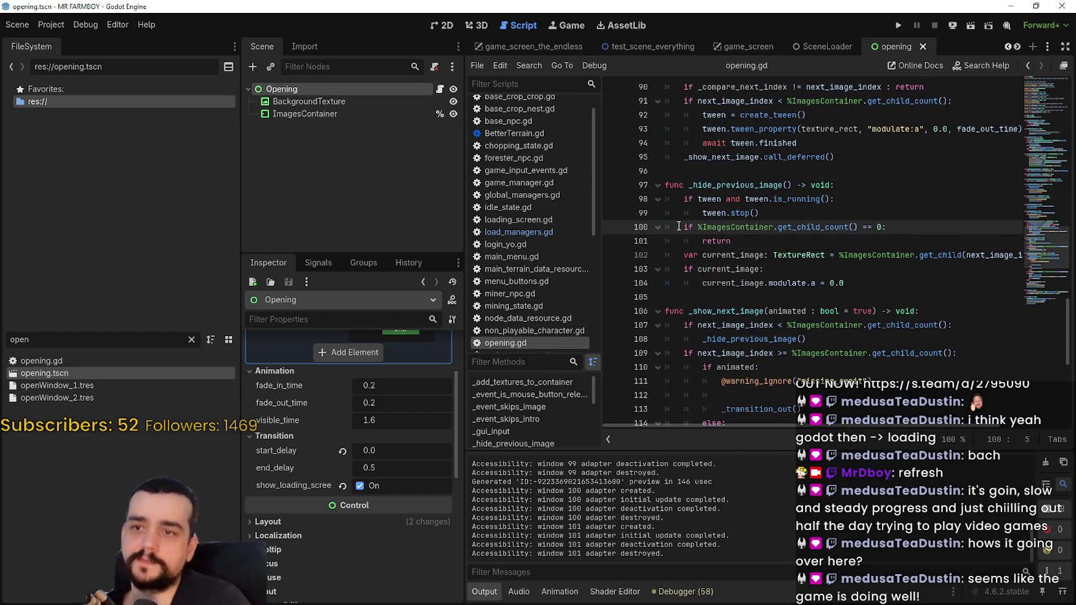
pyautogui.hotkey('alt', 'Left')
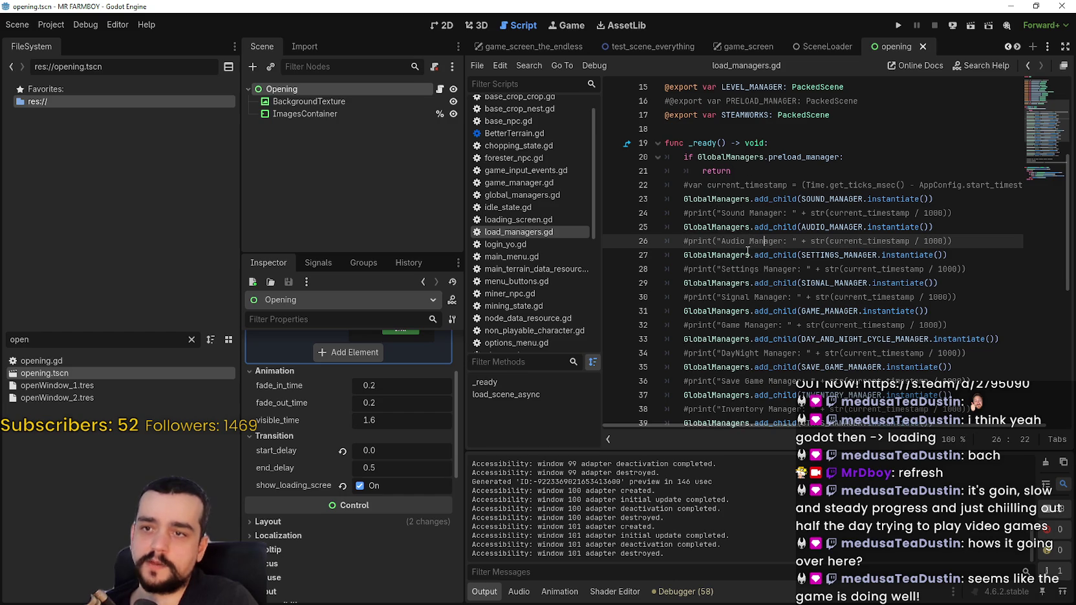
pyautogui.click(439, 88)
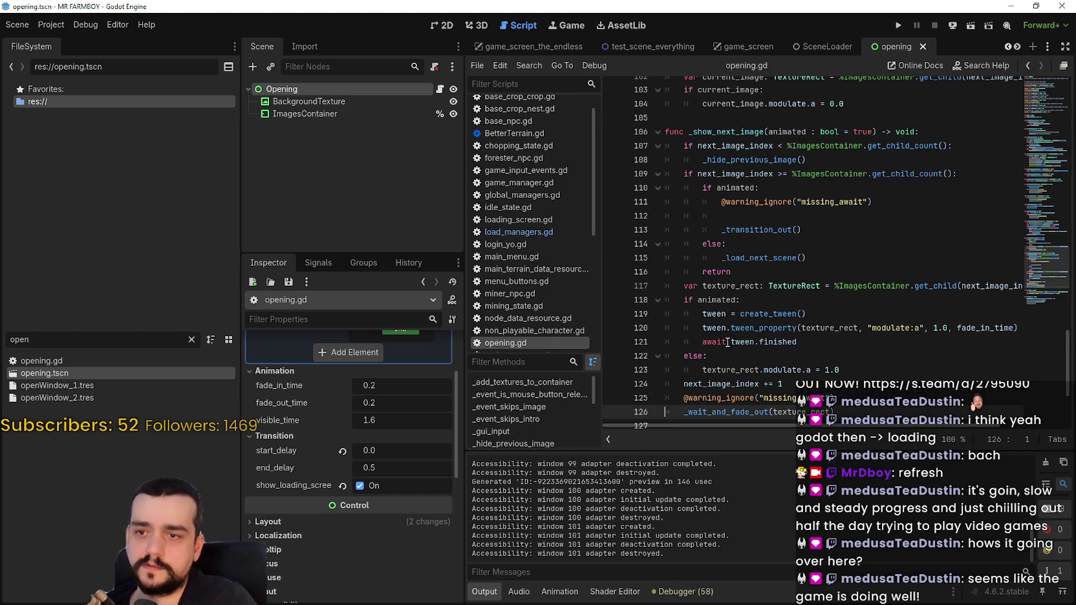
pyautogui.scroll(5, 728, 344)
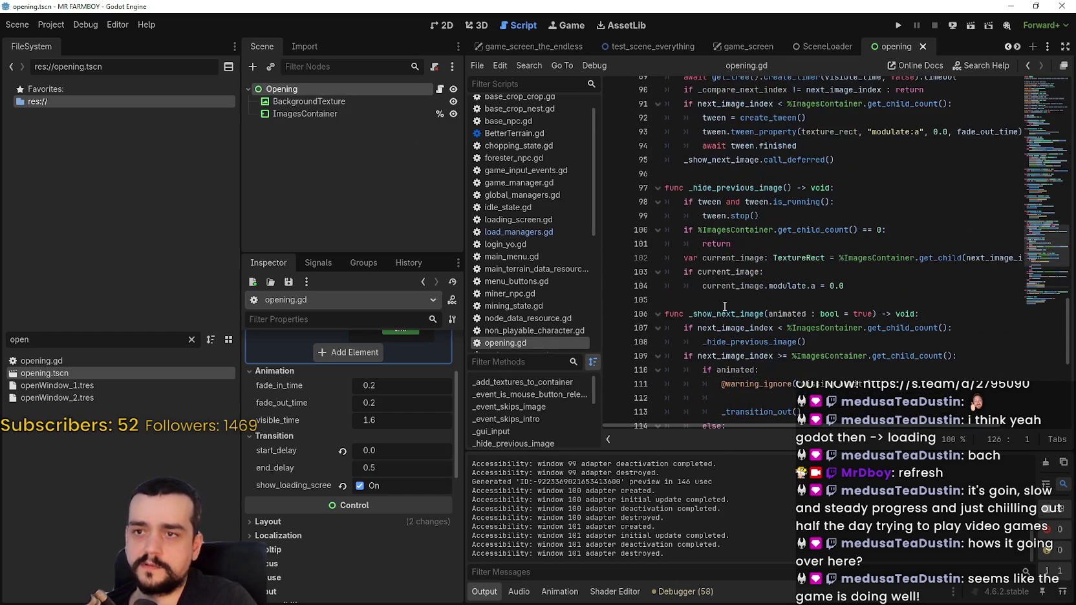
pyautogui.click(713, 287)
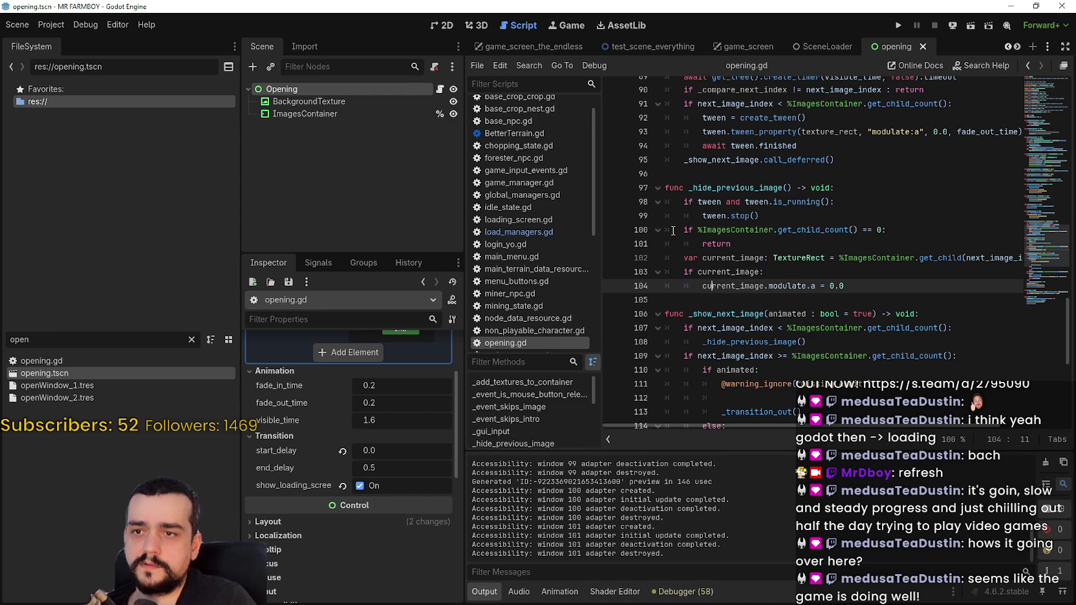
# - Comment out the early-return lines 100–101, run the game, then stop it
pyautogui.click(674, 230)
pyautogui.keyDown('shift'); pyautogui.click(809, 244); pyautogui.keyUp('shift')
pyautogui.hotkey('ctrl', 'k')
pyautogui.hotkey('ctrl', 's')
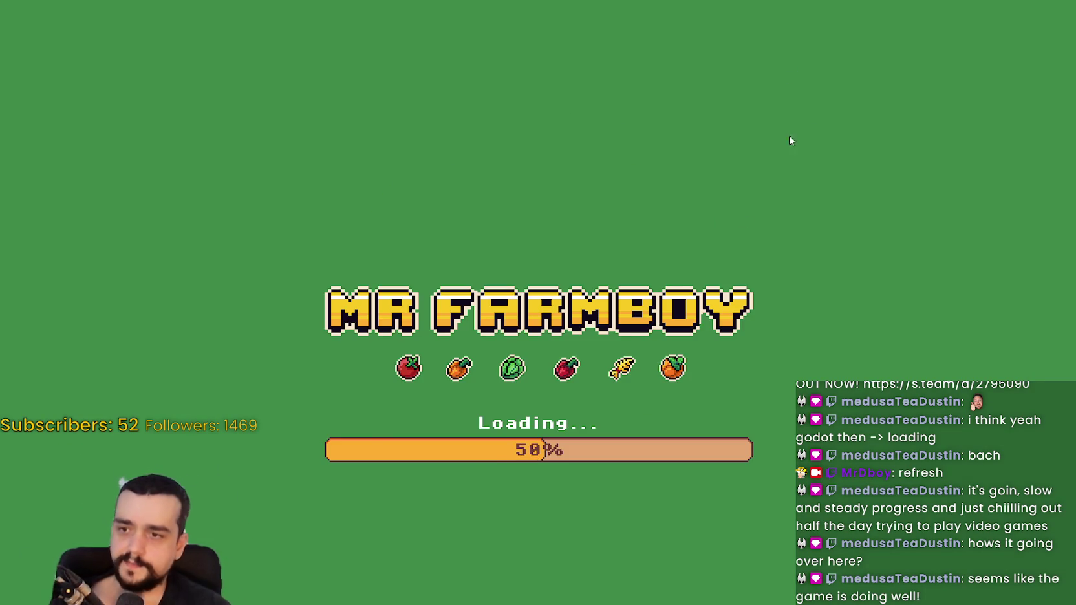
pyautogui.hotkey('alt', 'F4')
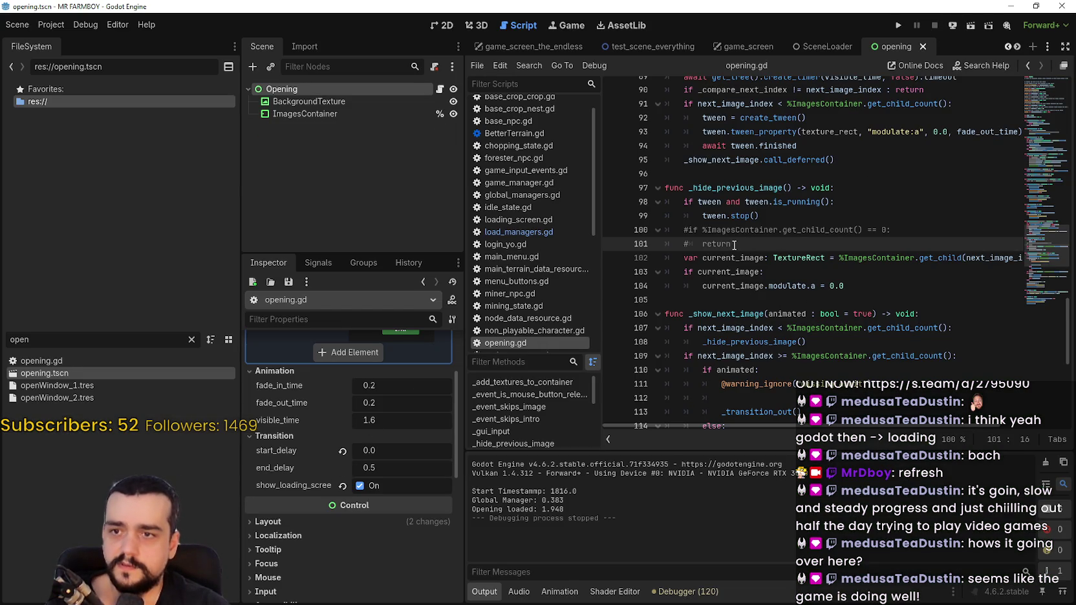
# - Uncomment the child-count check on line 100 and save the script
pyautogui.press('Up')
pyautogui.press('Delete')
pyautogui.hotkey('ctrl', 's')
# - Select the visible_time timer await on line 89 and the end_delay timer on line 78
pyautogui.scroll(5, 744, 271)
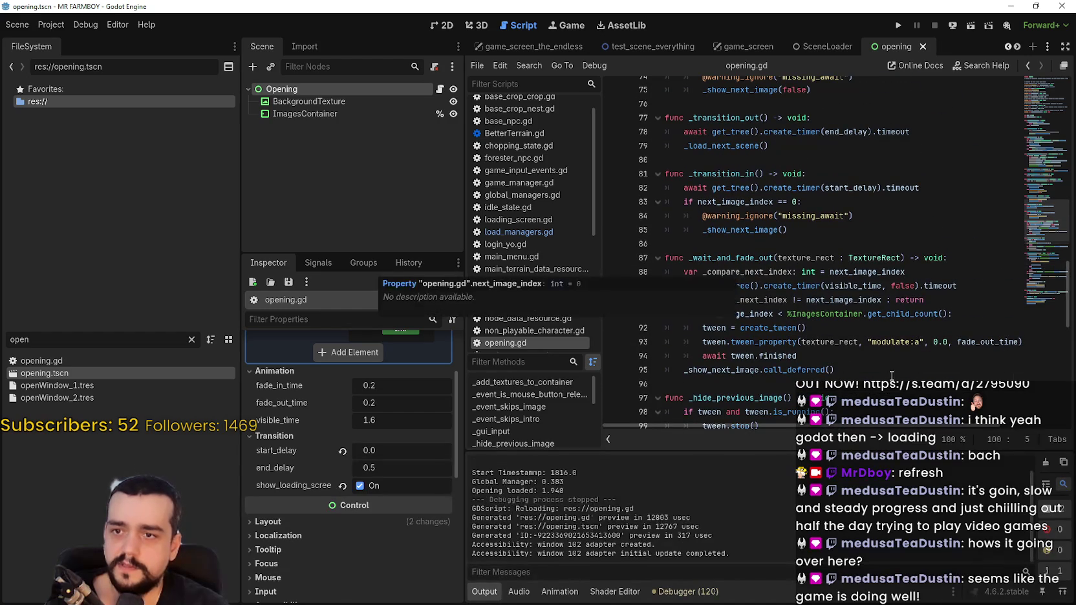
pyautogui.click(956, 285)
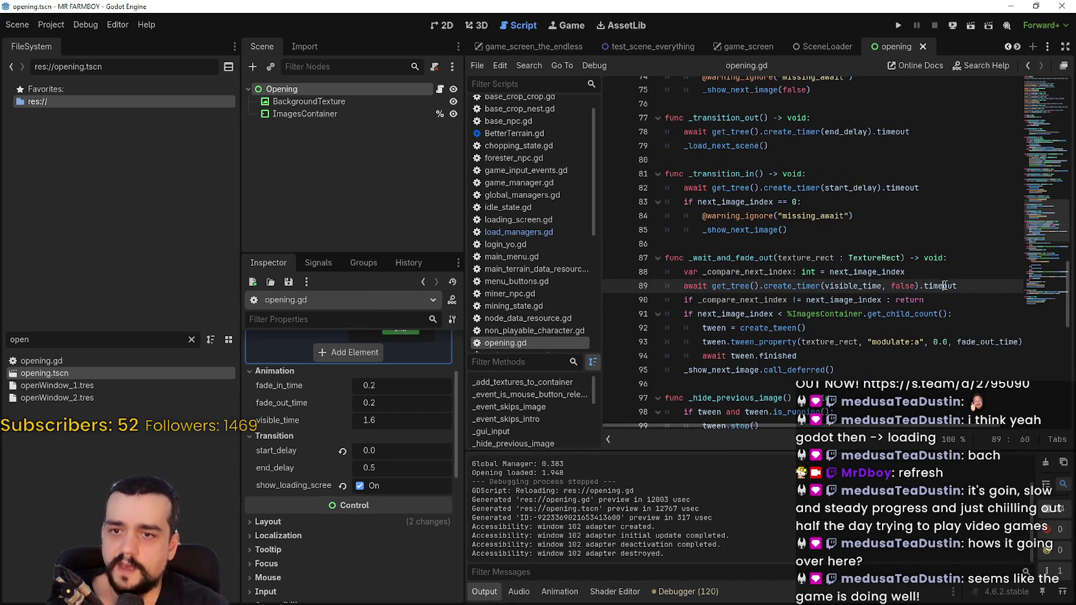
pyautogui.hotkey('ctrl', 'Left')
pyautogui.hotkey('ctrl', 'Left')
pyautogui.hotkey('ctrl', 'Left')
pyautogui.hotkey('shift', 'Down')
pyautogui.moveTo(915, 286); pyautogui.dragTo(684, 285)
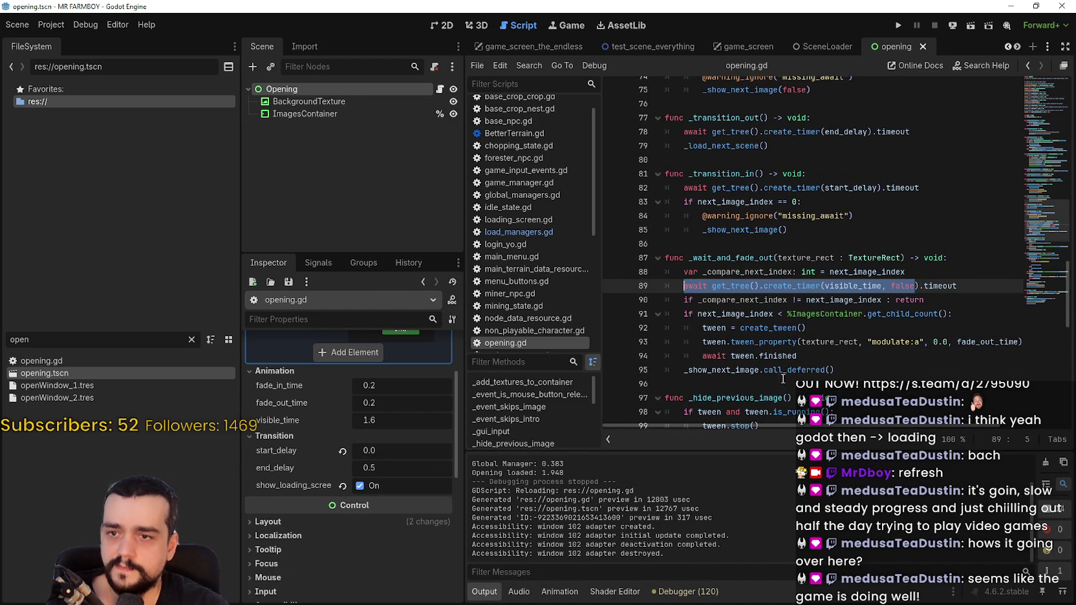
pyautogui.click(839, 367)
pyautogui.scroll(6, 833, 322)
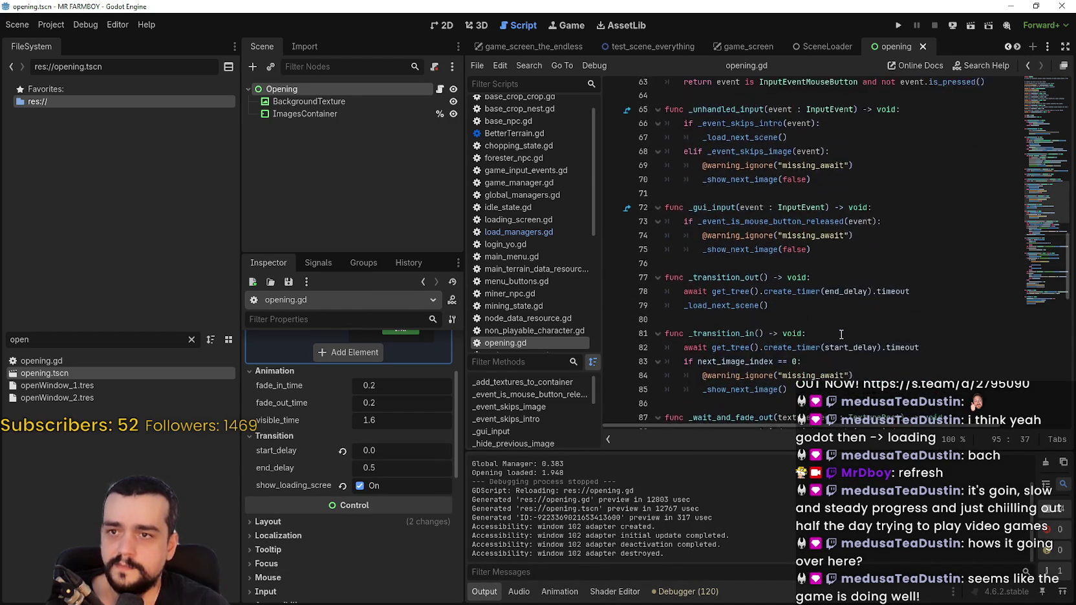
pyautogui.scroll(-1, 756, 258)
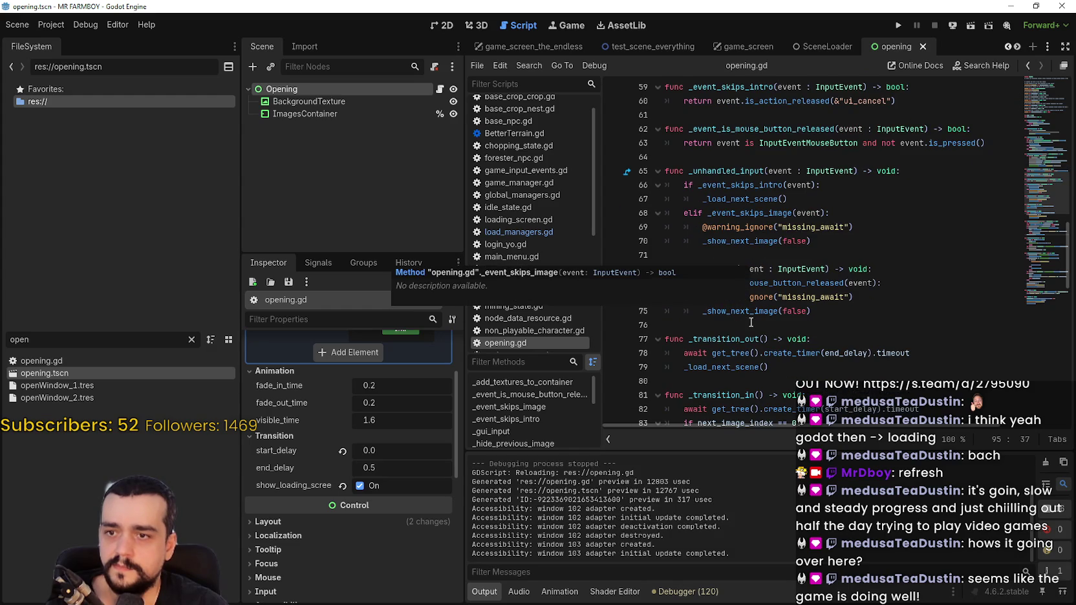
pyautogui.click(735, 353)
pyautogui.moveTo(910, 356); pyautogui.dragTo(714, 354)
# - Look up the _load_next_scene definition, then select the Opening node to show its properties
pyautogui.rightClick(713, 369)
pyautogui.click(782, 549)
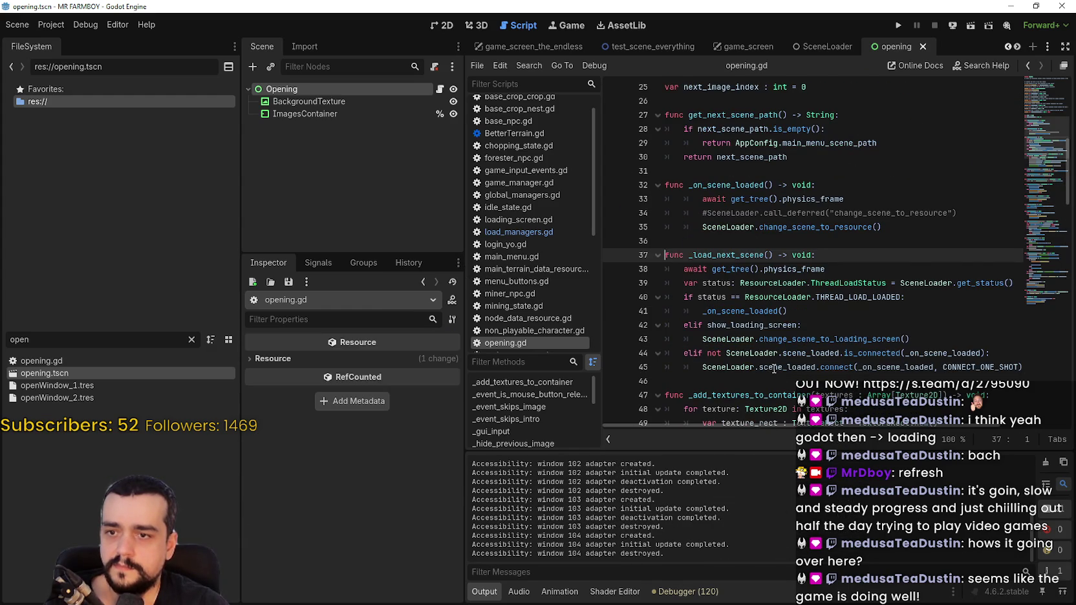
pyautogui.scroll(-2, 773, 277)
pyautogui.scroll(1, 789, 228)
pyautogui.scroll(-2, 792, 226)
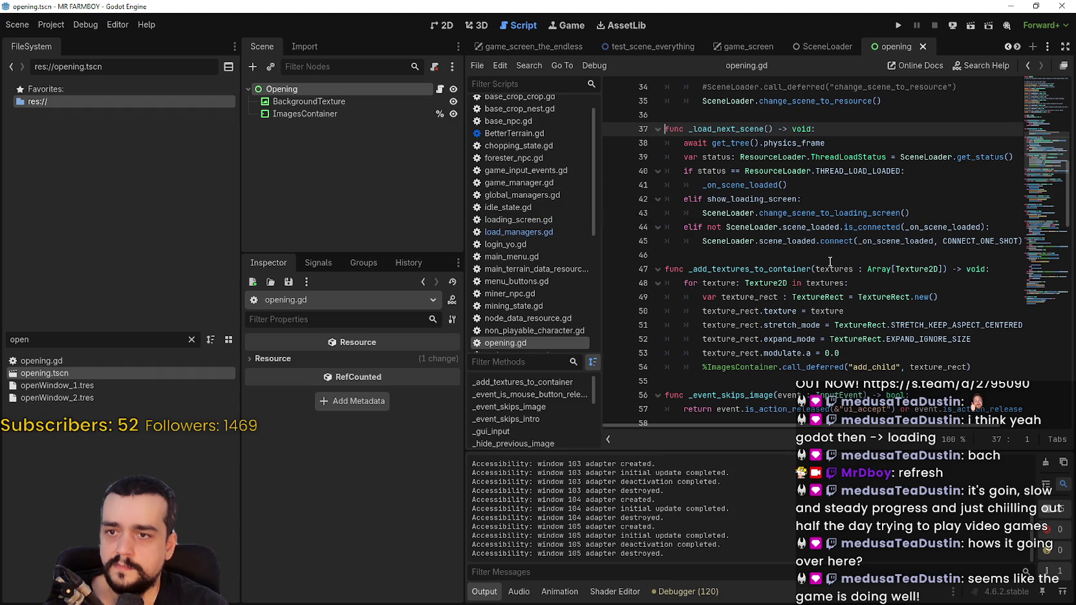
pyautogui.scroll(-5, 830, 262)
pyautogui.click(325, 88)
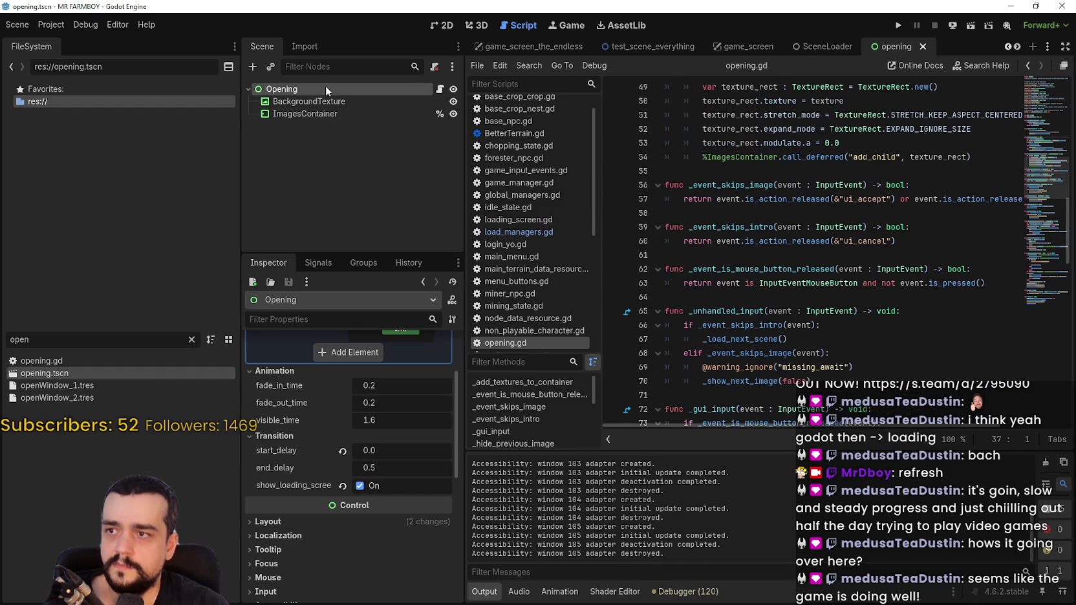
# - Set end_delay to 0, run the project to test it, then stop the game
pyautogui.moveTo(293, 465)
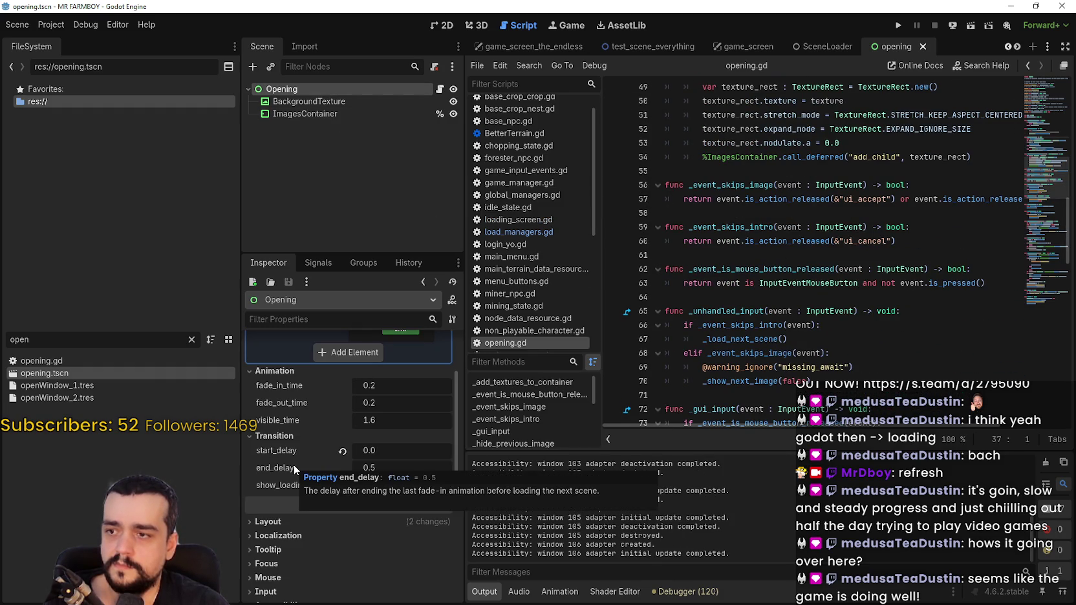
pyautogui.click(391, 470)
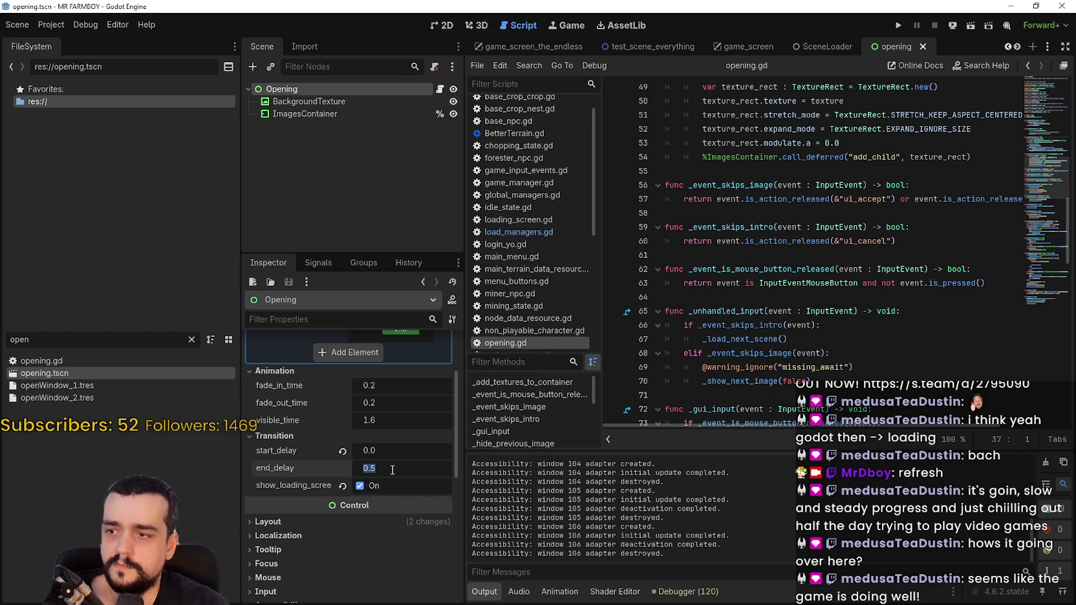
pyautogui.write('0')
pyautogui.press('Return')
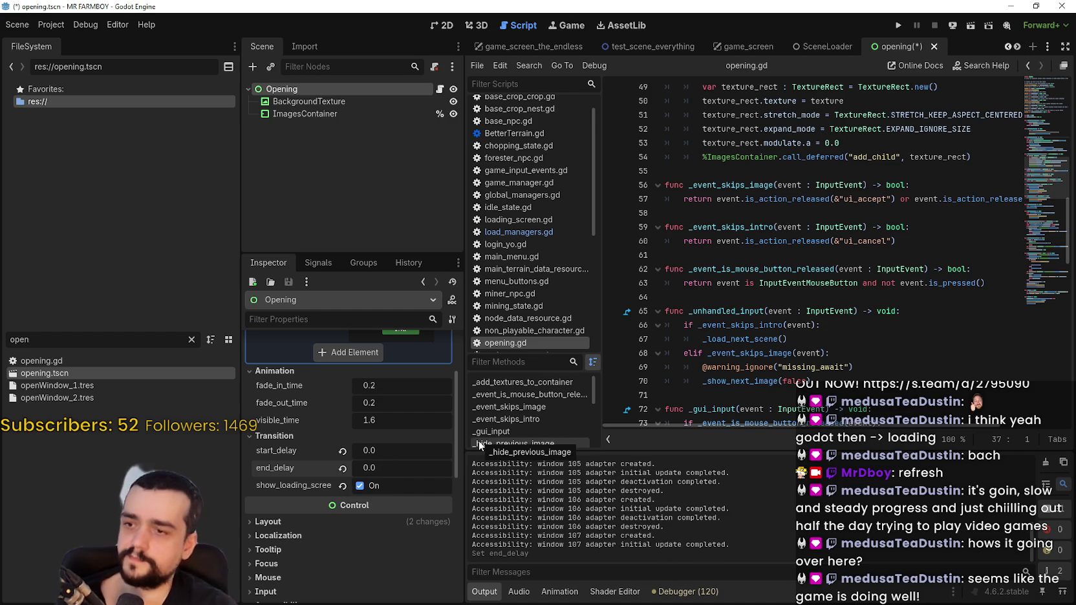
pyautogui.scroll(1, 394, 471)
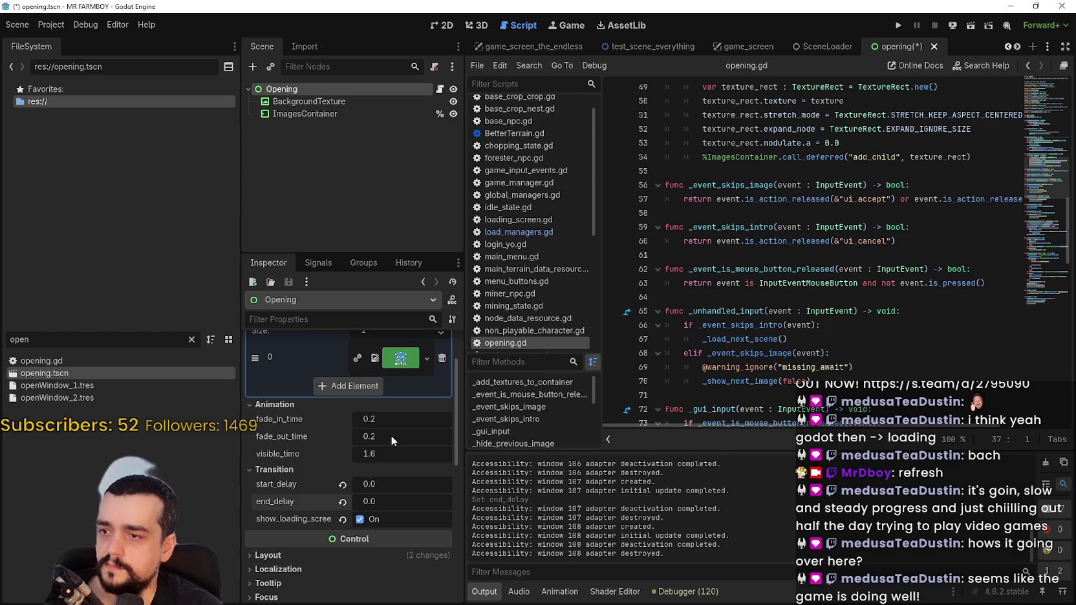
pyautogui.click(898, 25)
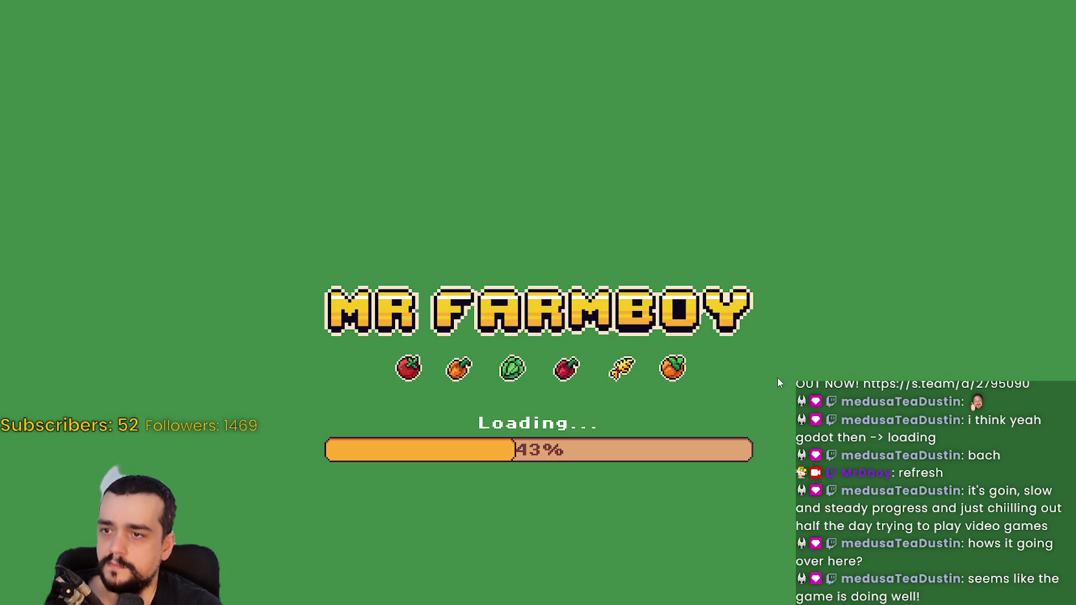
pyautogui.press('F8')
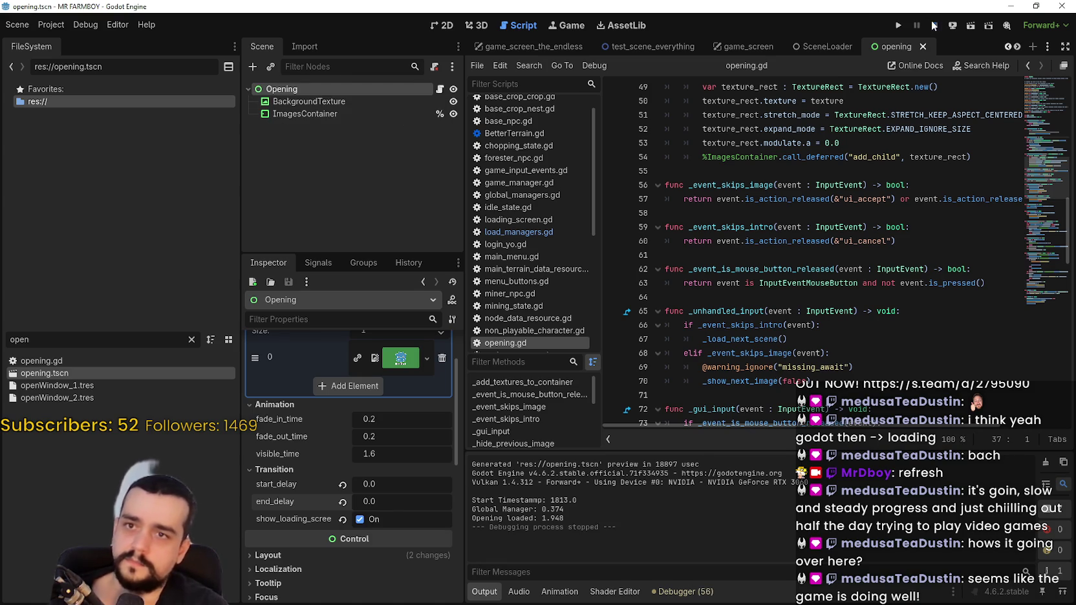
# - Restore end_delay to 0.5, set fade_out_time to 0.6, and run the project
pyautogui.click(414, 502)
pyautogui.write('0.5')
pyautogui.press('Return')
pyautogui.click(388, 437)
pyautogui.write('6')
pyautogui.press('Return')
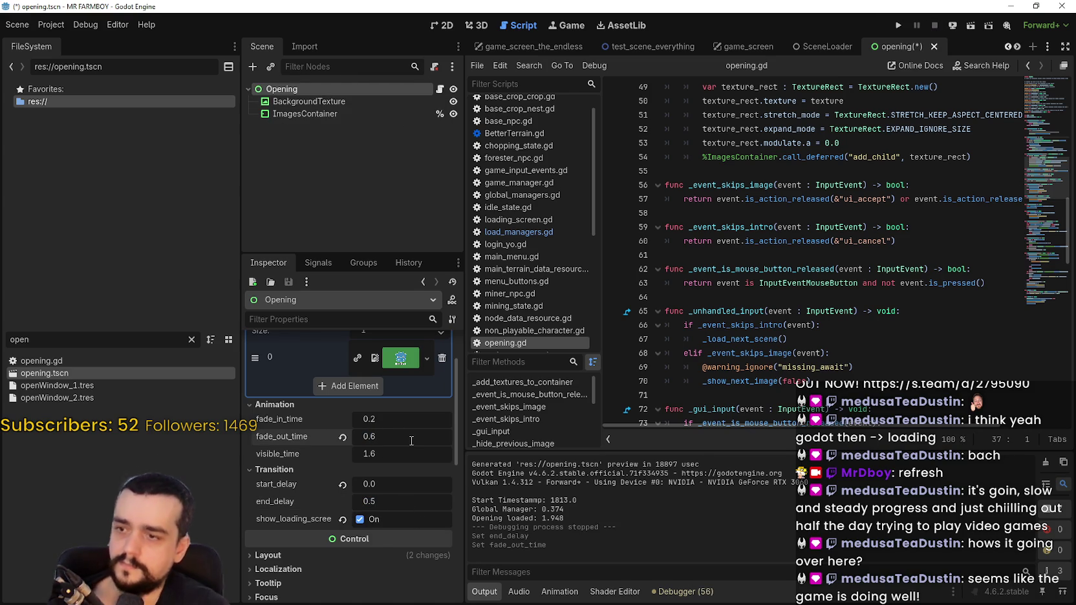
pyautogui.click(898, 26)
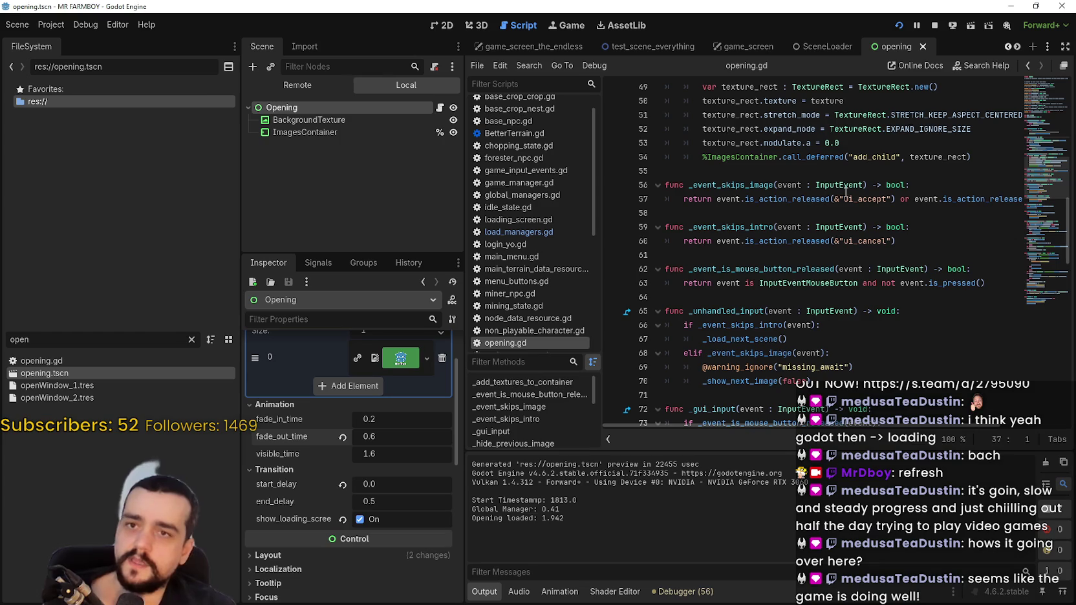
# - Revert fade_out_time to its default 0.2 and save the scene
pyautogui.click(342, 439)
pyautogui.hotkey('ctrl', 's')
pyautogui.click(783, 256)
pyautogui.scroll(-3, 820, 323)
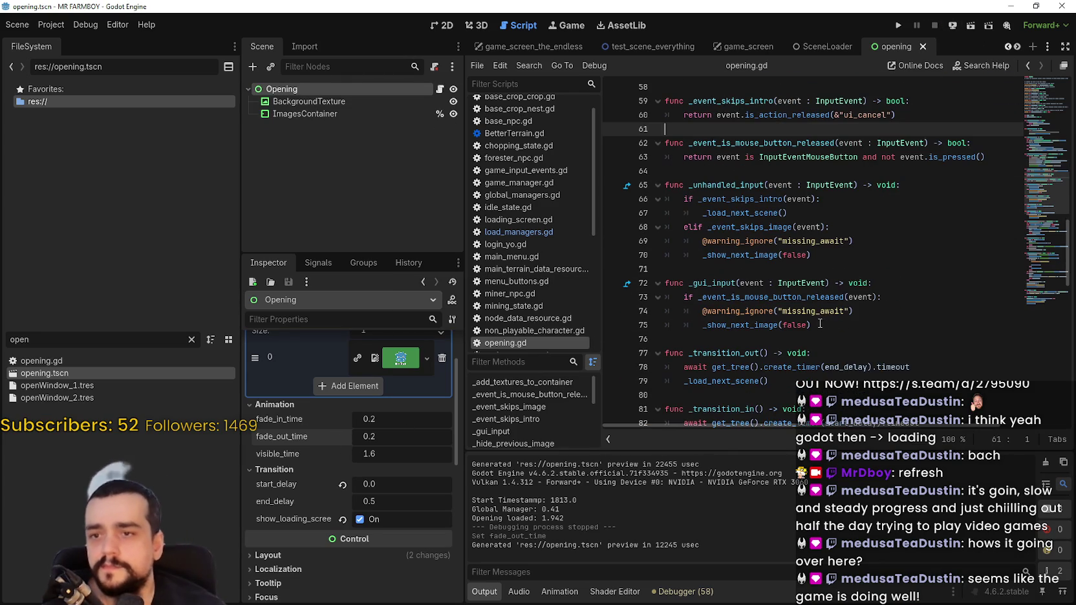
pyautogui.click(791, 264)
pyautogui.scroll(3, 789, 308)
pyautogui.scroll(-3, 789, 307)
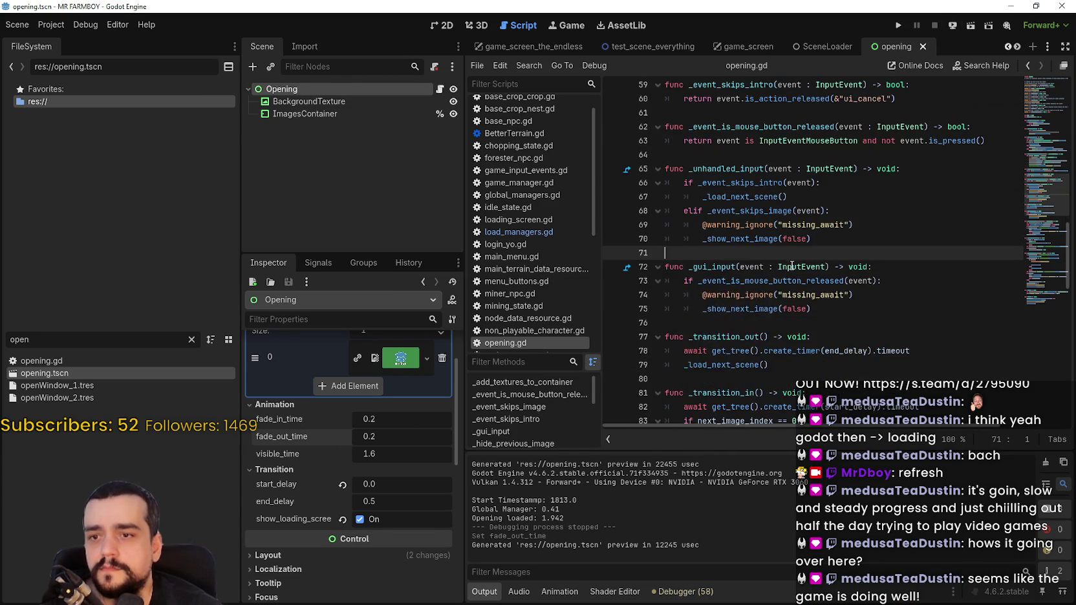
# - Comment out _load_next_scene's physics-frame wait, test-run the project, stop it and save
pyautogui.click(728, 366)
pyautogui.rightClick(776, 366)
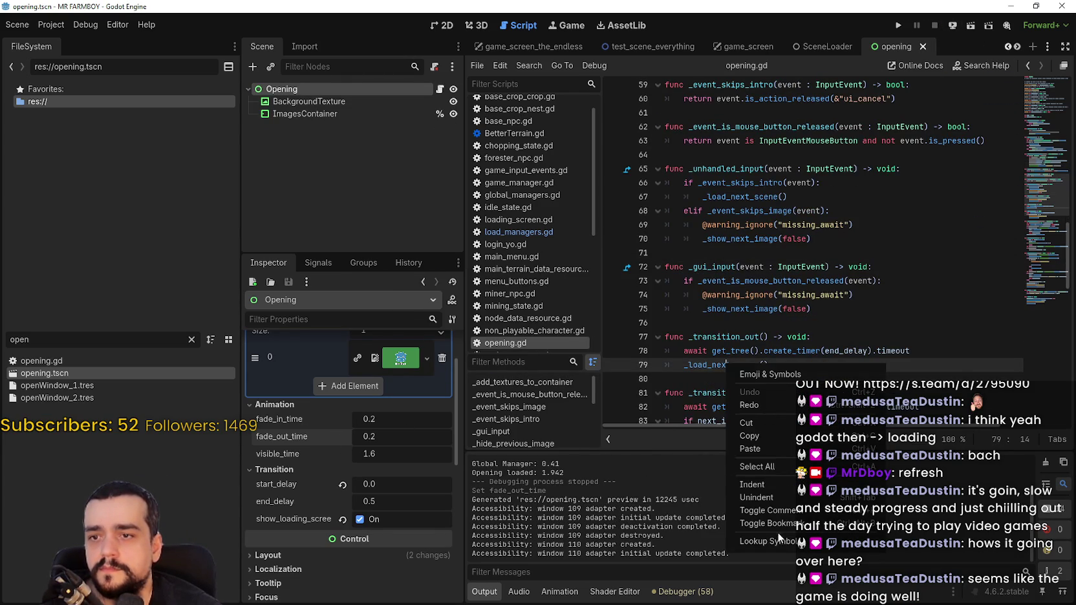
pyautogui.click(784, 538)
pyautogui.click(685, 269)
pyautogui.hotkey('ctrl', 'k')
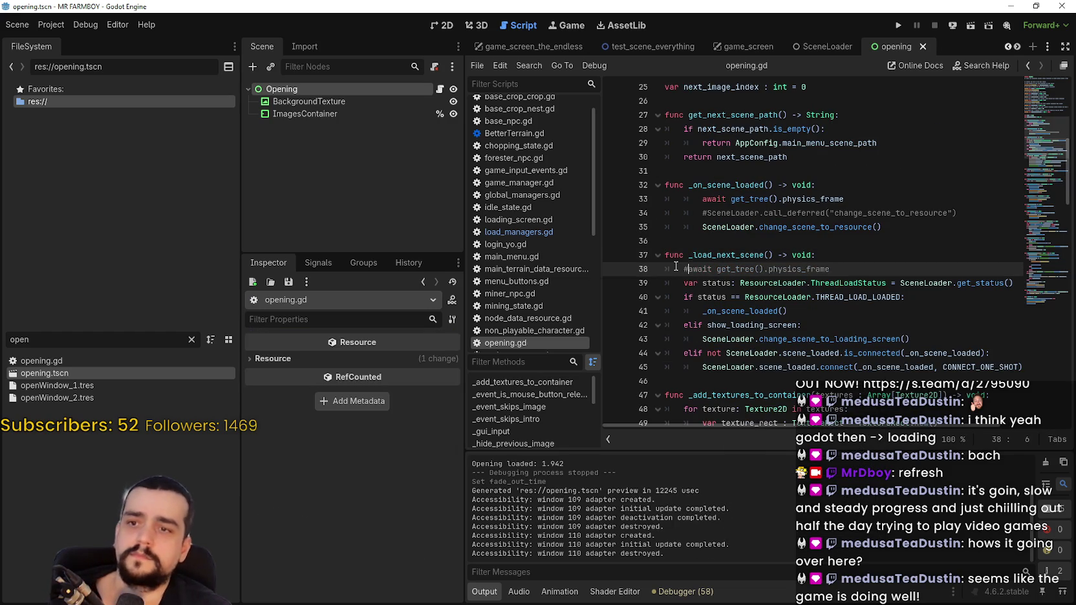
pyautogui.click(898, 25)
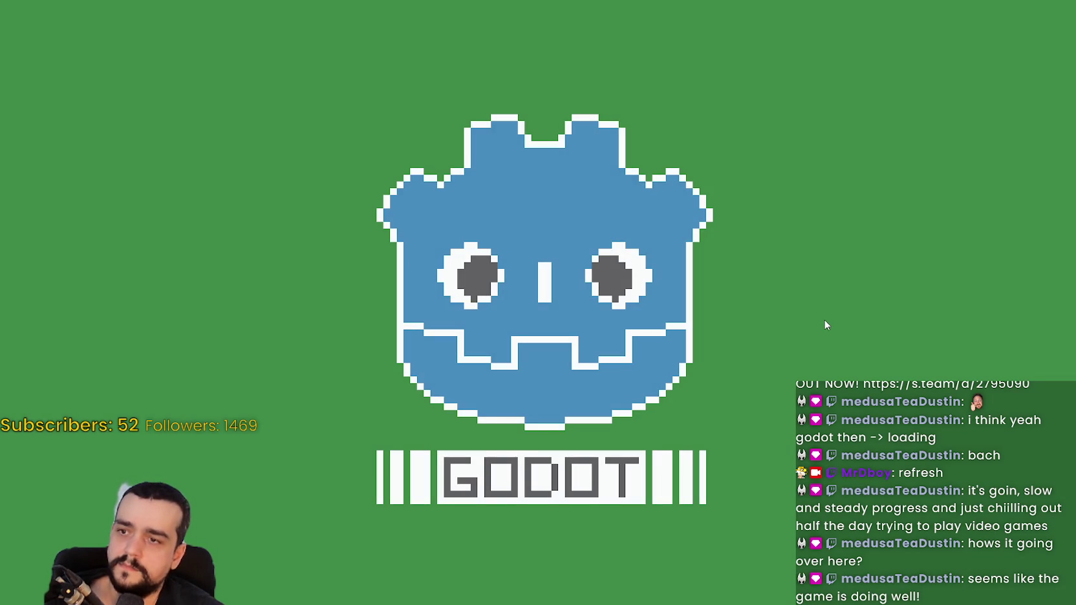
pyautogui.press('F8')
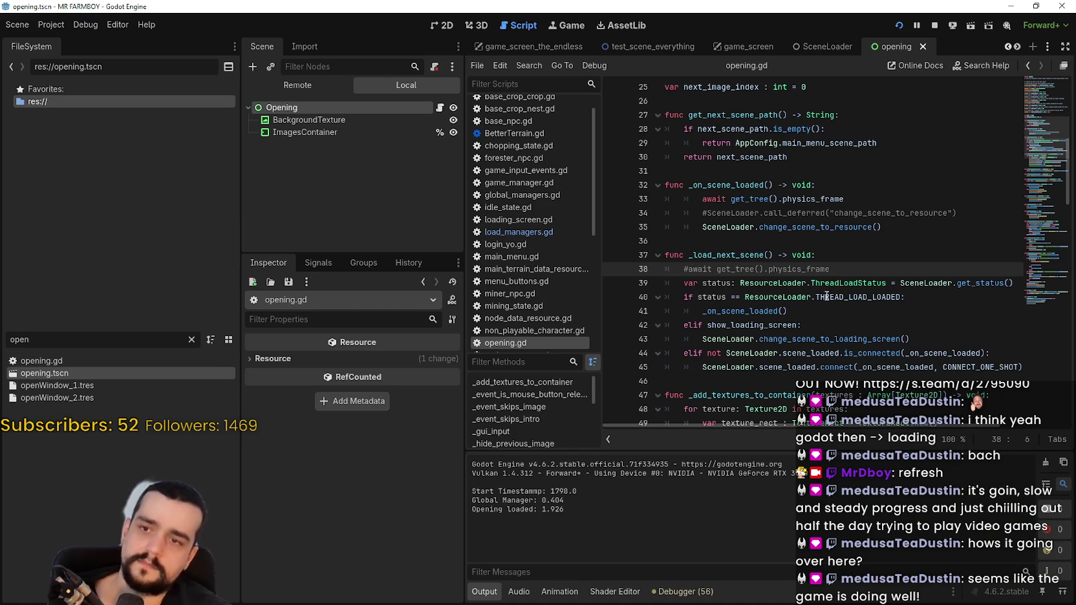
pyautogui.hotkey('ctrl', 's')
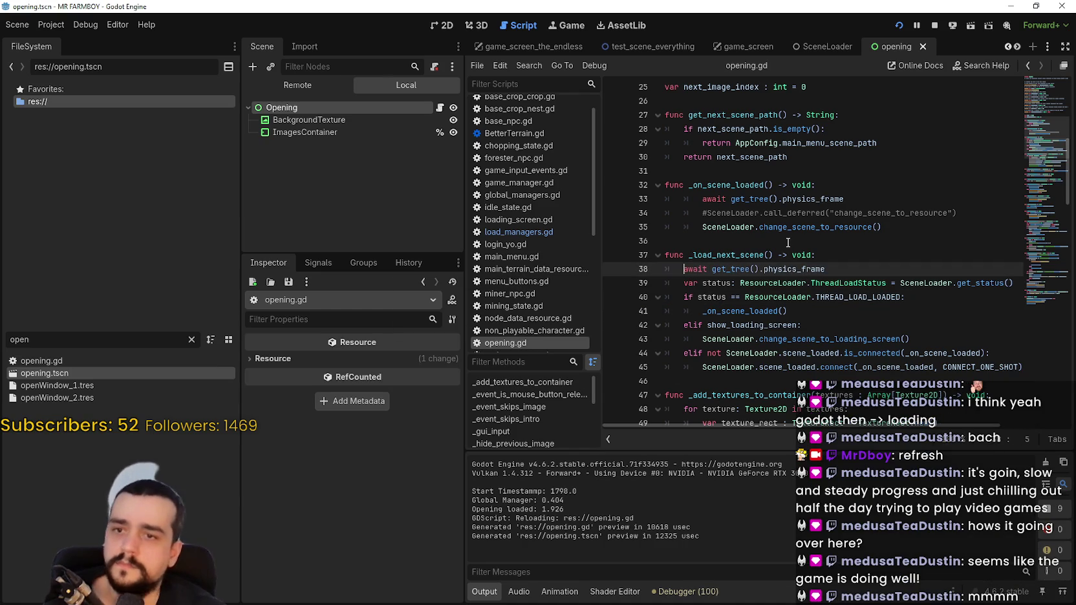
# - Inspect lines 33–36 and bring up options for the change_scene_to_resource call
pyautogui.click(788, 242)
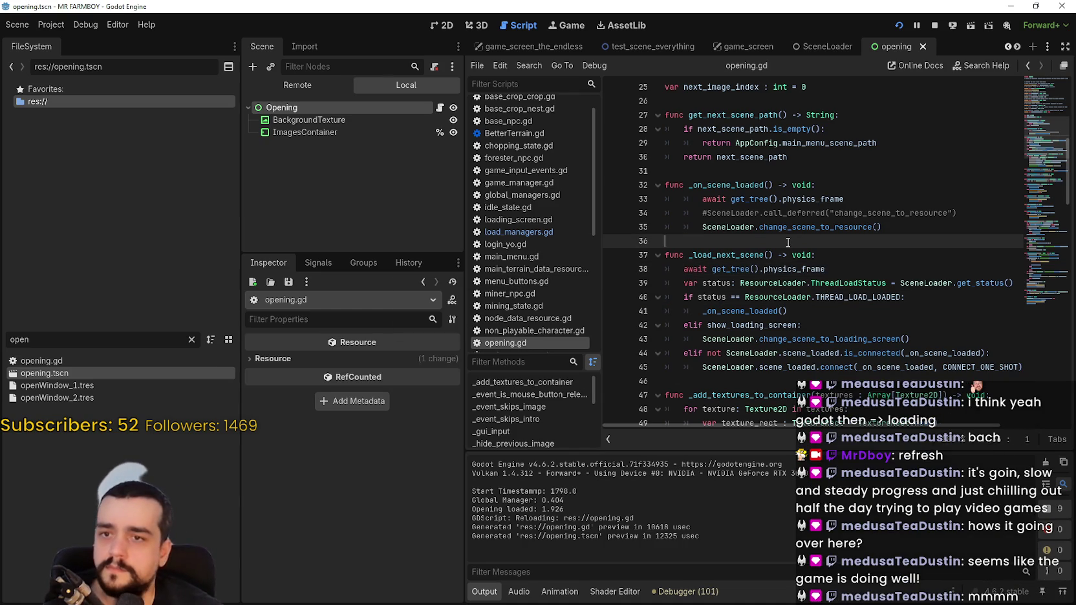
pyautogui.click(700, 198)
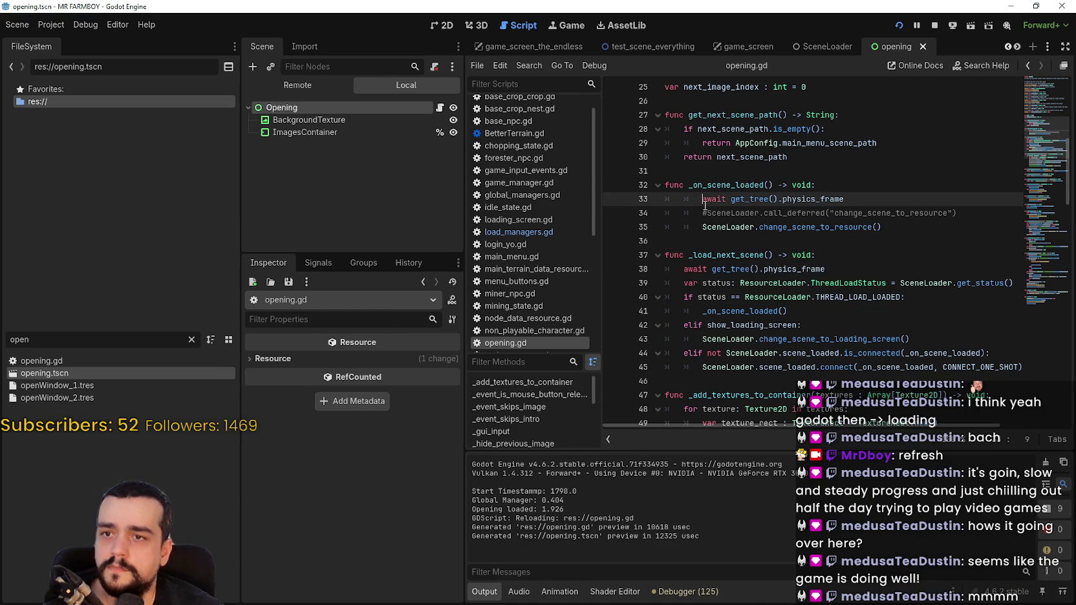
pyautogui.rightClick(806, 227)
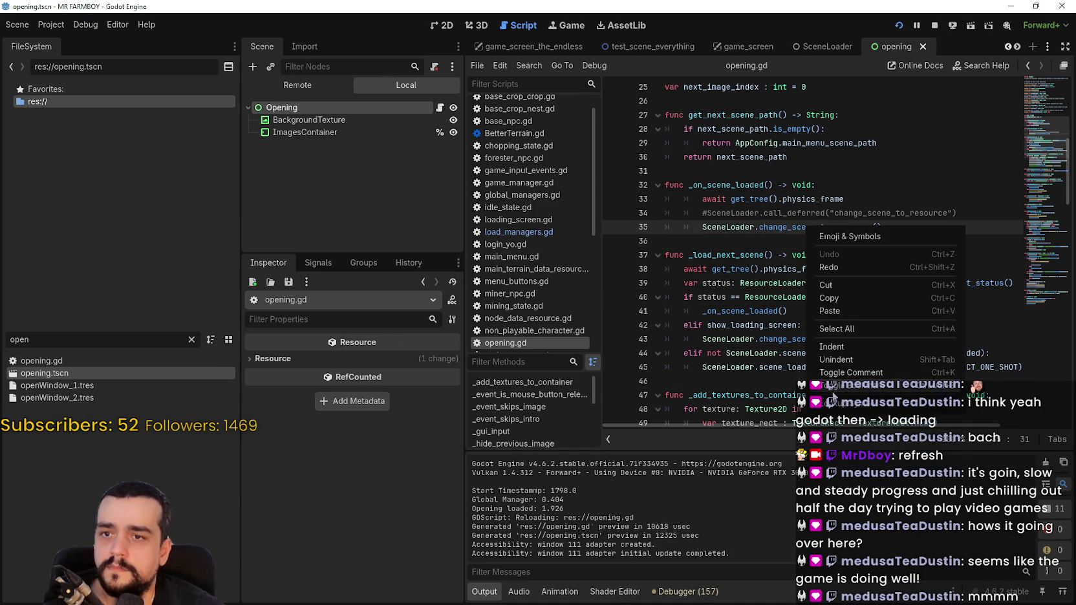
# - Check the change_scene_to_resource definition, return to opening.gd, and stop the running game
pyautogui.click(845, 408)
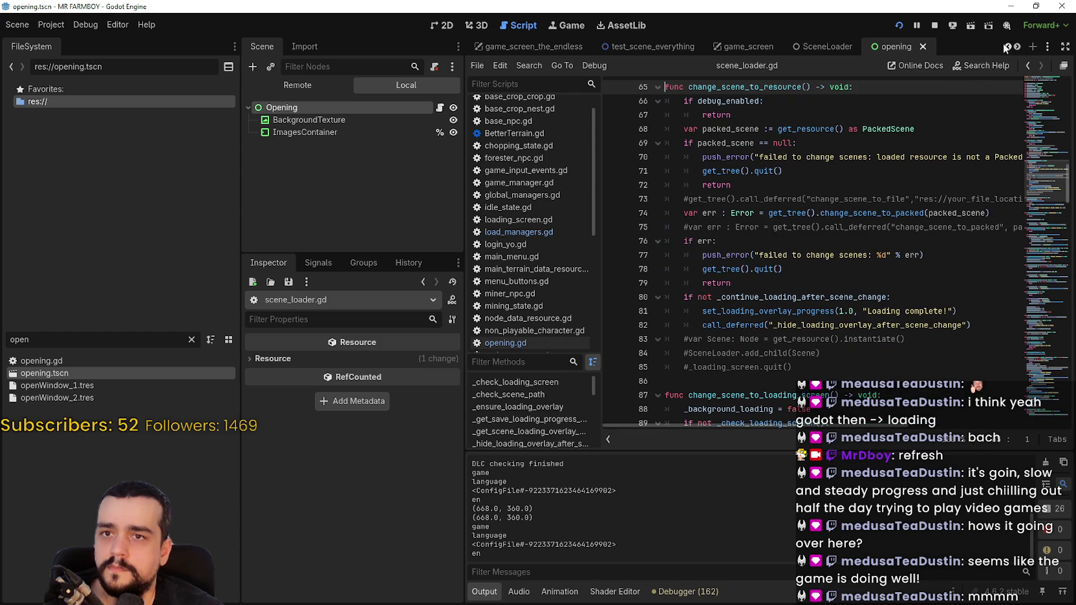
pyautogui.click(440, 107)
pyautogui.click(783, 200)
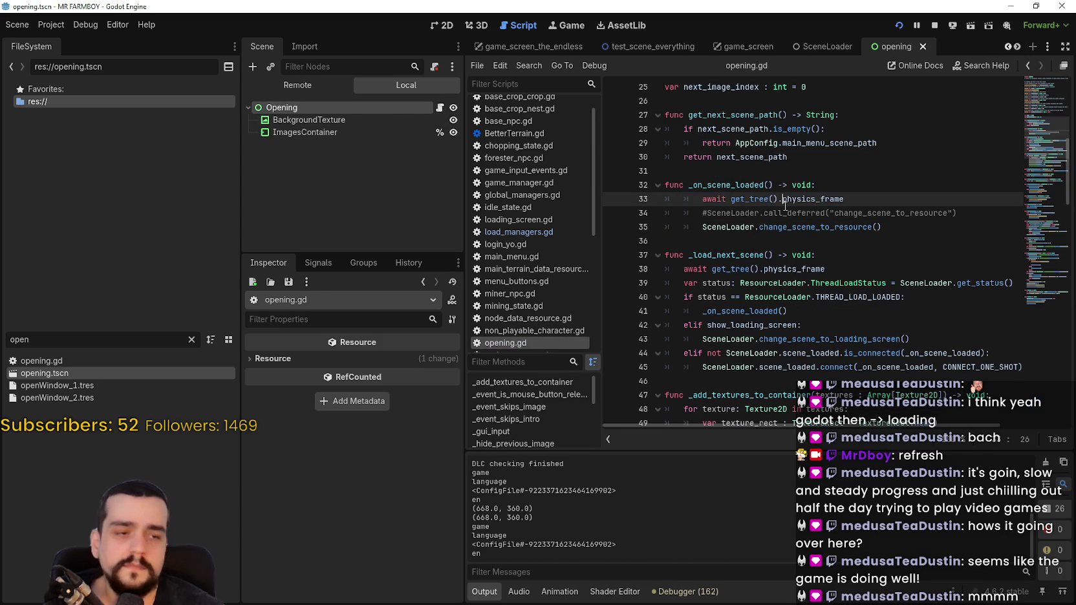
pyautogui.click(936, 27)
pyautogui.scroll(3, 803, 341)
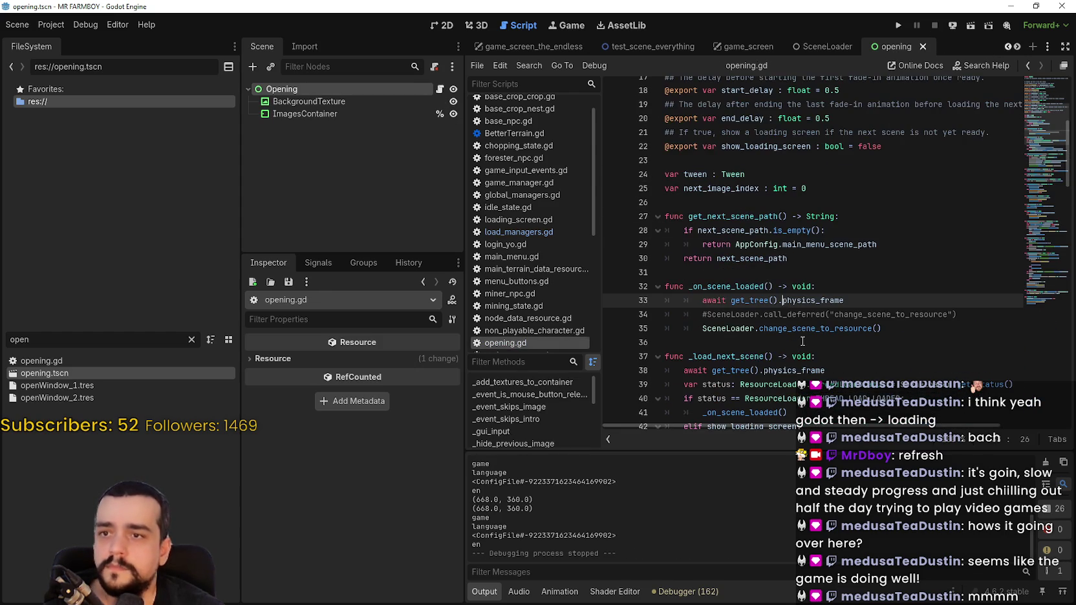
pyautogui.scroll(-9, 758, 275)
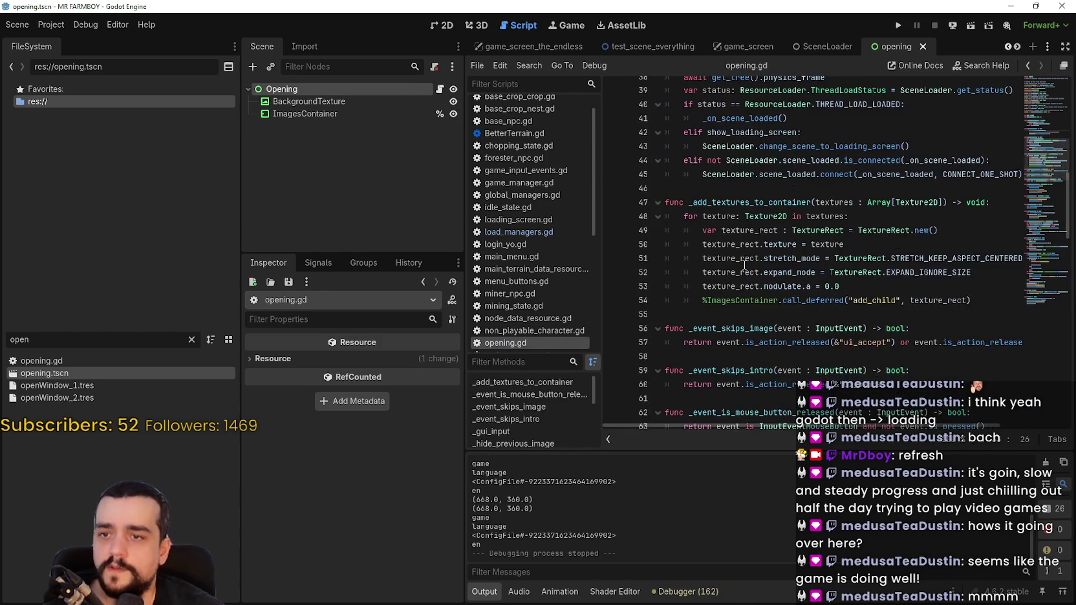
pyautogui.scroll(-5, 745, 266)
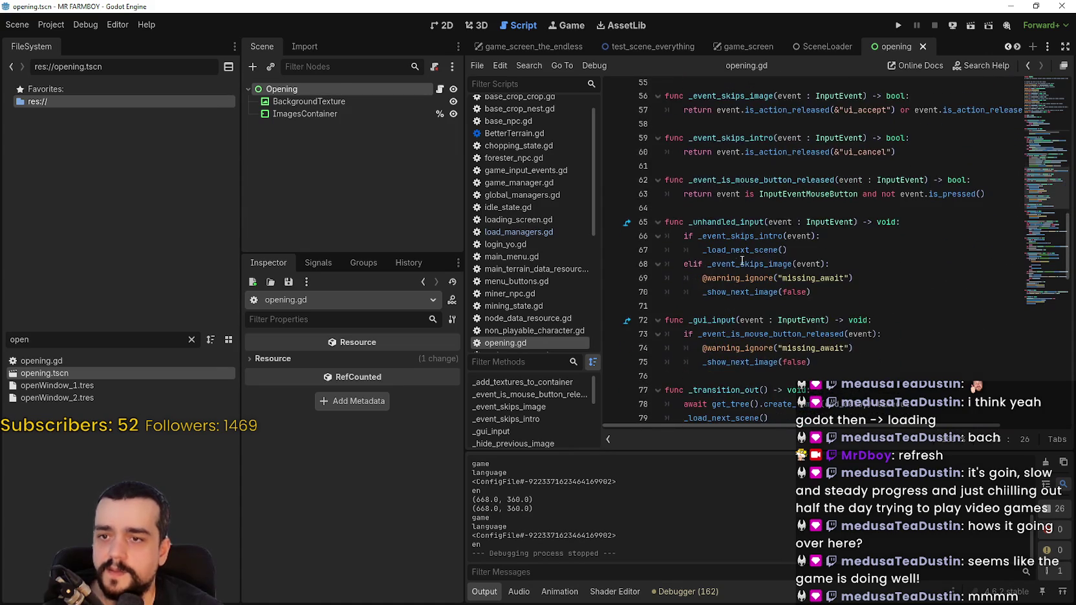
pyautogui.scroll(-2, 742, 261)
pyautogui.scroll(2, 742, 259)
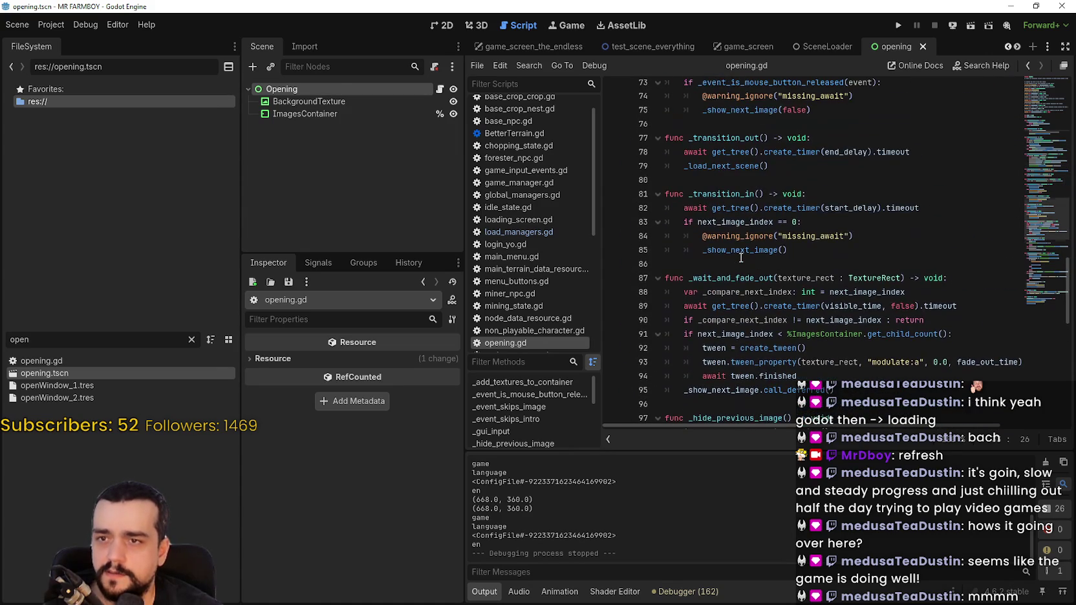
# - Select _transition_out on line 77 and search with Ctrl+F to find its call near line 112
pyautogui.moveTo(741, 255)
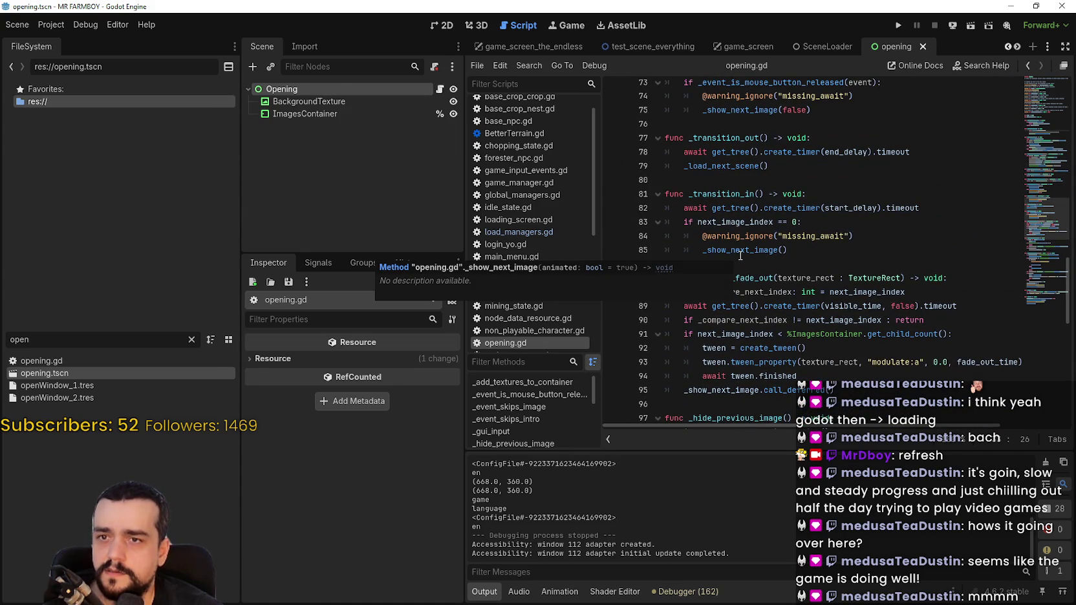
pyautogui.moveTo(926, 146); pyautogui.dragTo(616, 139)
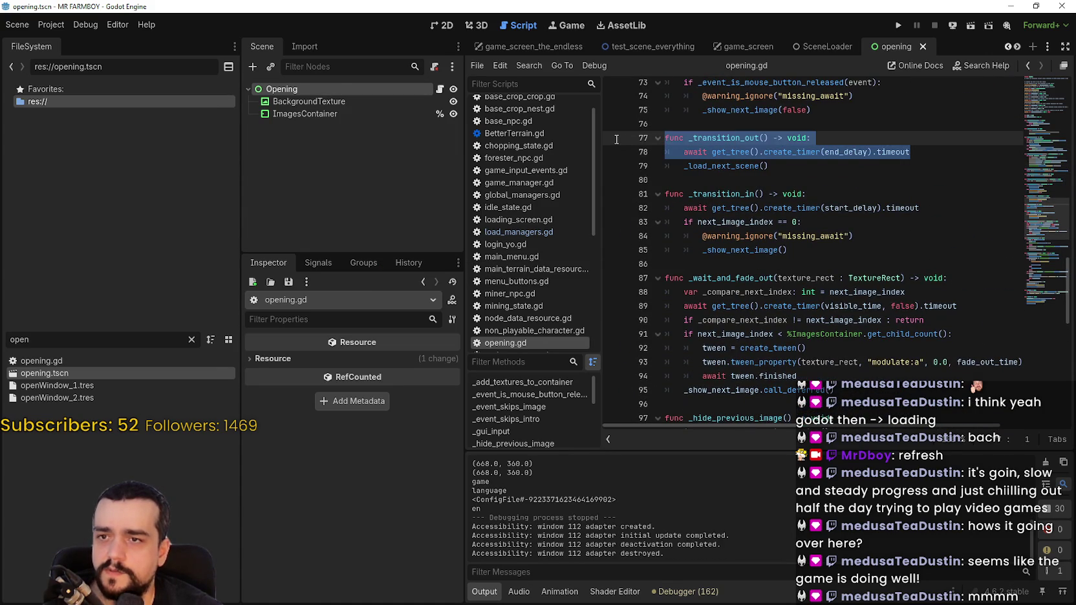
pyautogui.rightClick(728, 134)
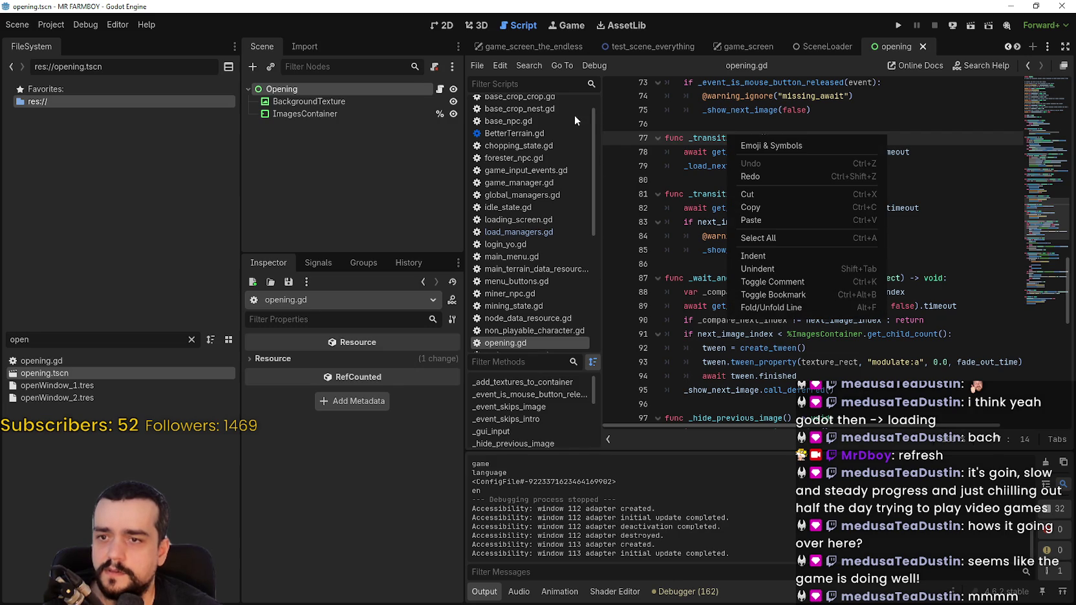
pyautogui.click(692, 135)
pyautogui.doubleClick(698, 136)
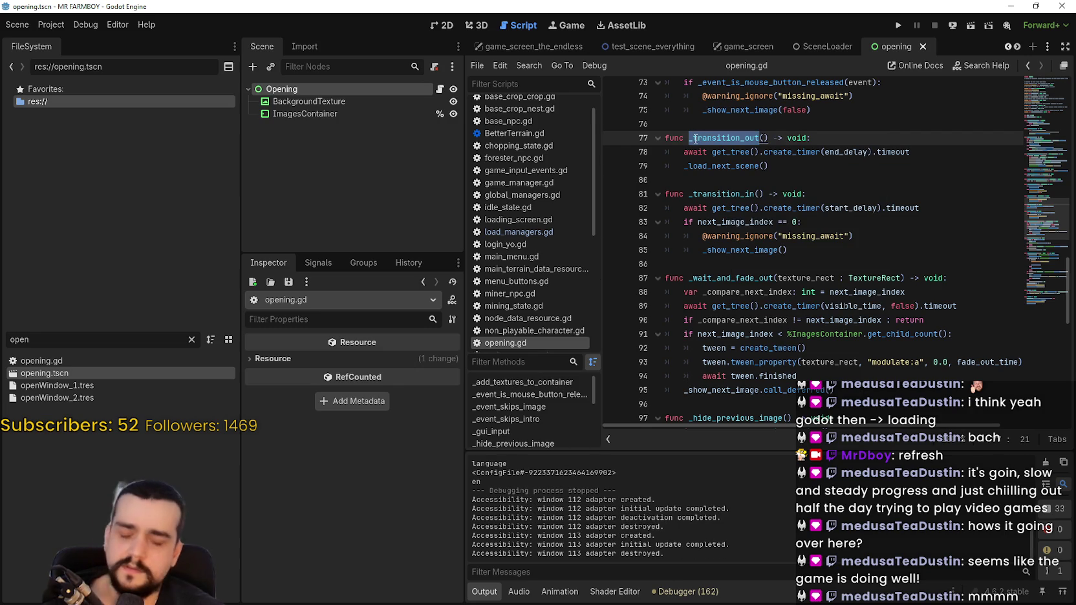
pyautogui.hotkey('ctrl', 'f')
pyautogui.press('Return')
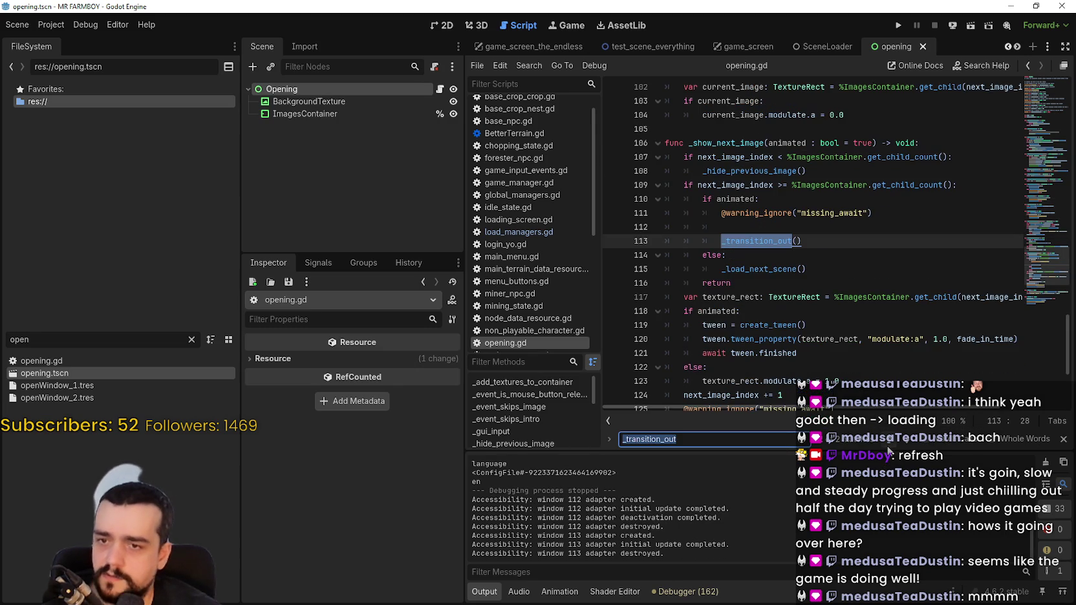
pyautogui.scroll(2, 776, 291)
pyautogui.click(750, 311)
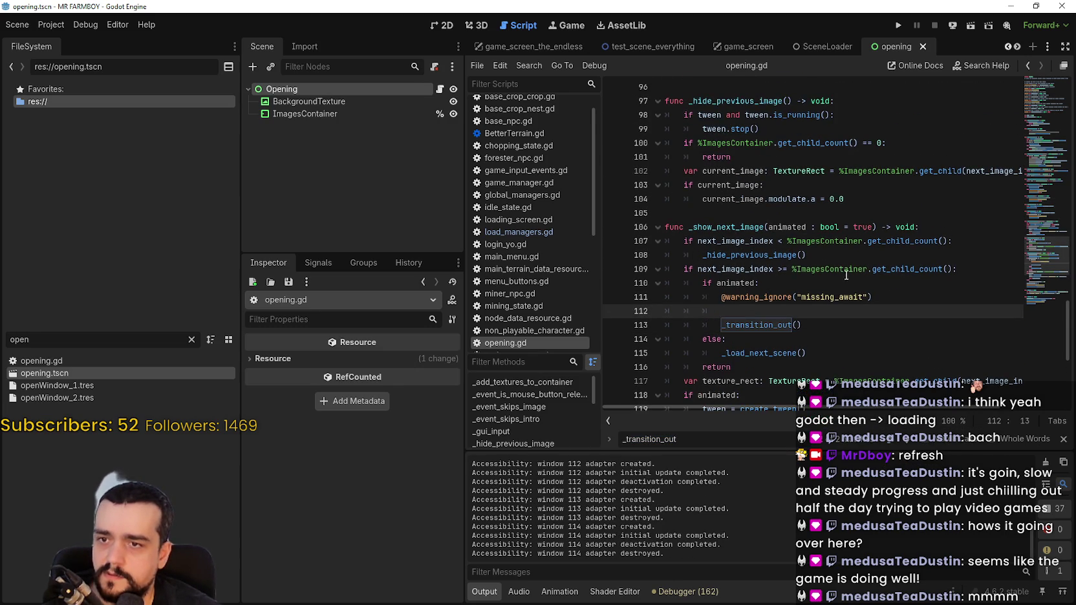
# - Debug-run the project with F5, resume past the breakpoint, then stop the game
pyautogui.press('F5')
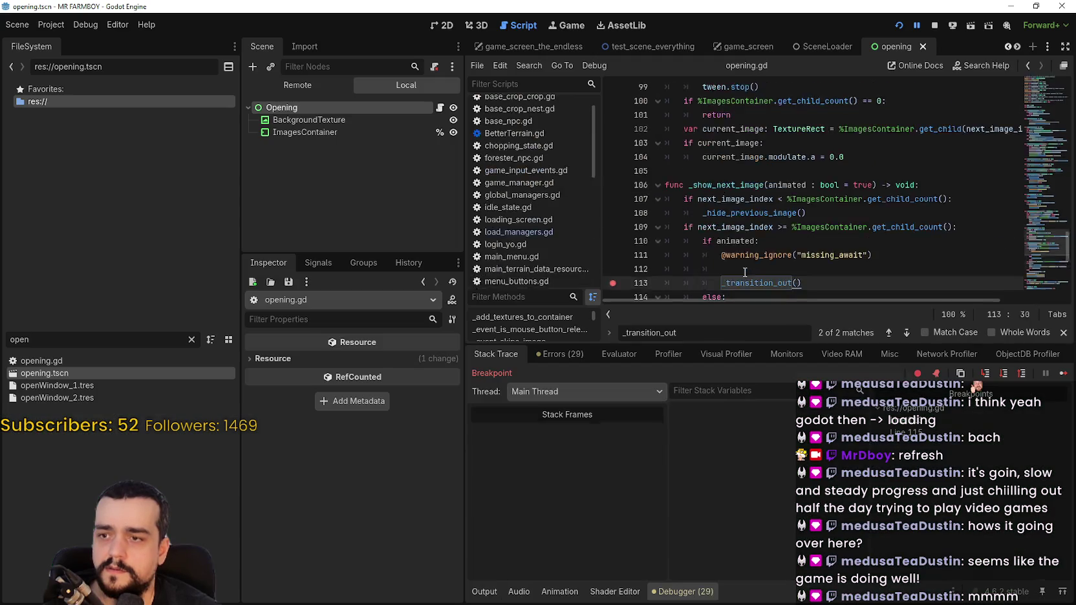
pyautogui.click(1063, 373)
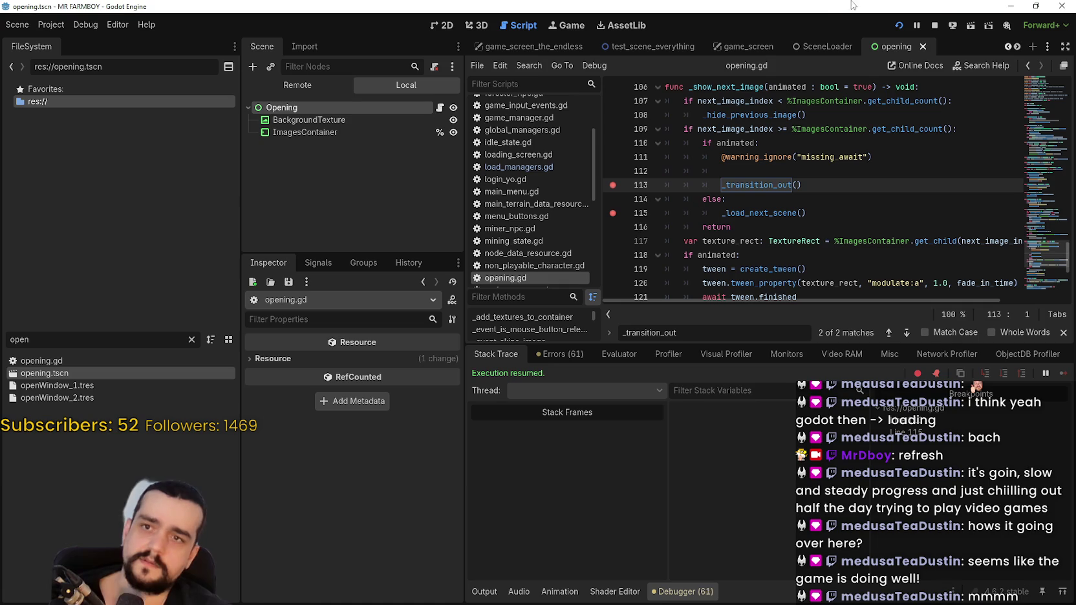
pyautogui.click(932, 26)
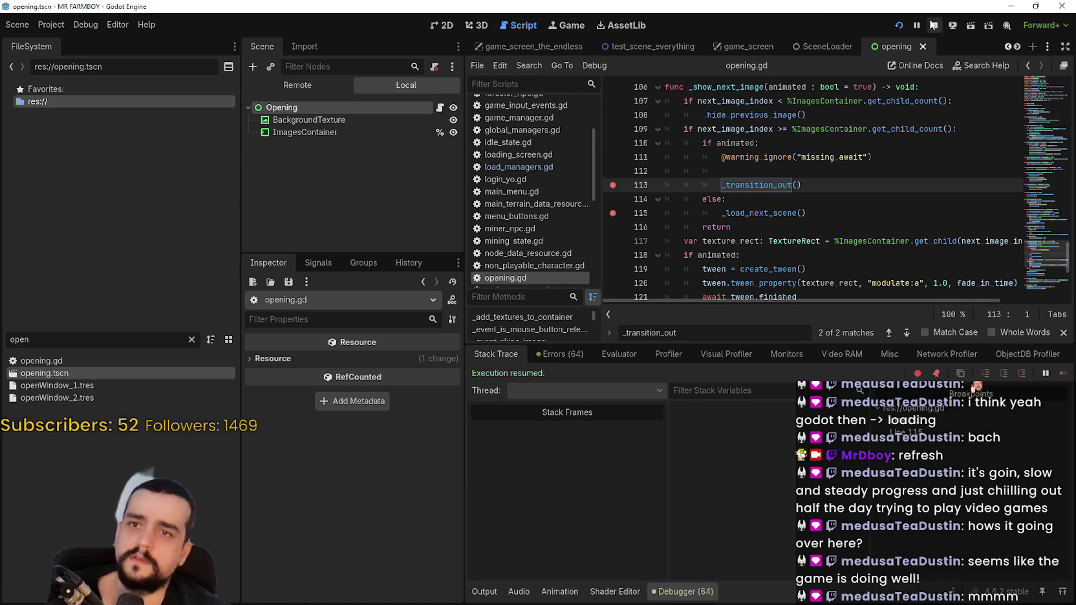
pyautogui.scroll(1, 733, 208)
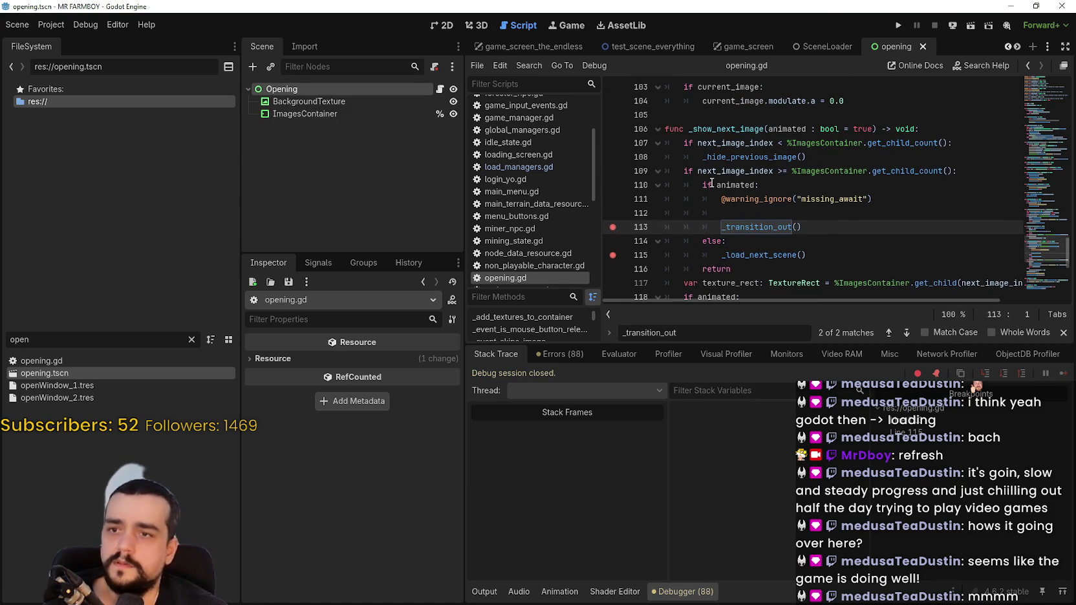
# - Add a breakpoint on line 108, rerun, continue through the 108 and 113 pauses, then stop
pyautogui.click(542, 188)
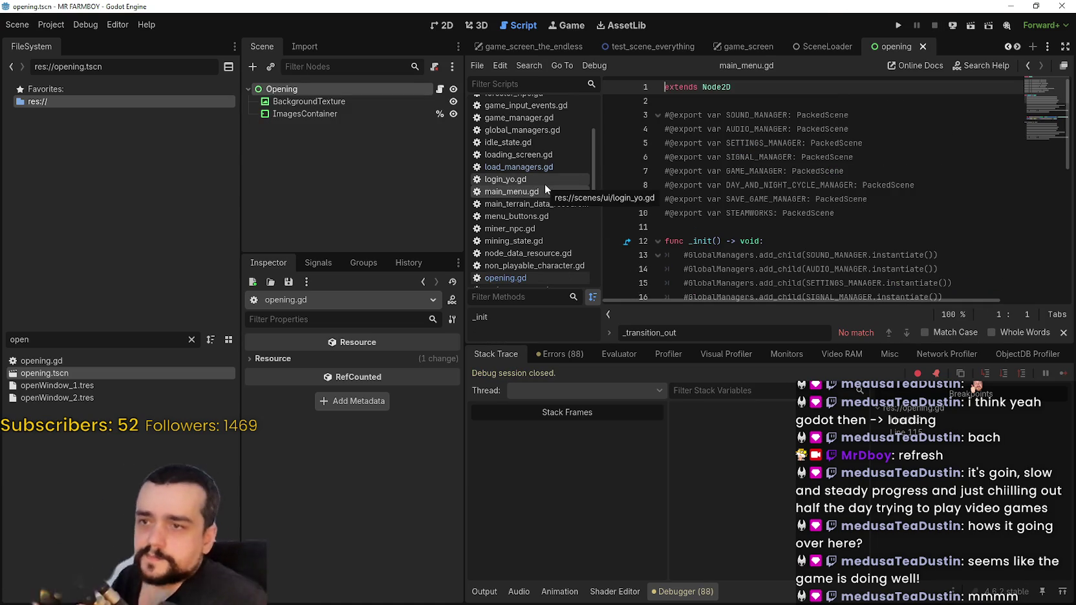
pyautogui.click(440, 89)
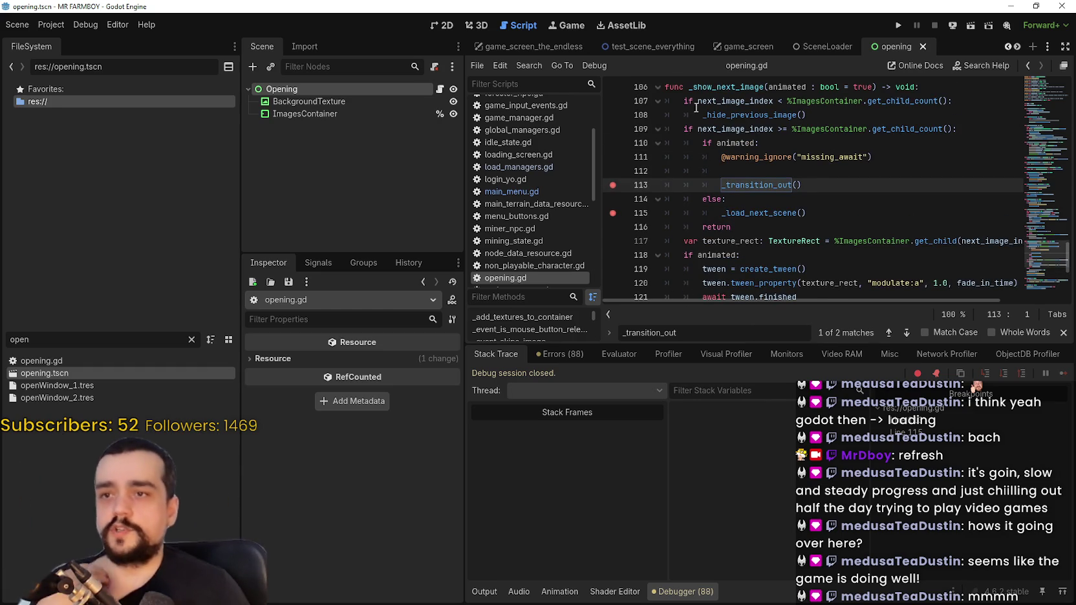
pyautogui.click(612, 116)
pyautogui.click(899, 26)
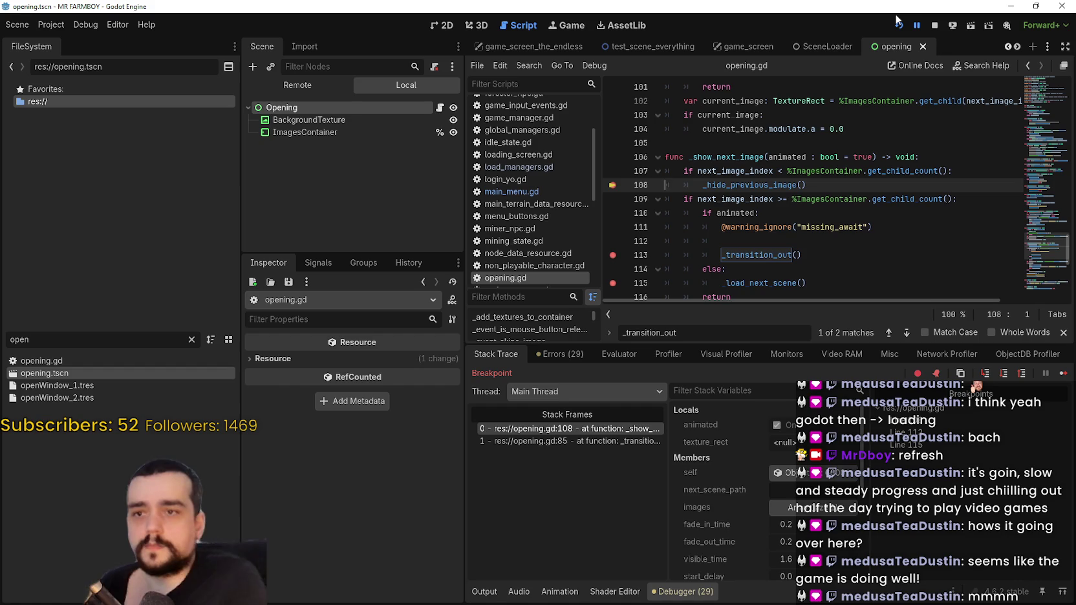
pyautogui.click(899, 24)
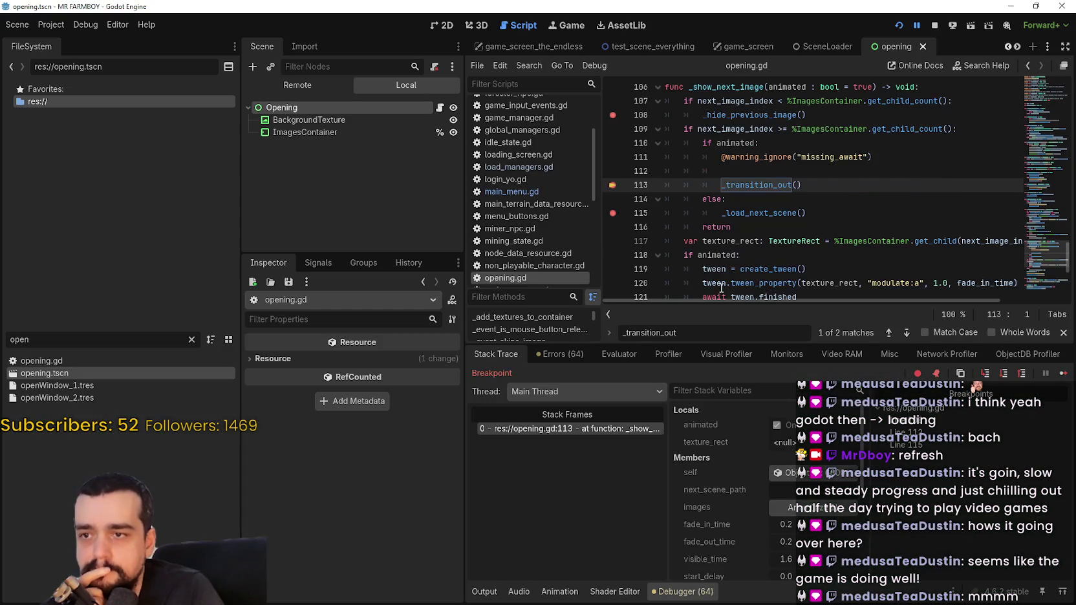
pyautogui.click(1061, 372)
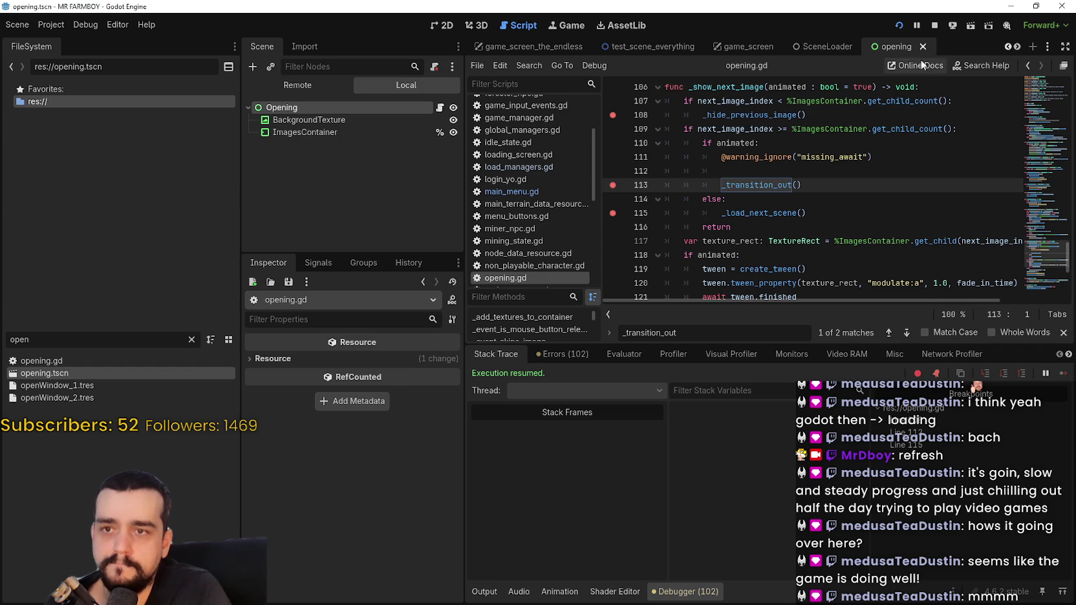
pyautogui.click(936, 26)
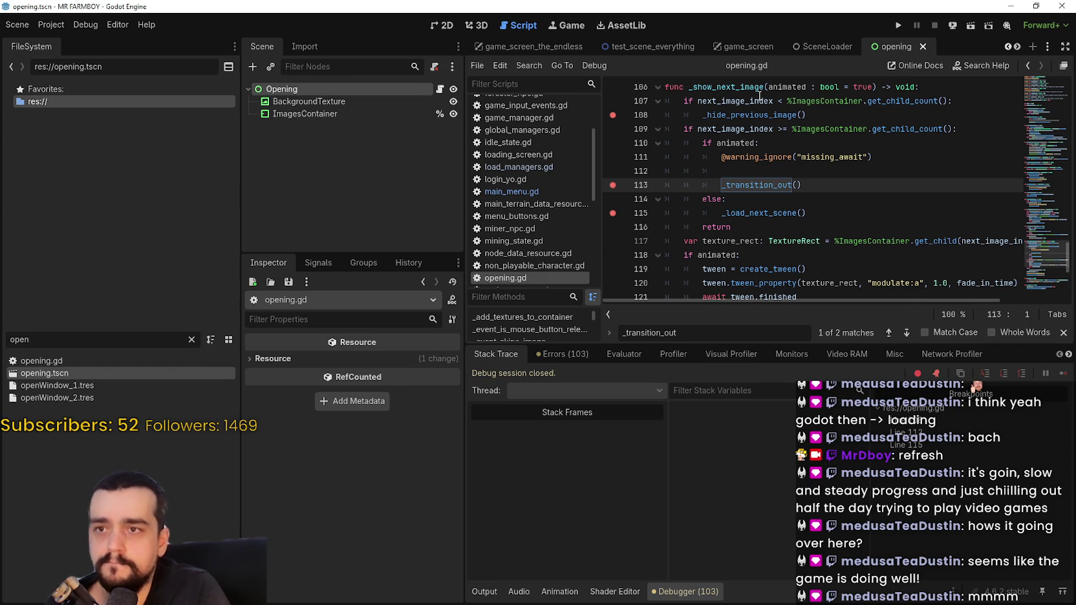
# - Look up the _hide_previous_image definition, then return to its call on line 108
pyautogui.rightClick(738, 115)
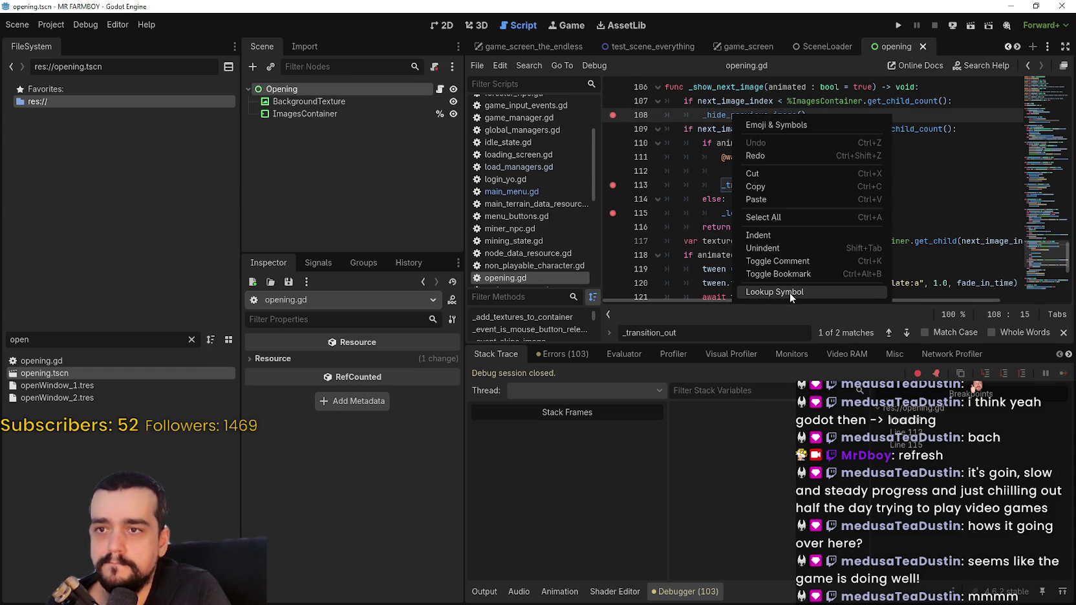
pyautogui.click(790, 292)
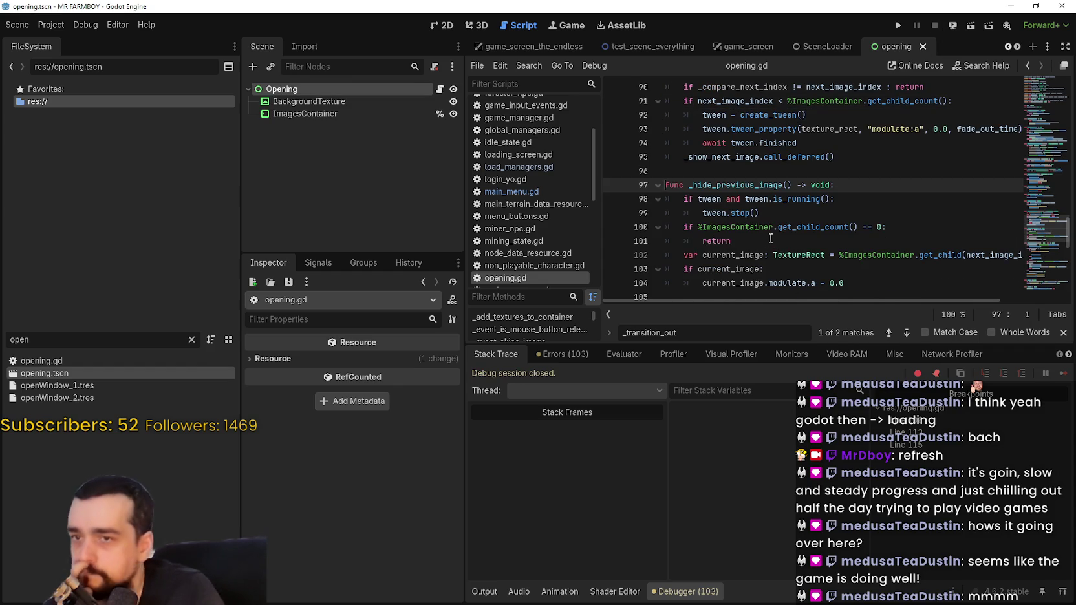
pyautogui.scroll(-2, 771, 241)
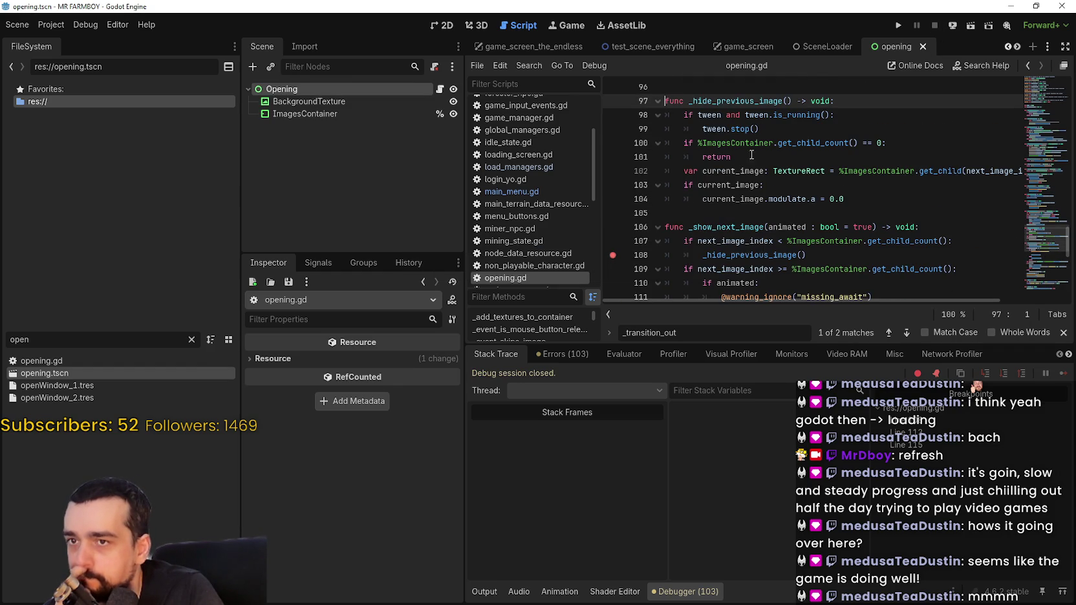
pyautogui.scroll(1, 774, 124)
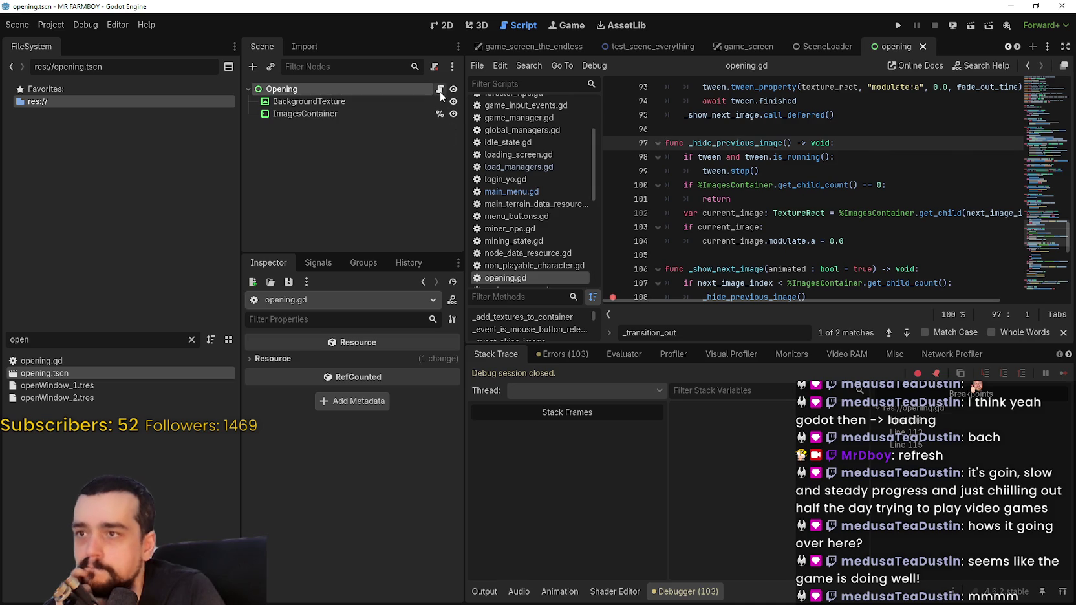
pyautogui.scroll(1, 745, 175)
pyautogui.scroll(2, 751, 184)
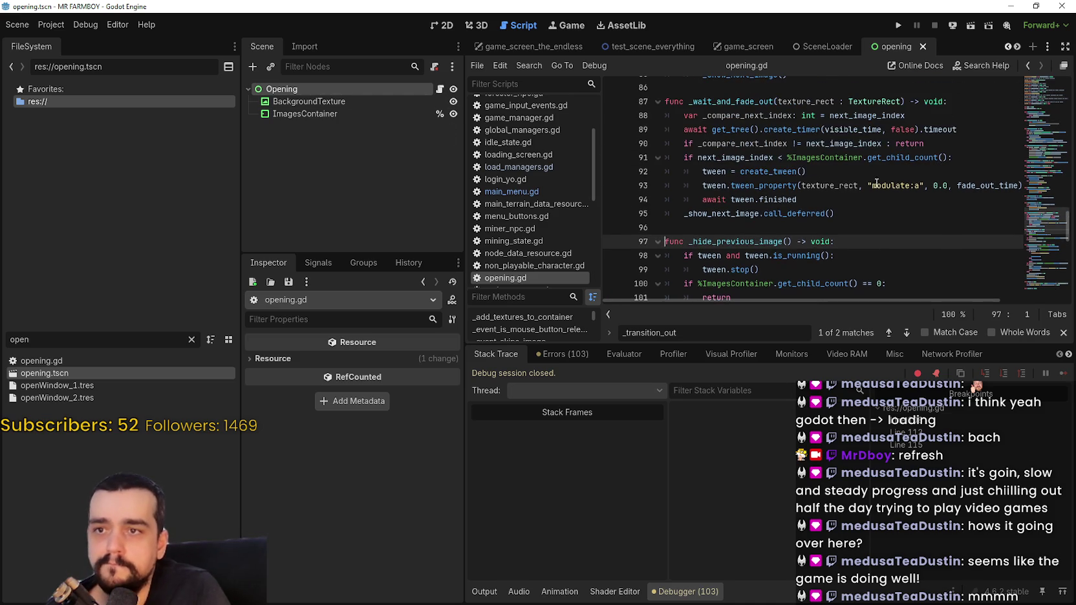
pyautogui.click(1029, 65)
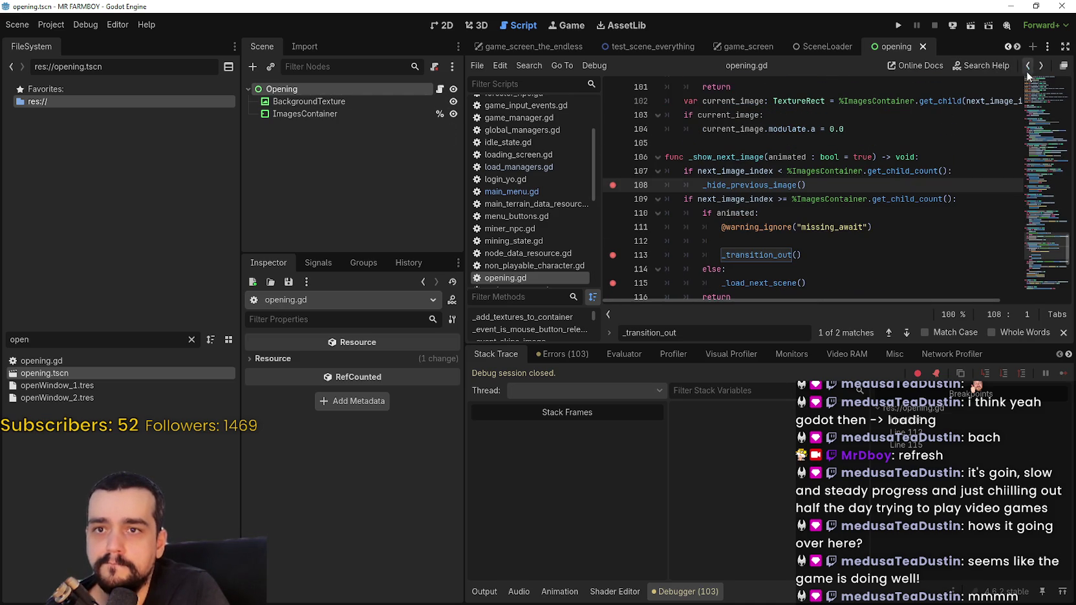
# - Comment out lines 107 and 108 by prefixing each with #
pyautogui.click(683, 175)
pyautogui.write('#')
pyautogui.press('Down')
pyautogui.write('#')
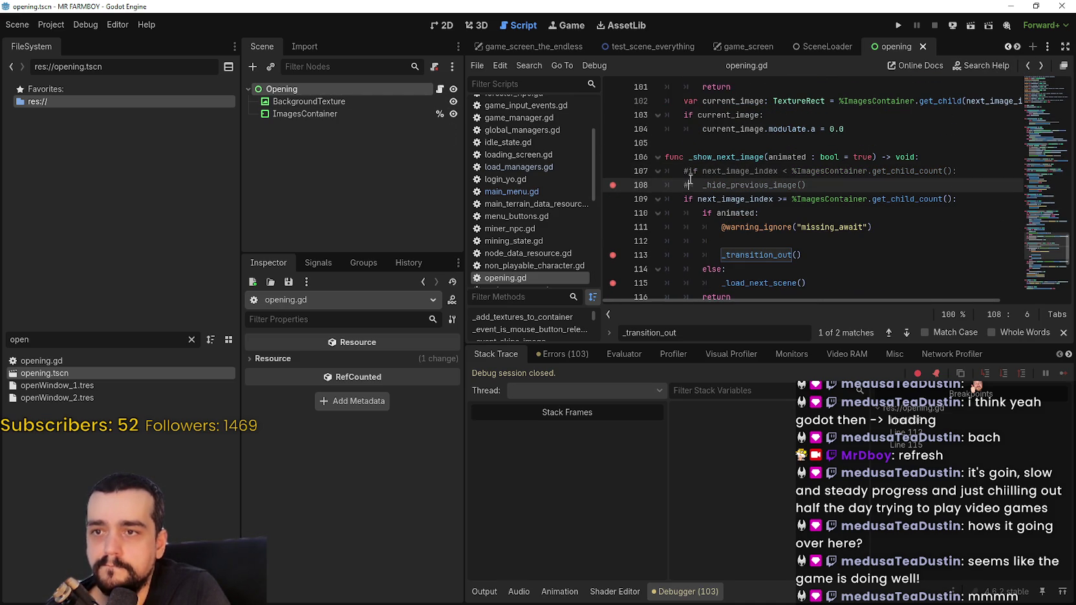
pyautogui.click(878, 171)
pyautogui.scroll(-4, 879, 181)
pyautogui.scroll(3, 886, 161)
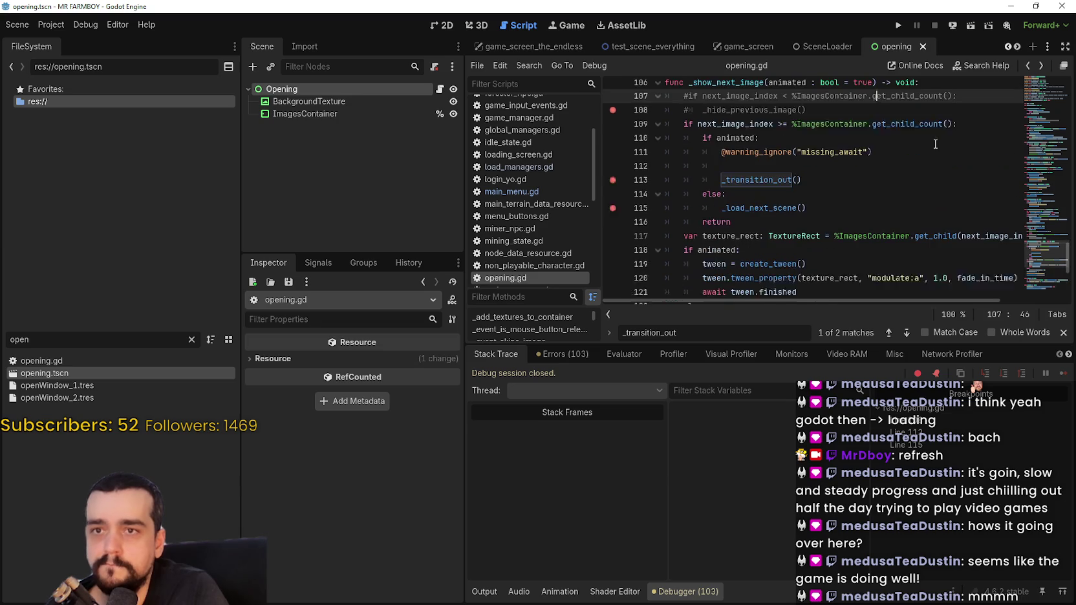
# - Run the project, remove the breakpoints on lines 115 and 107–108, resume, restart, and close it
pyautogui.click(898, 27)
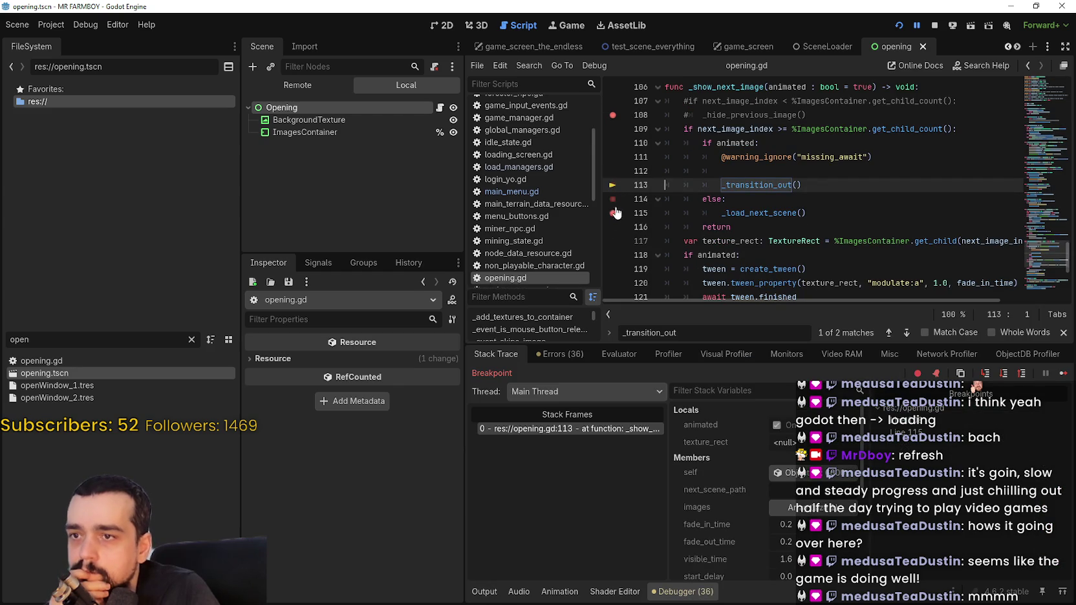
pyautogui.click(614, 213)
pyautogui.click(614, 115)
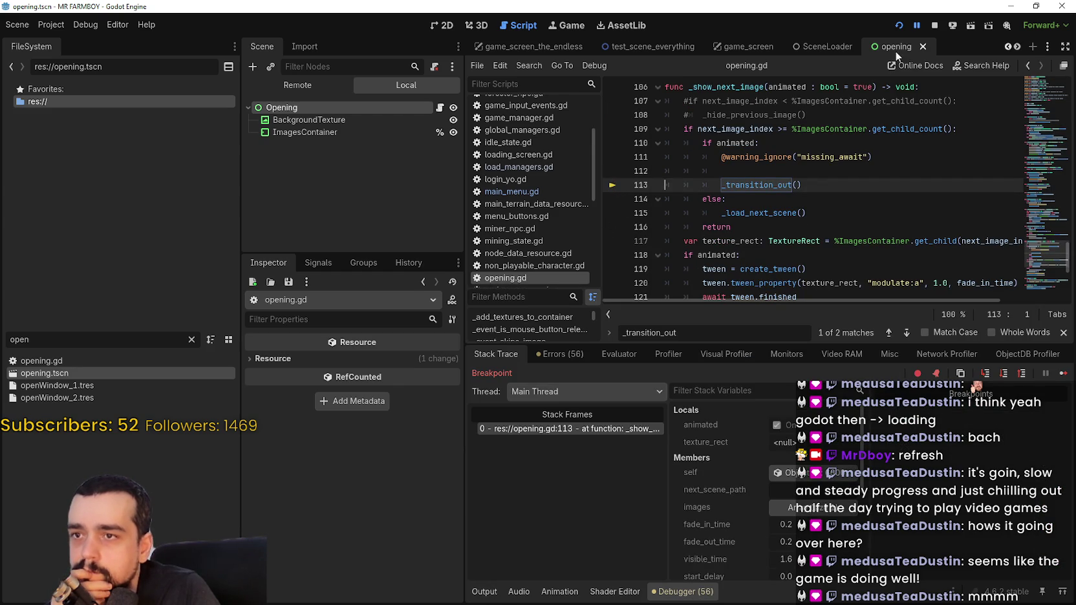
pyautogui.click(1063, 379)
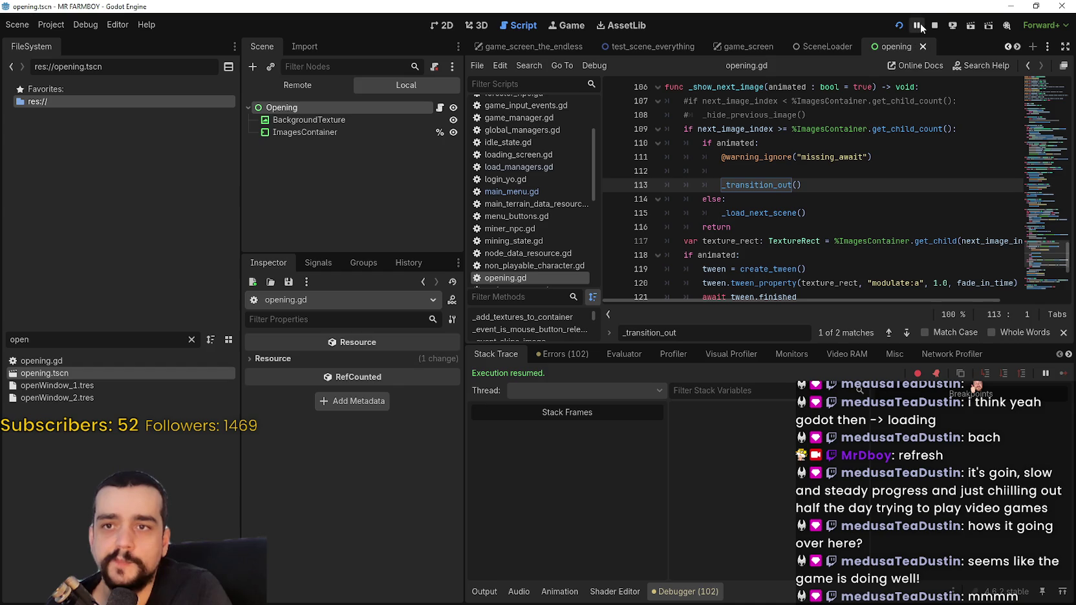
pyautogui.click(899, 26)
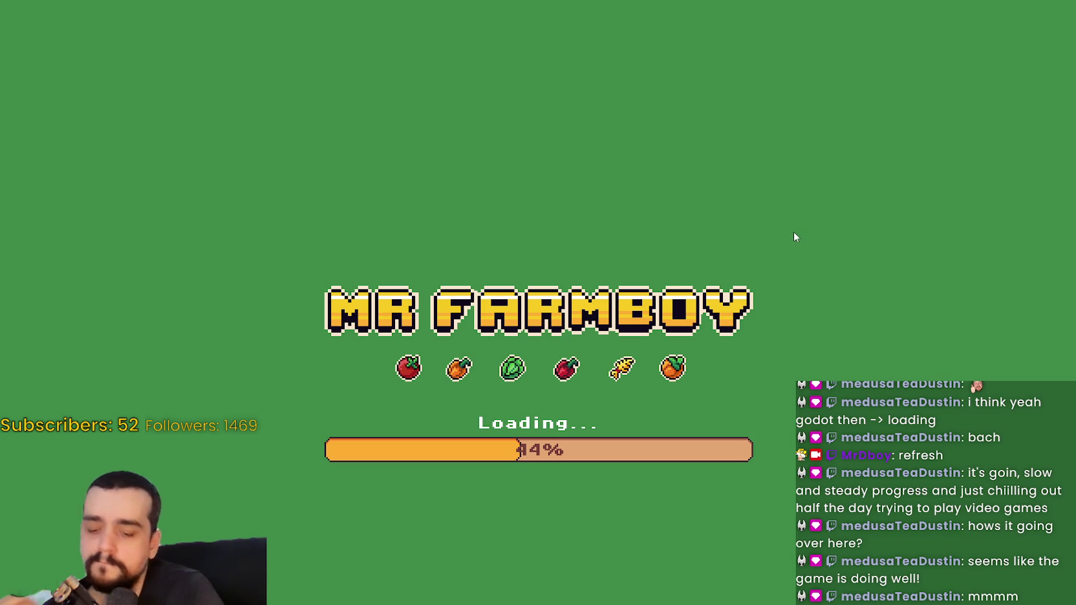
pyautogui.press('F8')
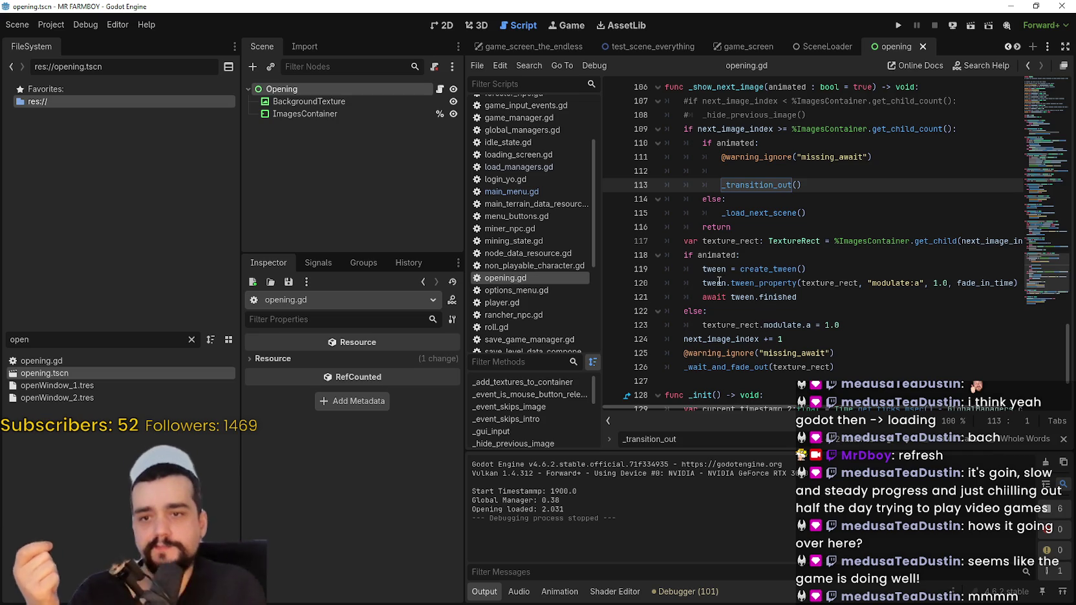
# - Jump to the _wait_and_fade_out definition and go to the image-count check on line 91
pyautogui.hscroll(5, 764, 375)
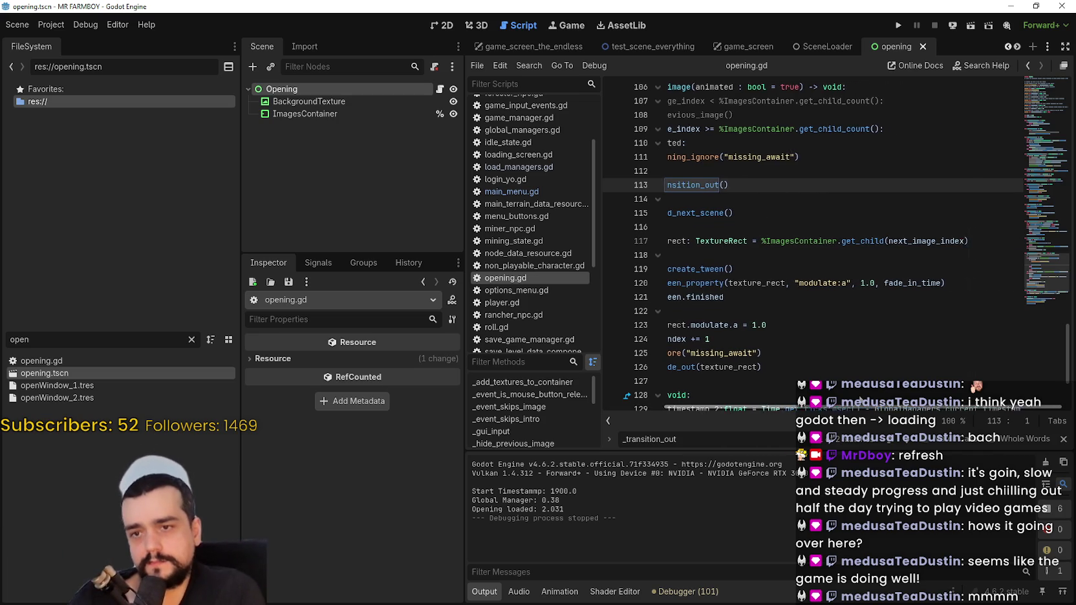
pyautogui.hscroll(-5, 743, 353)
pyautogui.scroll(-3, 744, 353)
pyautogui.click(775, 245)
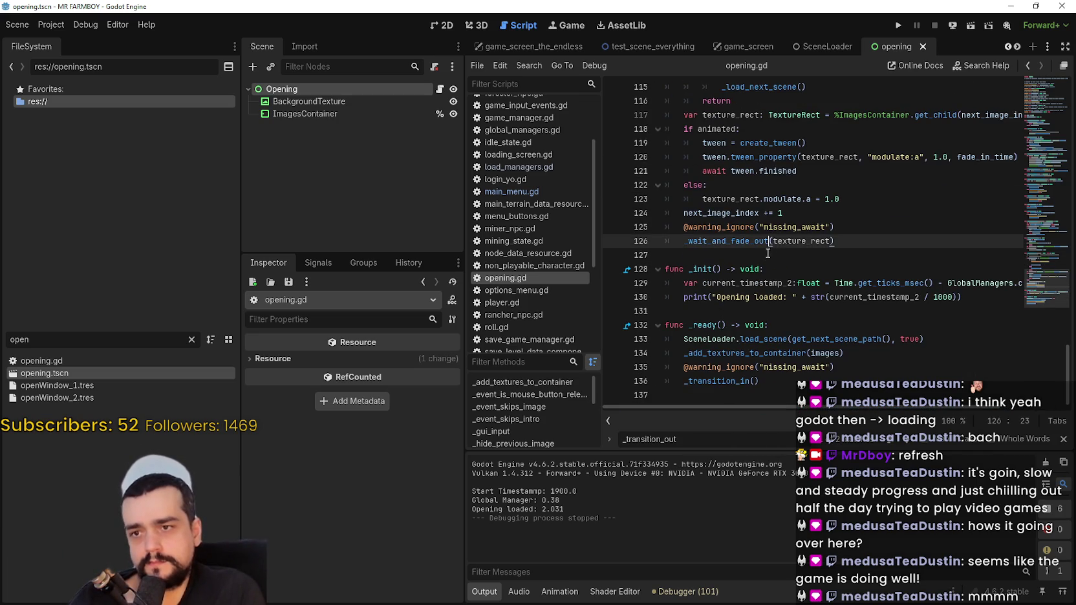
pyautogui.click(757, 254)
pyautogui.rightClick(741, 242)
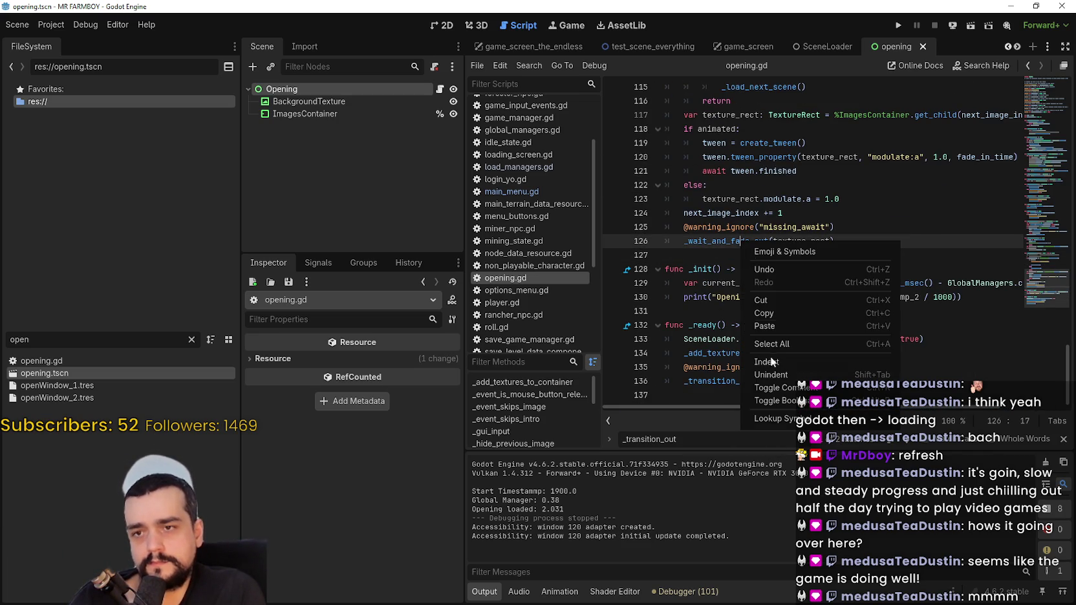
pyautogui.click(758, 419)
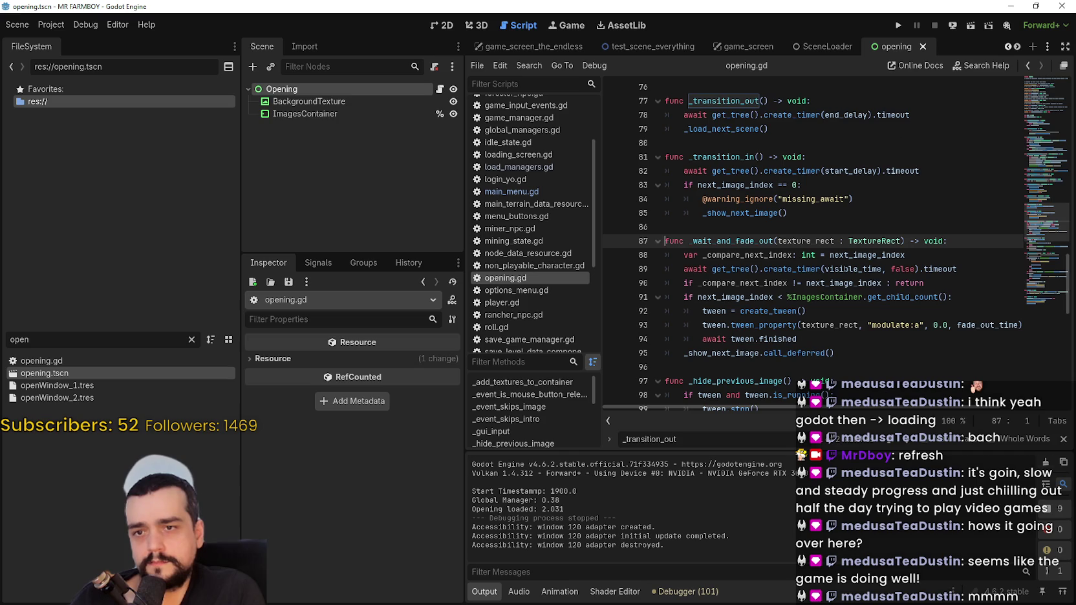
pyautogui.scroll(-1, 810, 285)
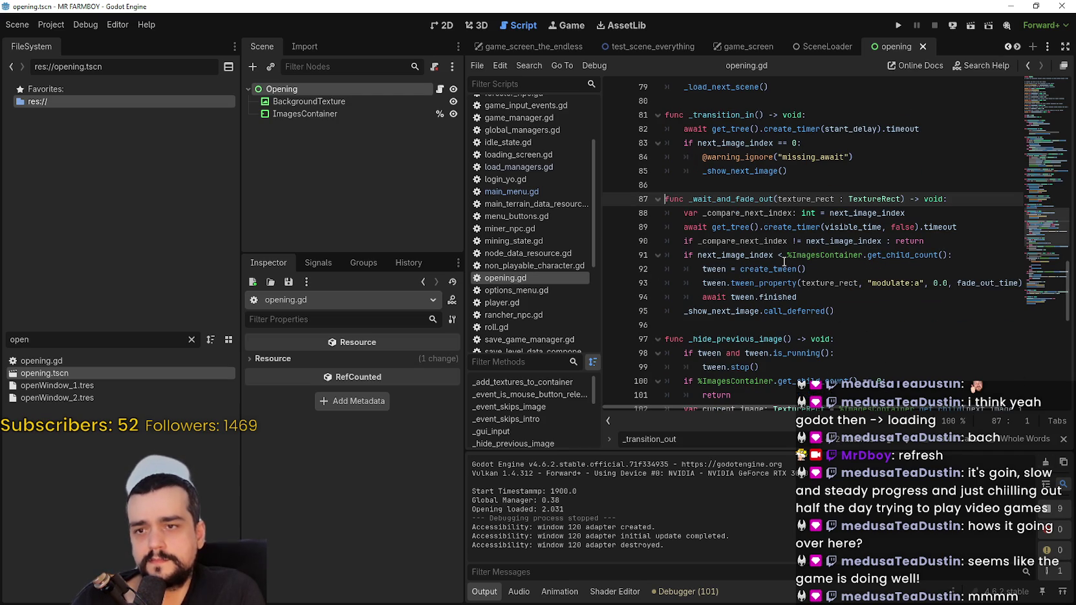
pyautogui.click(783, 255)
# - Set breakpoints on lines 94 and 95, debug-run to the break, inspect the await statement, then stop
pyautogui.click(616, 297)
pyautogui.click(613, 311)
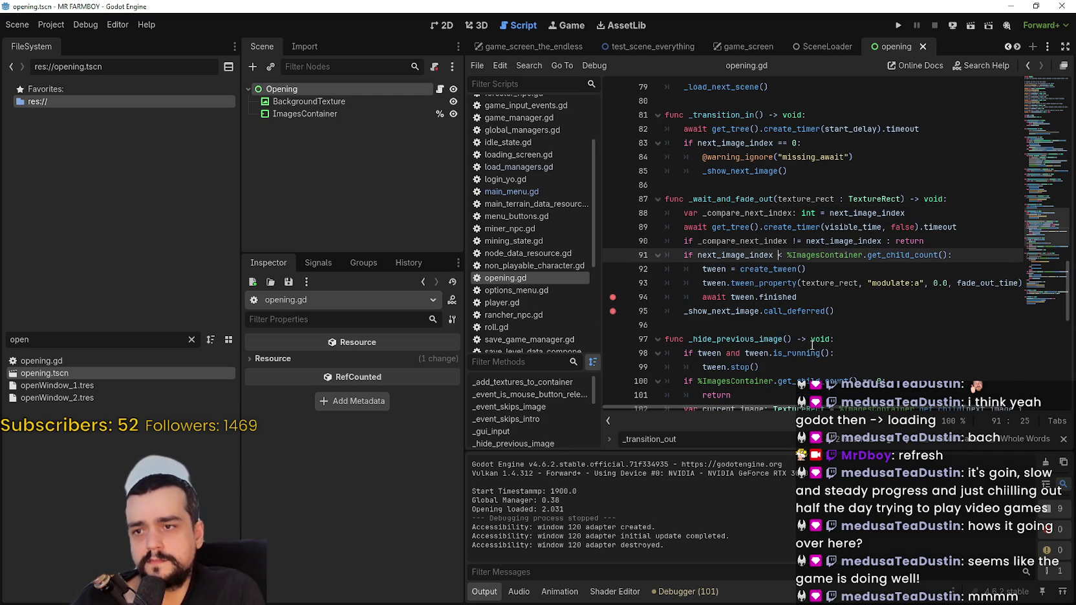
pyautogui.click(901, 25)
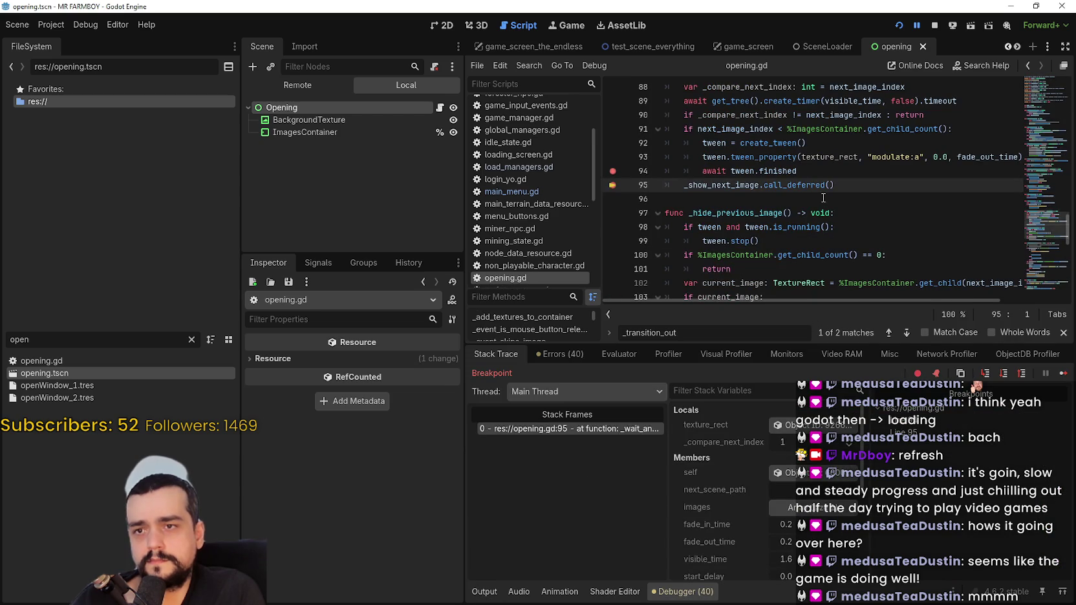
pyautogui.scroll(2, 823, 199)
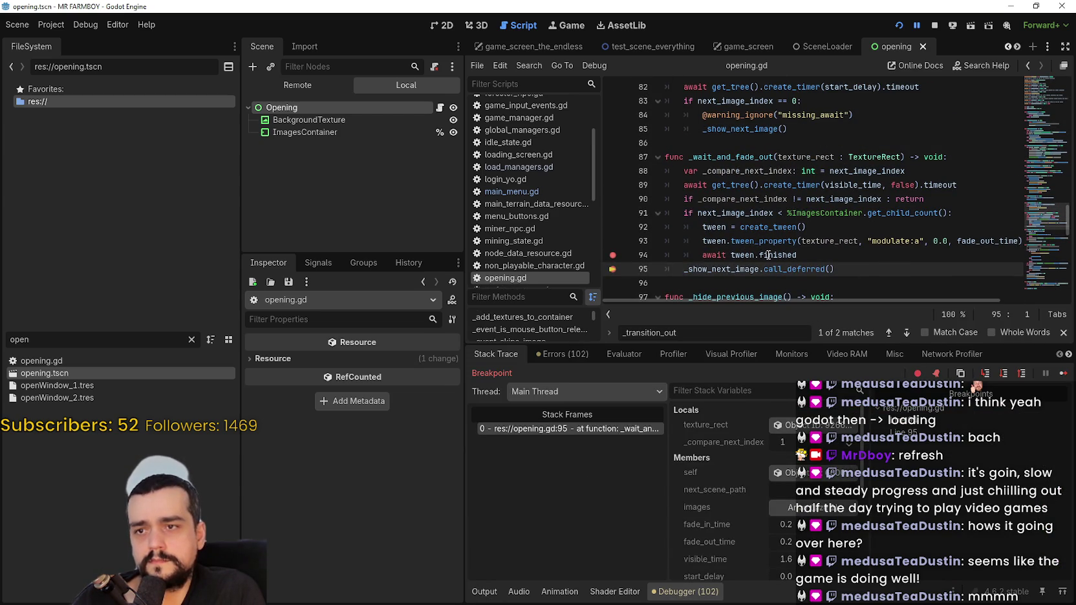
pyautogui.moveTo(771, 255)
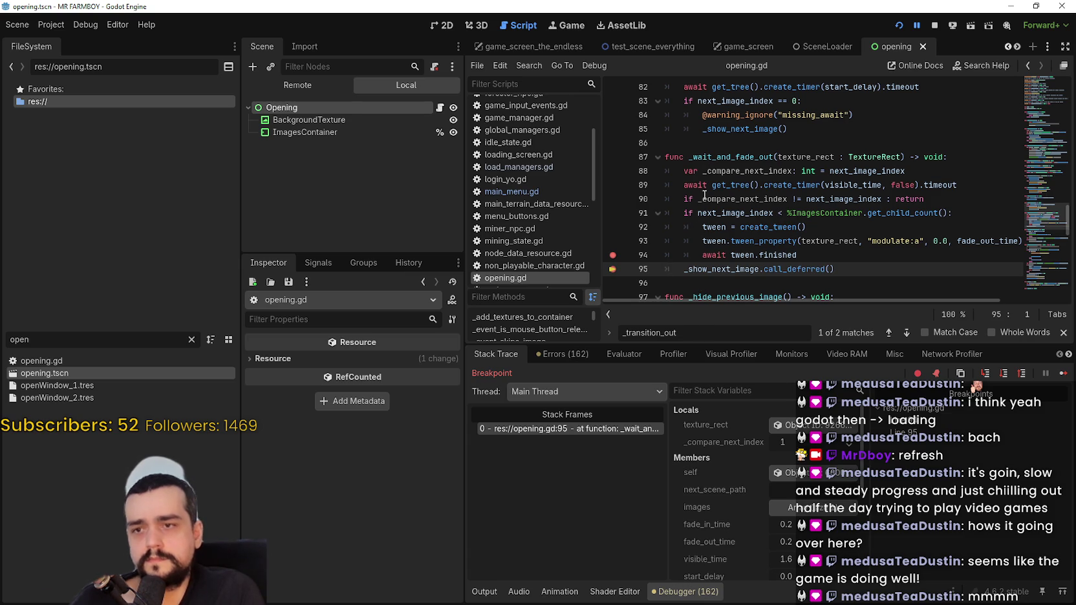
pyautogui.moveTo(710, 171)
pyautogui.moveTo(798, 255); pyautogui.dragTo(706, 259)
pyautogui.press('Up')
pyautogui.press('Up')
pyautogui.press('Up')
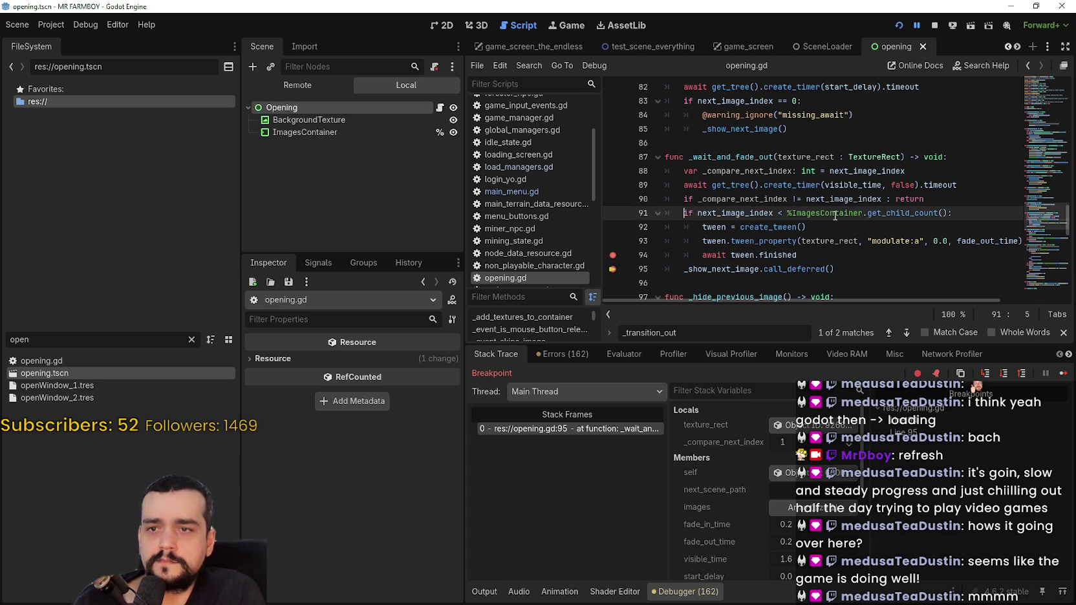
pyautogui.click(936, 24)
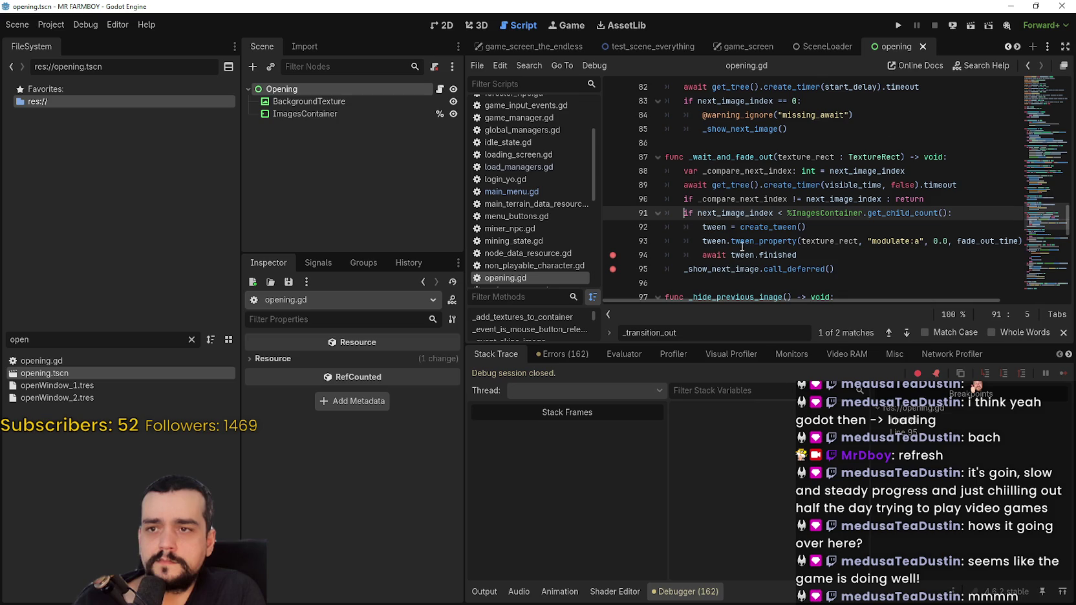
# - Change line 91's comparison from < to <=
pyautogui.click(783, 214)
pyautogui.write('=')
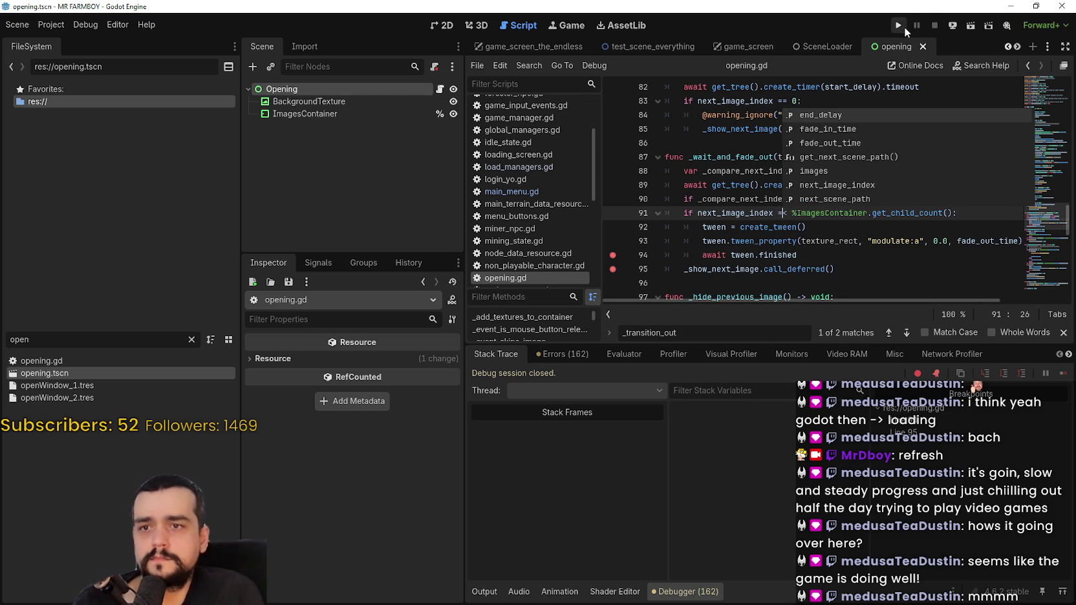
pyautogui.press('BackSpace')
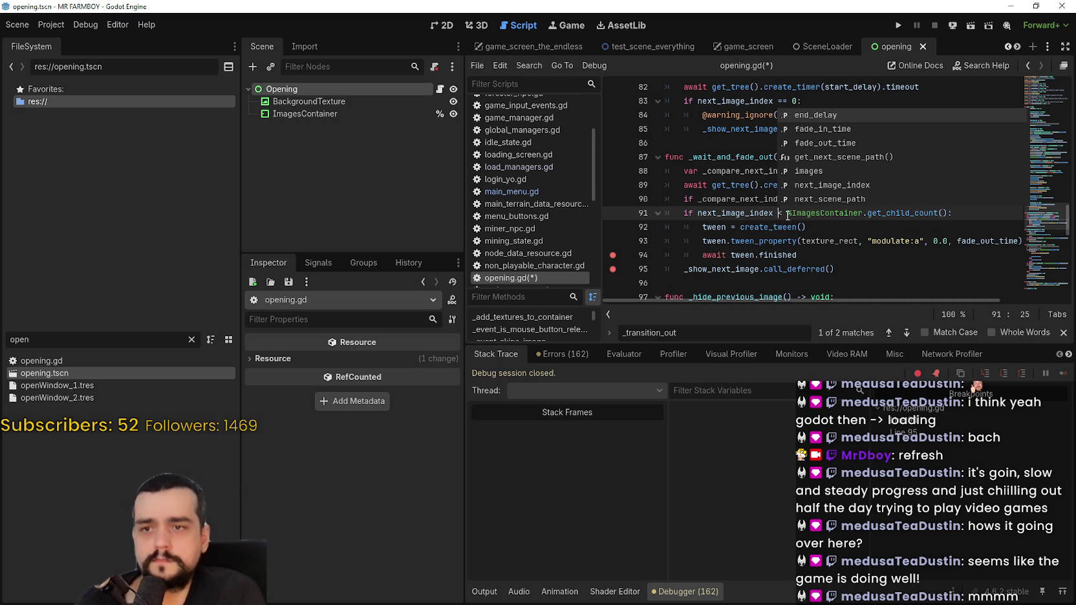
pyautogui.click(784, 216)
pyautogui.write('=')
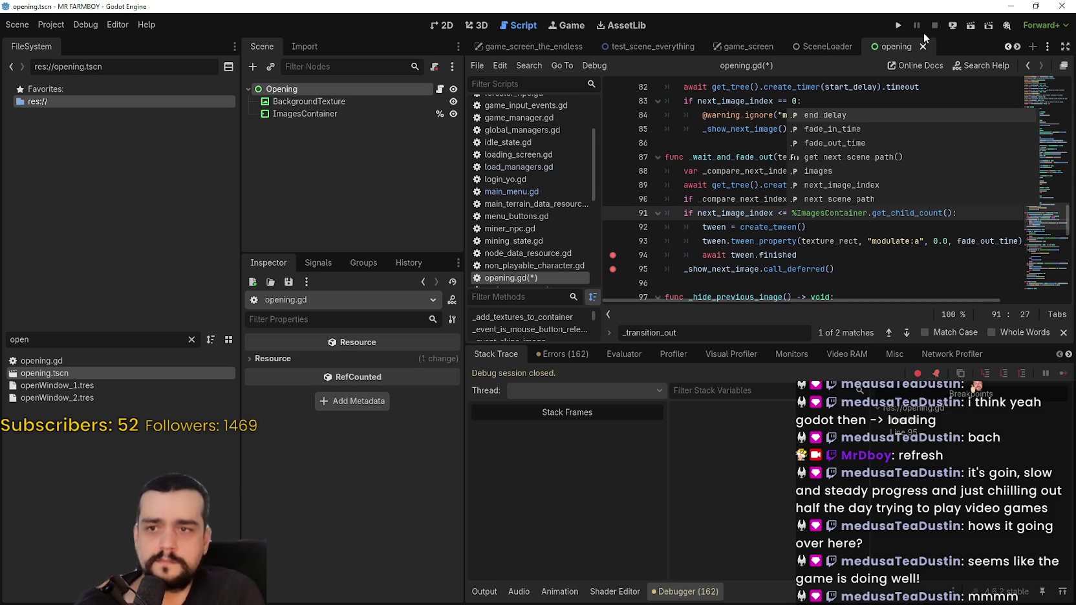
# - Clear the line 94 and 95 breakpoints, run the game twice, then undo the comparison back to <
pyautogui.click(612, 255)
pyautogui.click(613, 269)
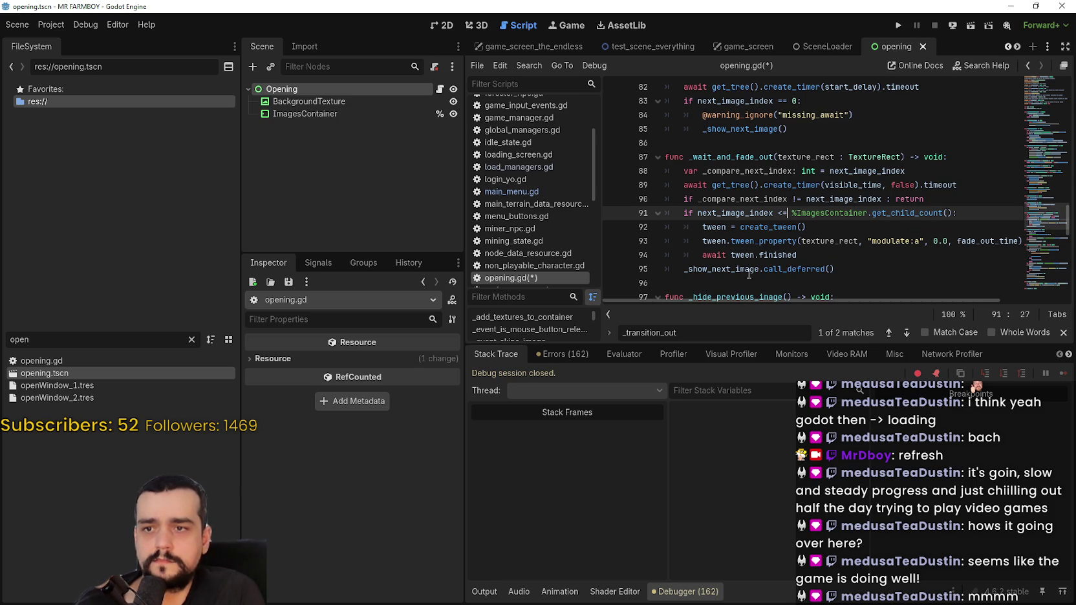
pyautogui.click(809, 255)
pyautogui.click(899, 25)
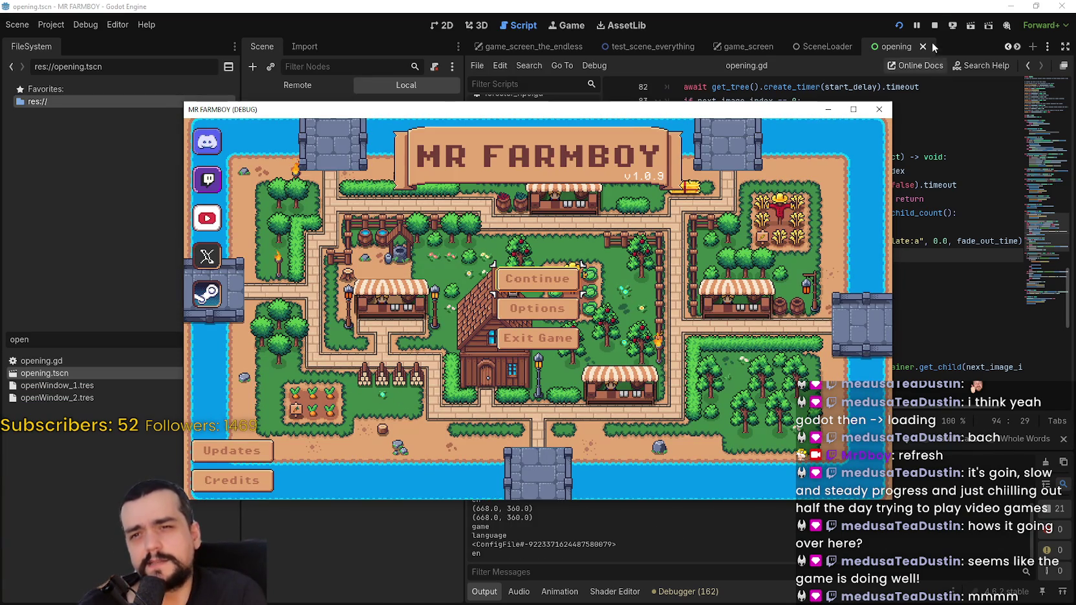
pyautogui.click(523, 338)
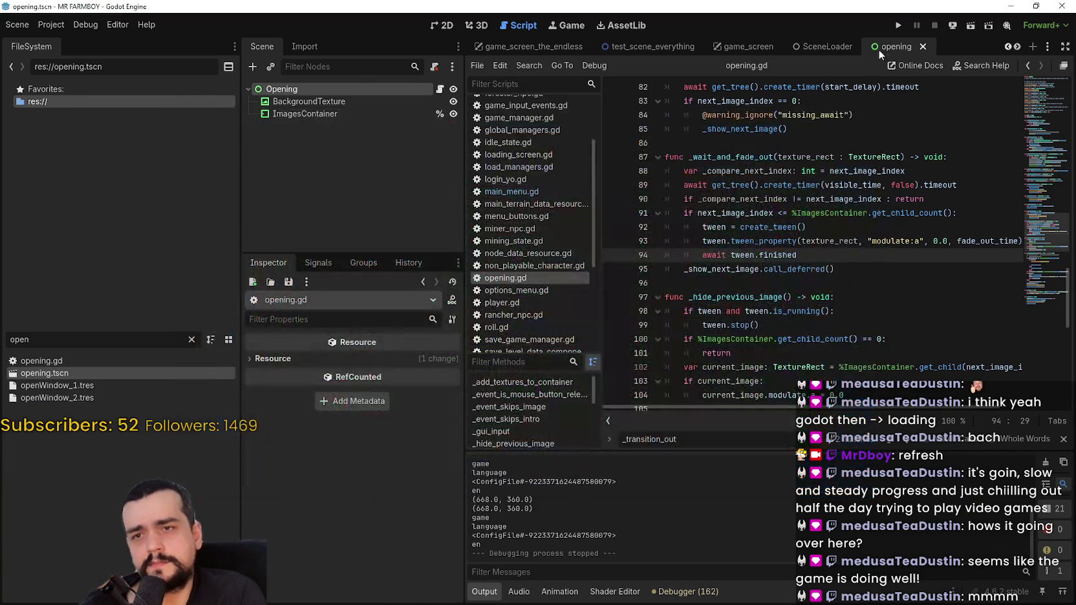
pyautogui.press('F5')
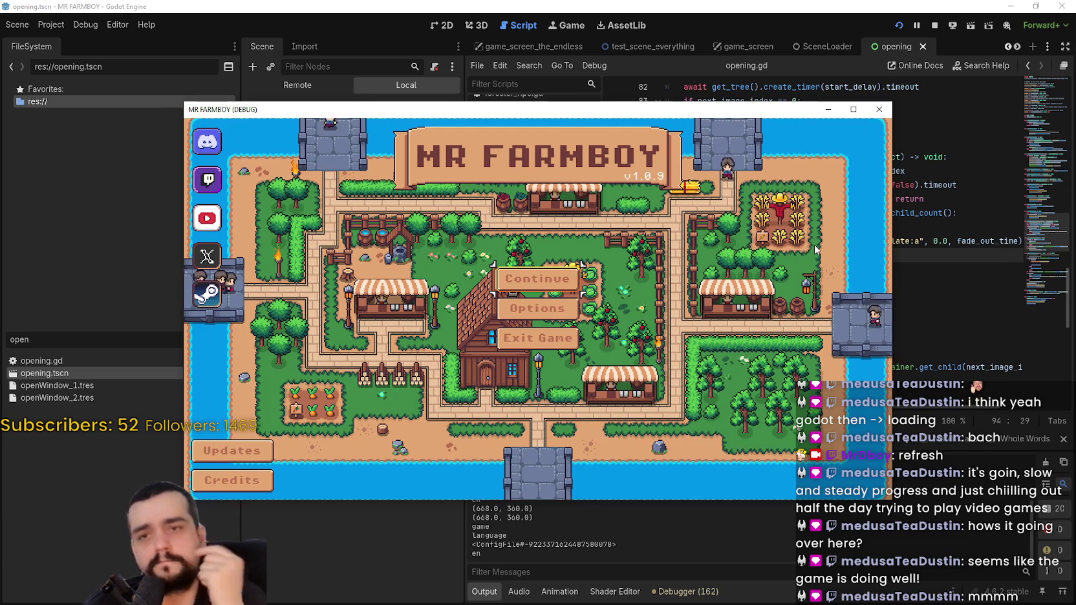
pyautogui.click(935, 26)
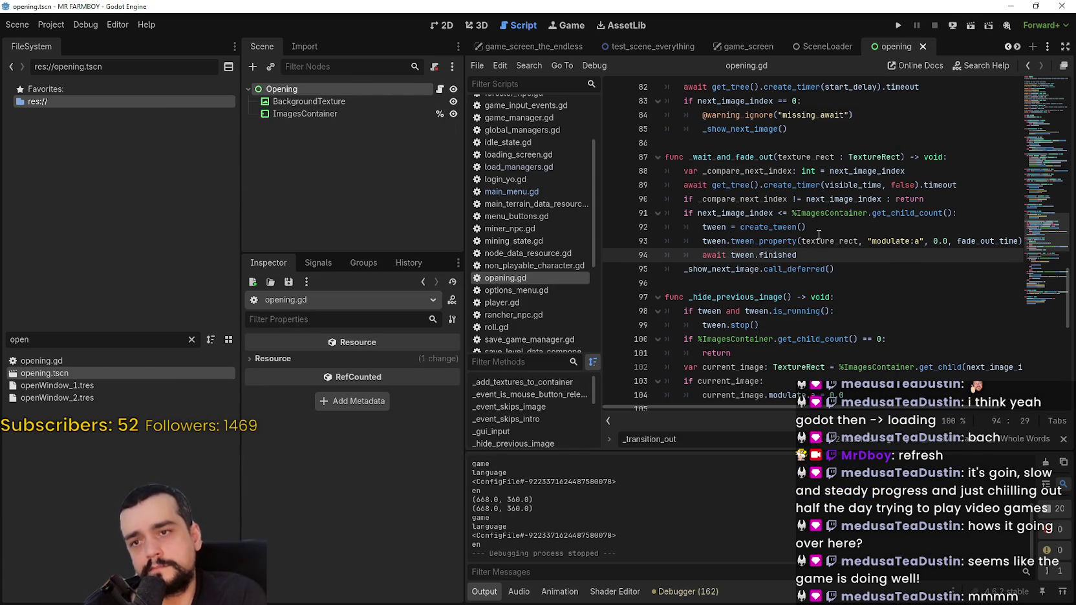
pyautogui.hotkey('ctrl', 'z')
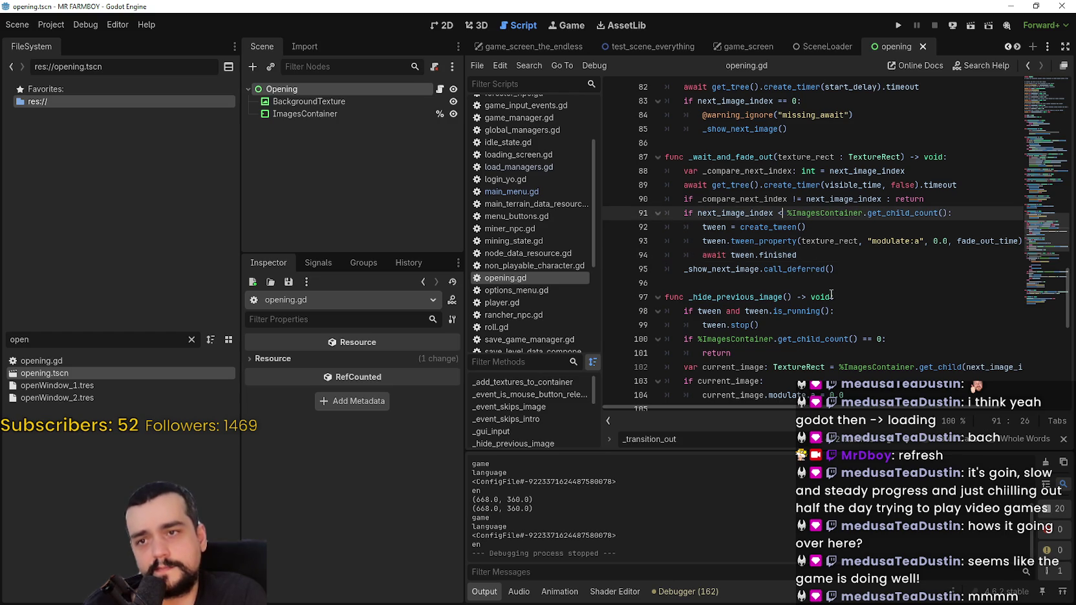
# - Save, then run and stop the game twice with line 91 using <
pyautogui.hotkey('ctrl', 's')
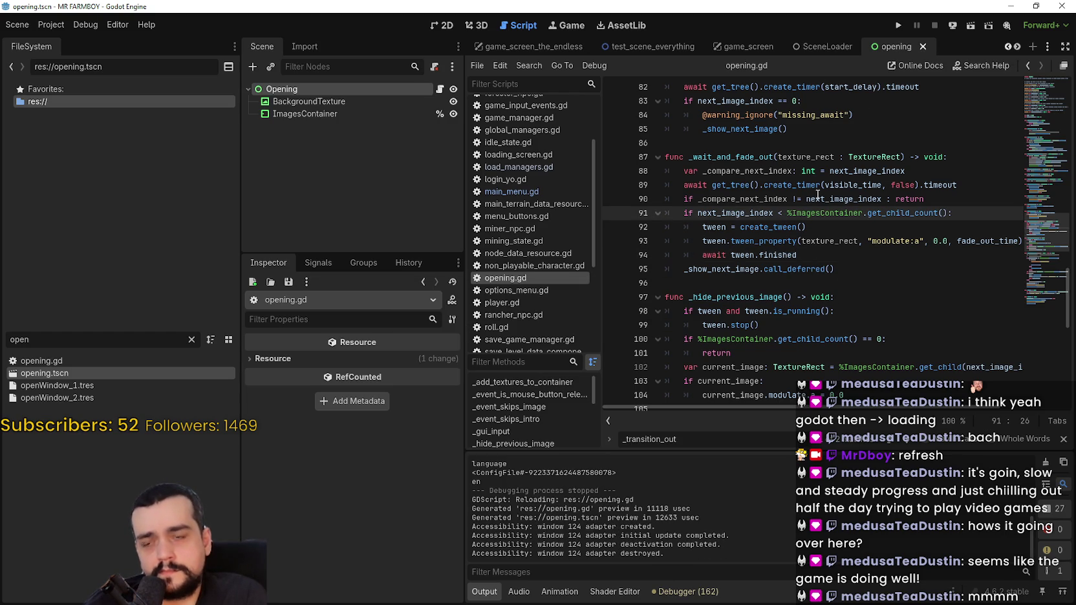
pyautogui.click(817, 250)
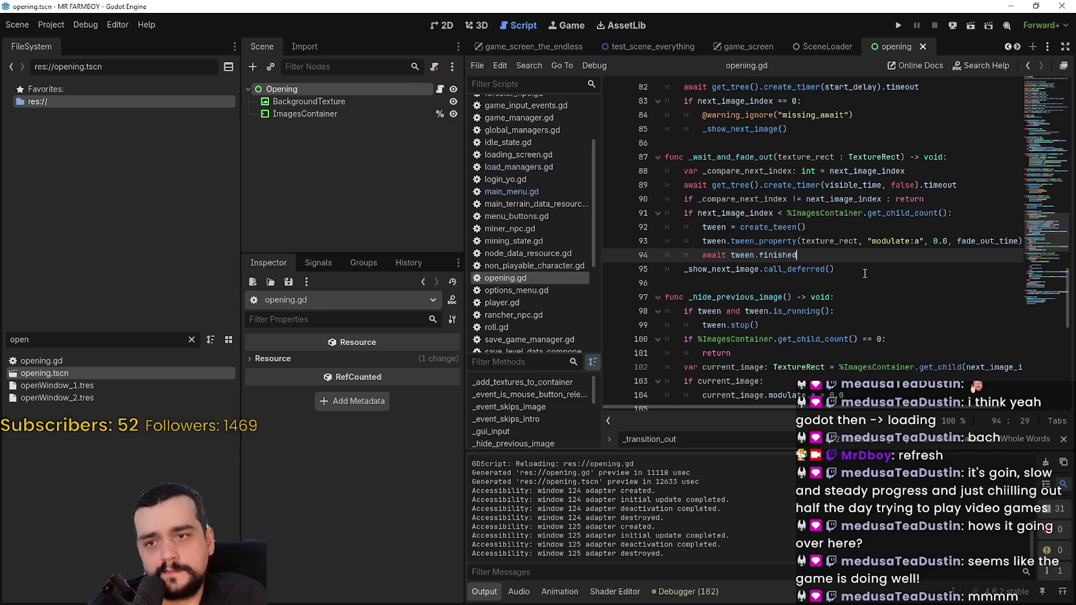
pyautogui.click(896, 24)
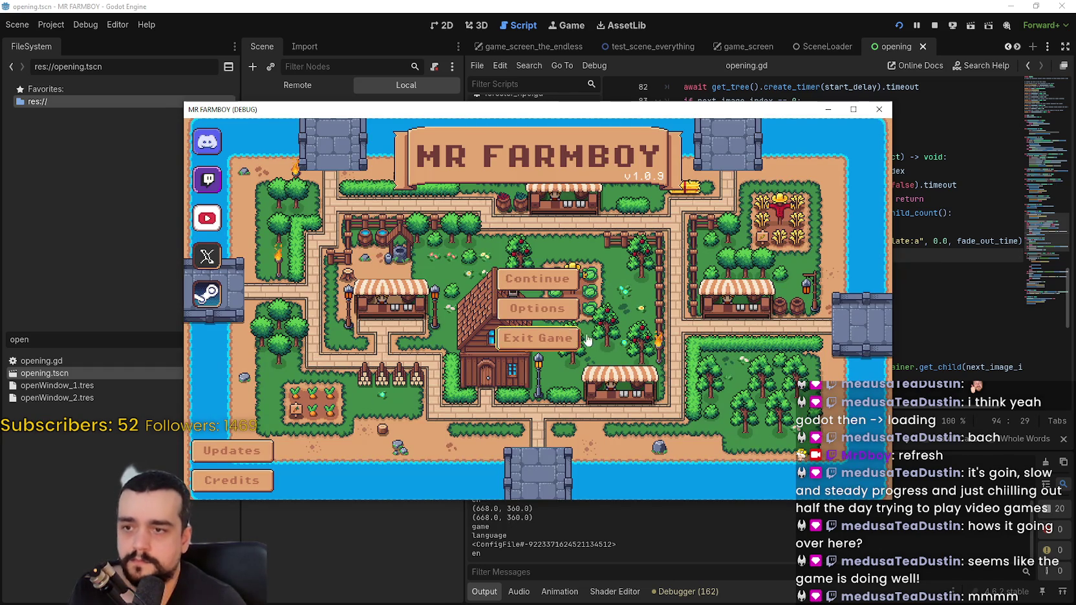
pyautogui.press('F8')
pyautogui.press('F5')
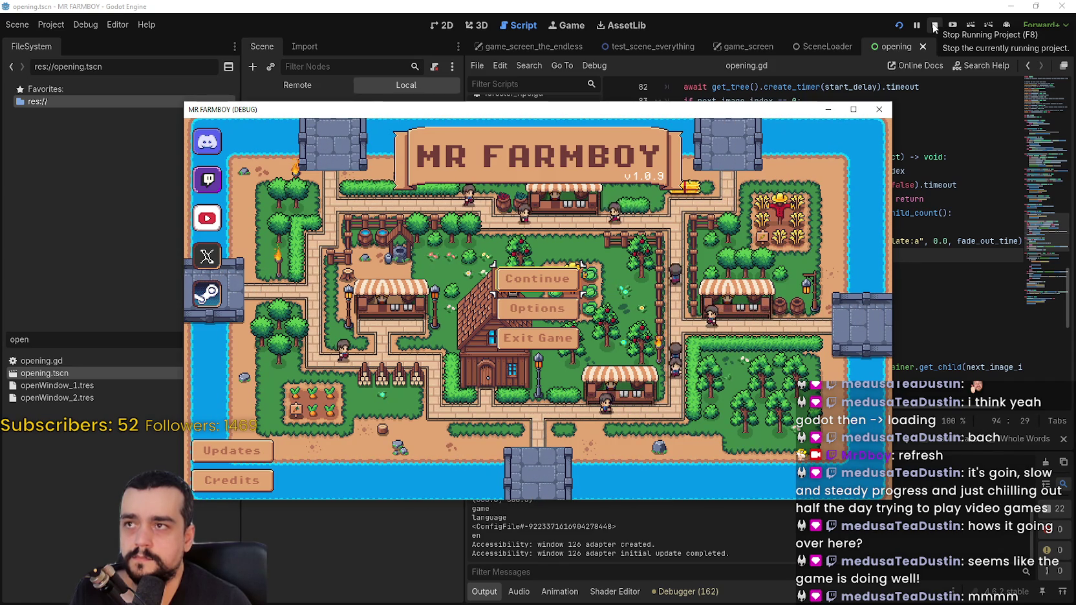
pyautogui.click(935, 26)
# - Change line 91's comparison to <= and save opening.gd
pyautogui.click(780, 213)
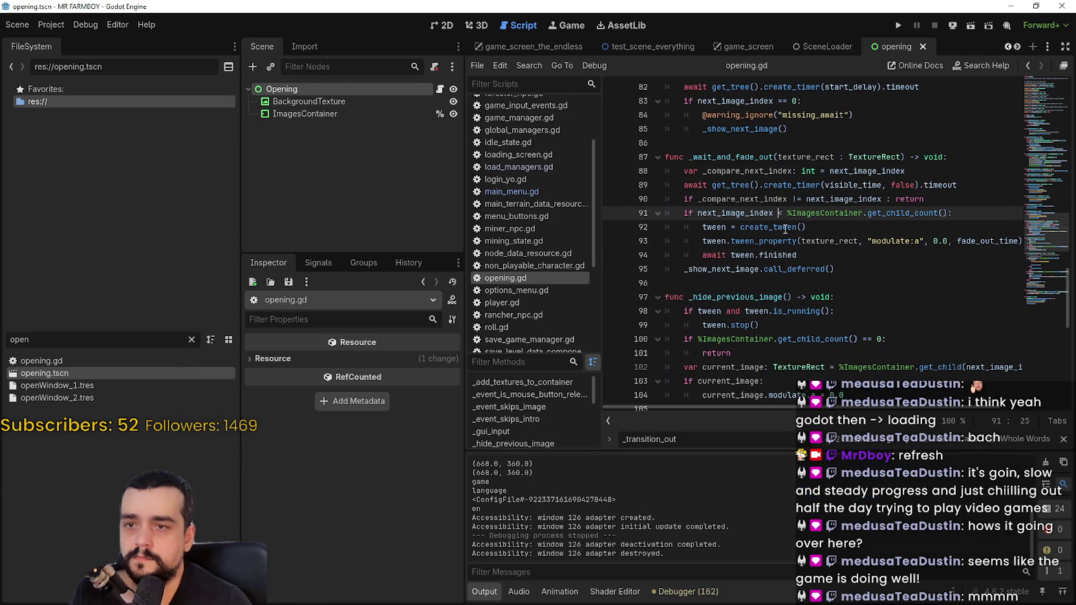
pyautogui.write('=')
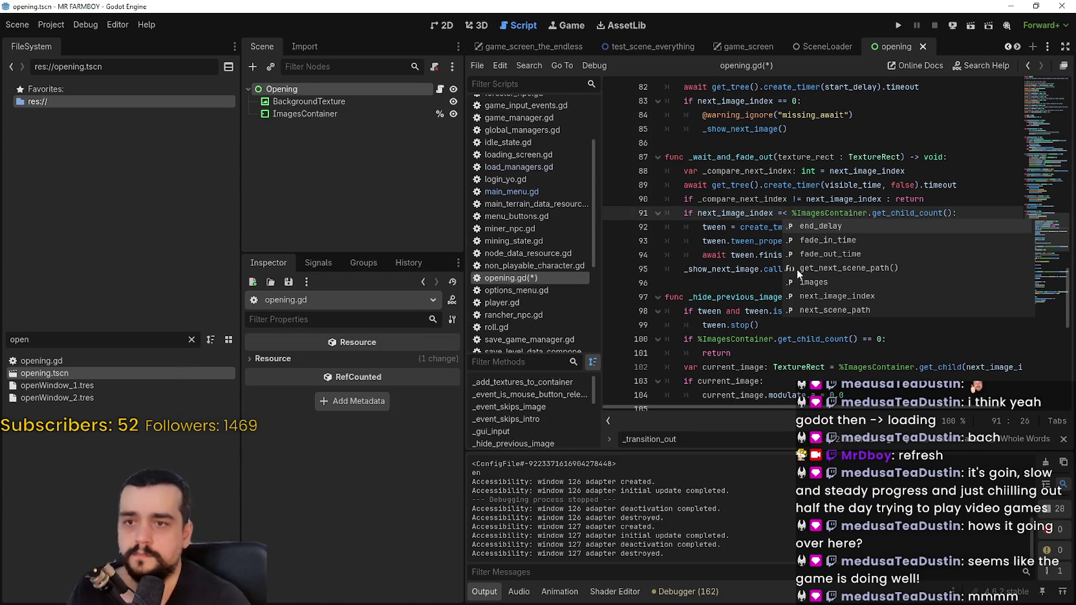
pyautogui.press('BackSpace')
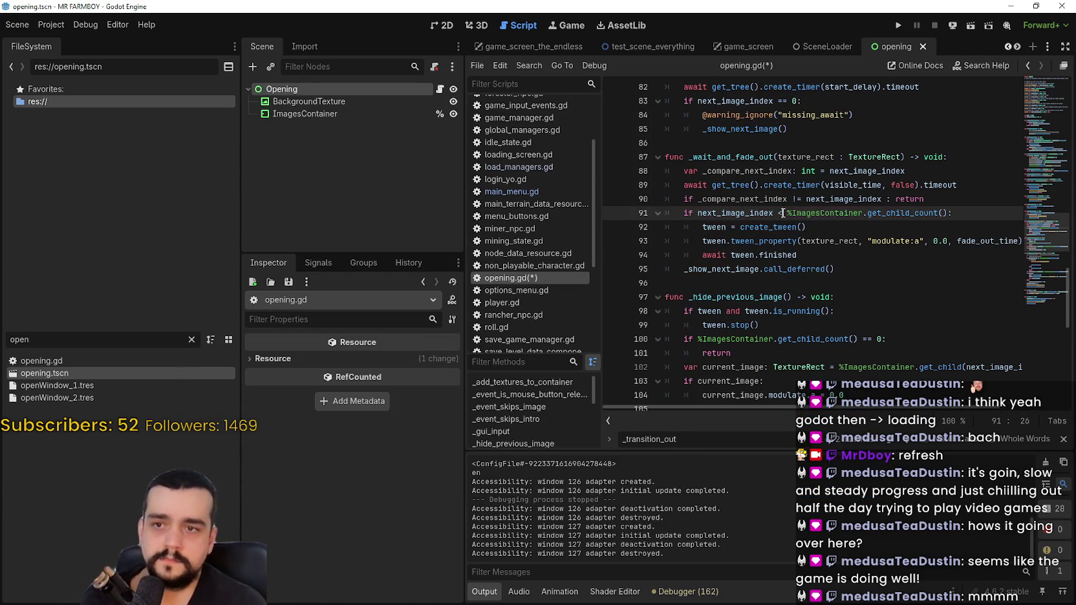
pyautogui.write('=')
pyautogui.hotkey('ctrl', 's')
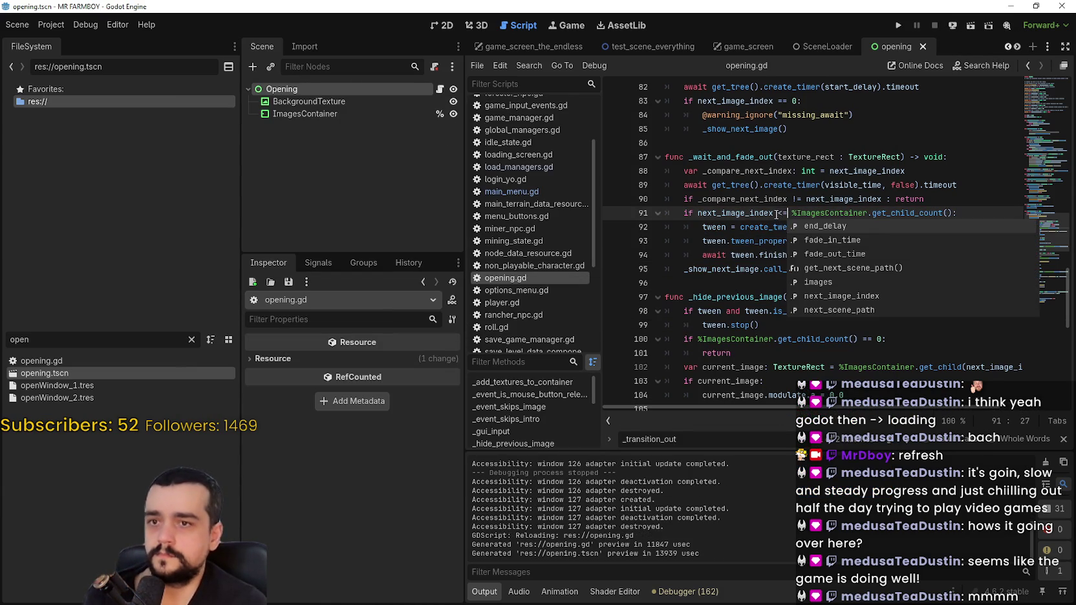
# - Select the BackgroundTexture node and clear its current texture in the Inspector
pyautogui.click(309, 102)
pyautogui.click(443, 25)
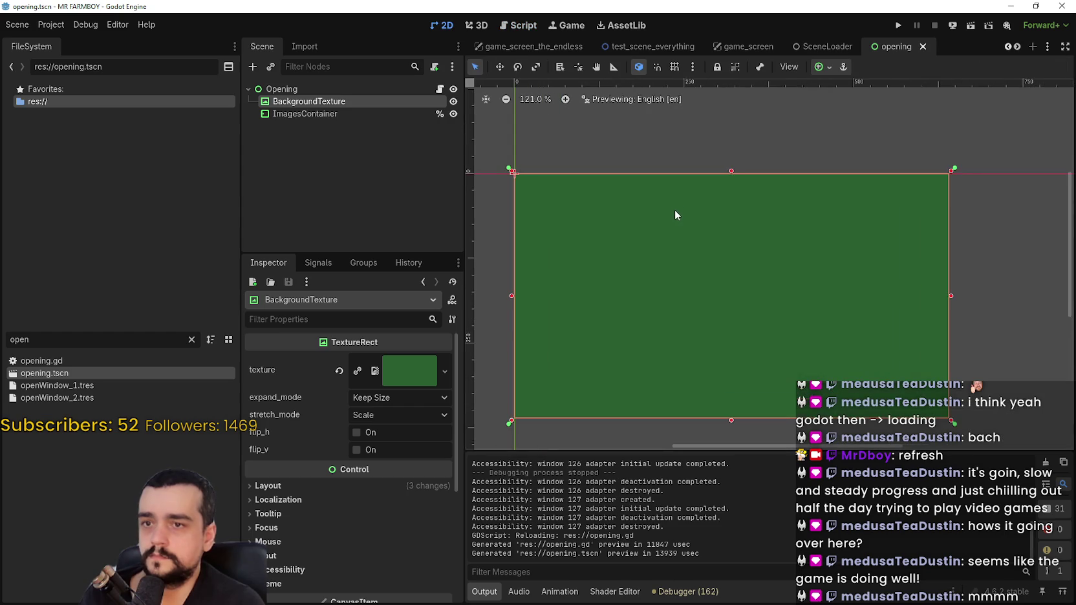
pyautogui.click(402, 386)
pyautogui.scroll(-2, 378, 380)
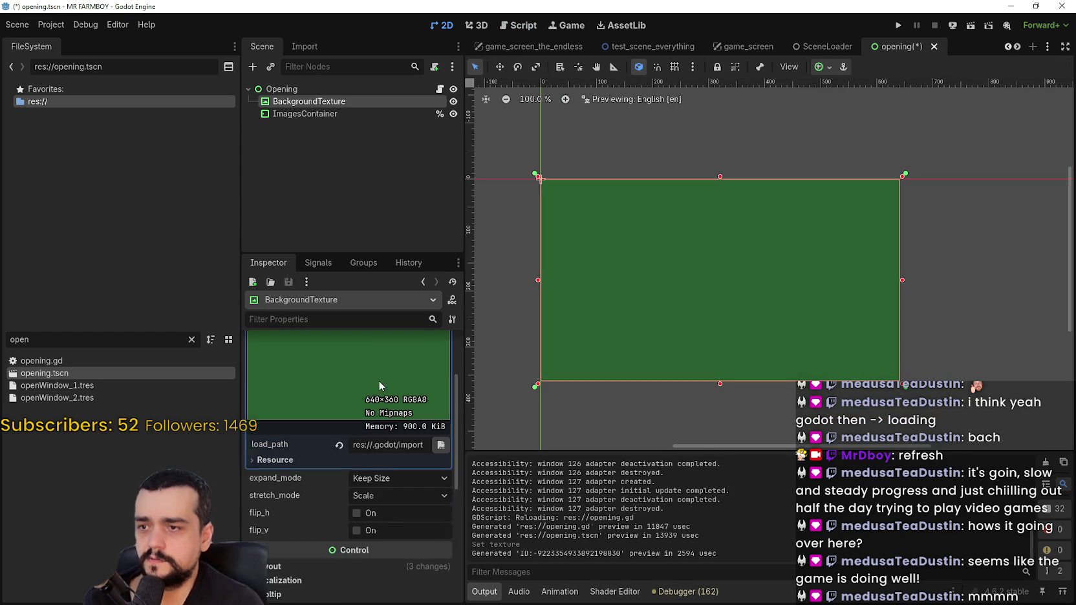
pyautogui.scroll(-5, 353, 478)
pyautogui.scroll(9, 366, 428)
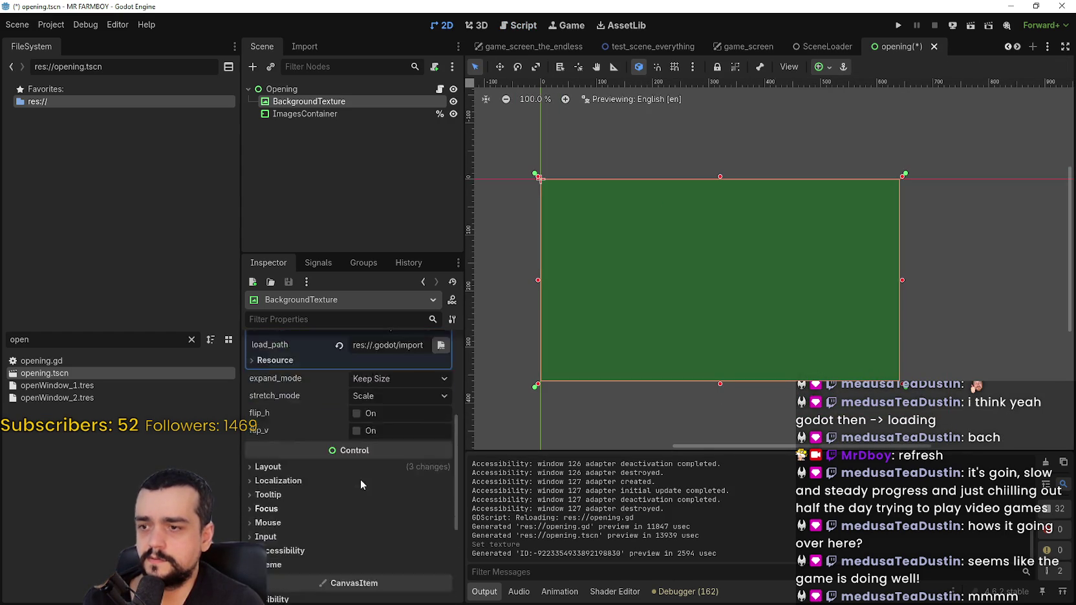
pyautogui.rightClick(386, 372)
pyautogui.click(379, 370)
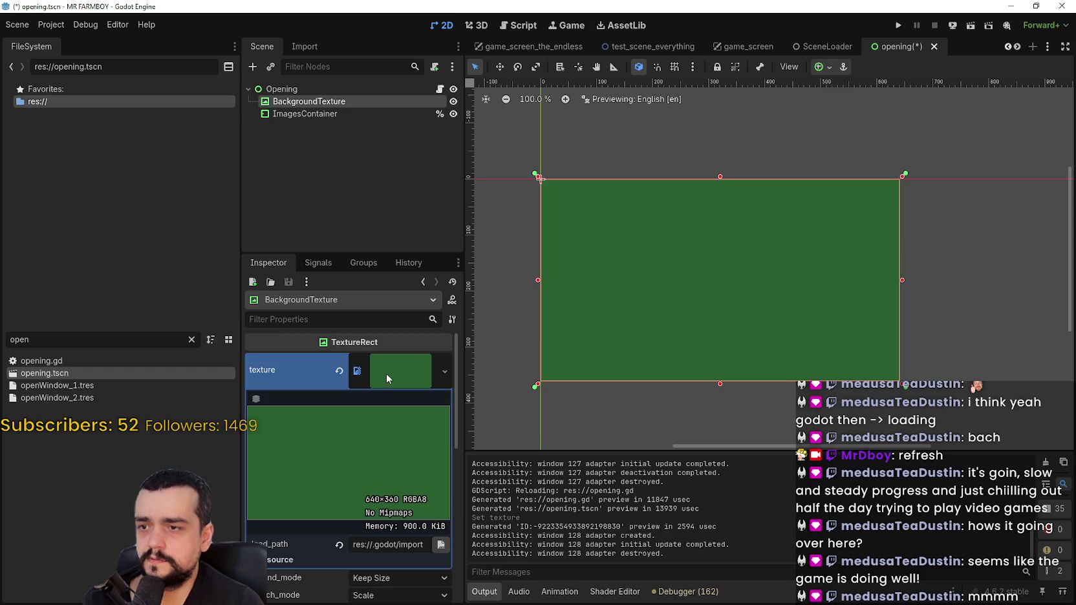
pyautogui.click(339, 371)
pyautogui.click(389, 364)
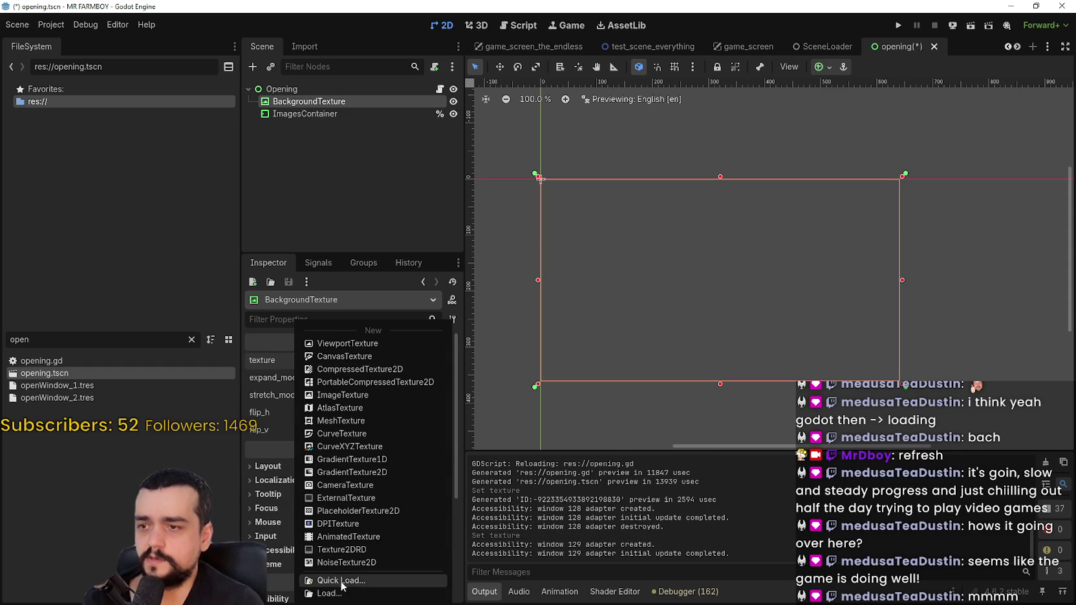
pyautogui.press('Escape')
# - Clear the FileSystem filter and drag assets/splash/splashScreen.png onto the texture property, then test-run
pyautogui.click(191, 339)
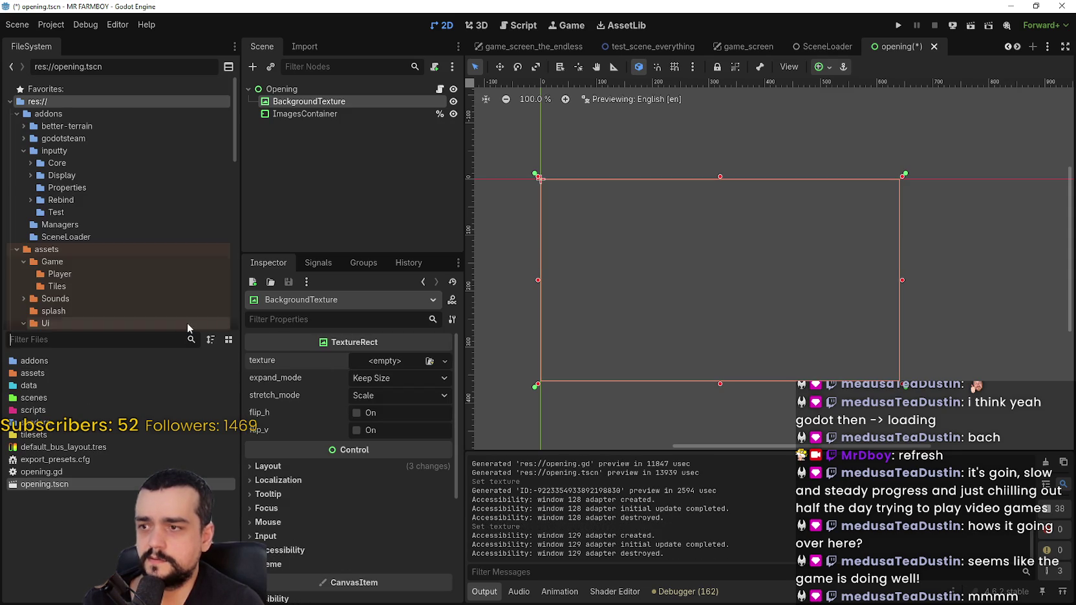
pyautogui.scroll(-5, 78, 266)
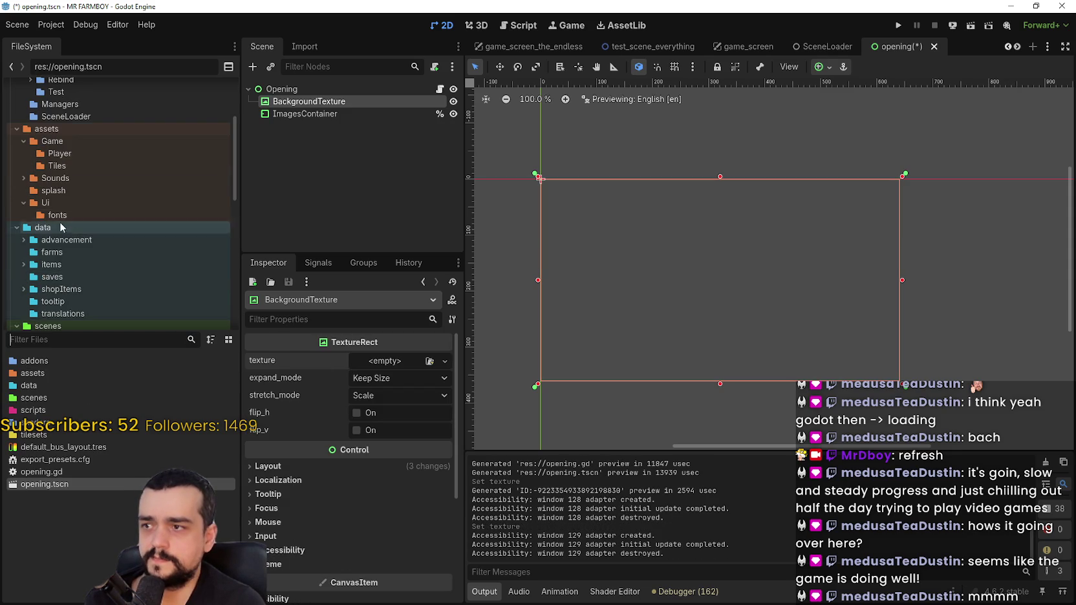
pyautogui.click(53, 130)
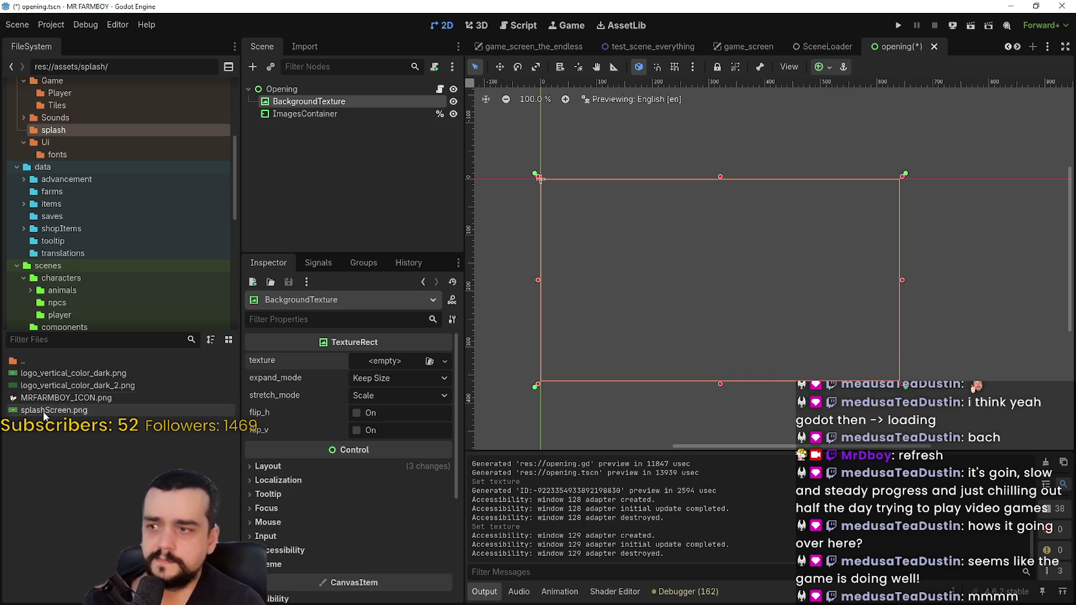
pyautogui.moveTo(48, 414)
pyautogui.mouseDown()
pyautogui.moveTo(346, 399)
pyautogui.moveTo(387, 366)
pyautogui.mouseUp()
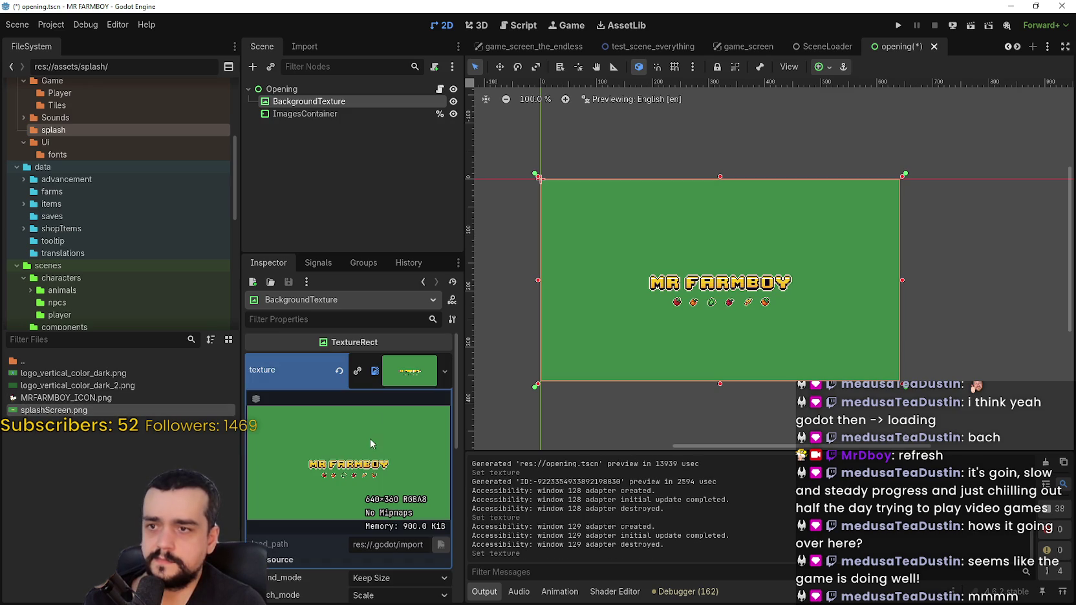
pyautogui.click(902, 25)
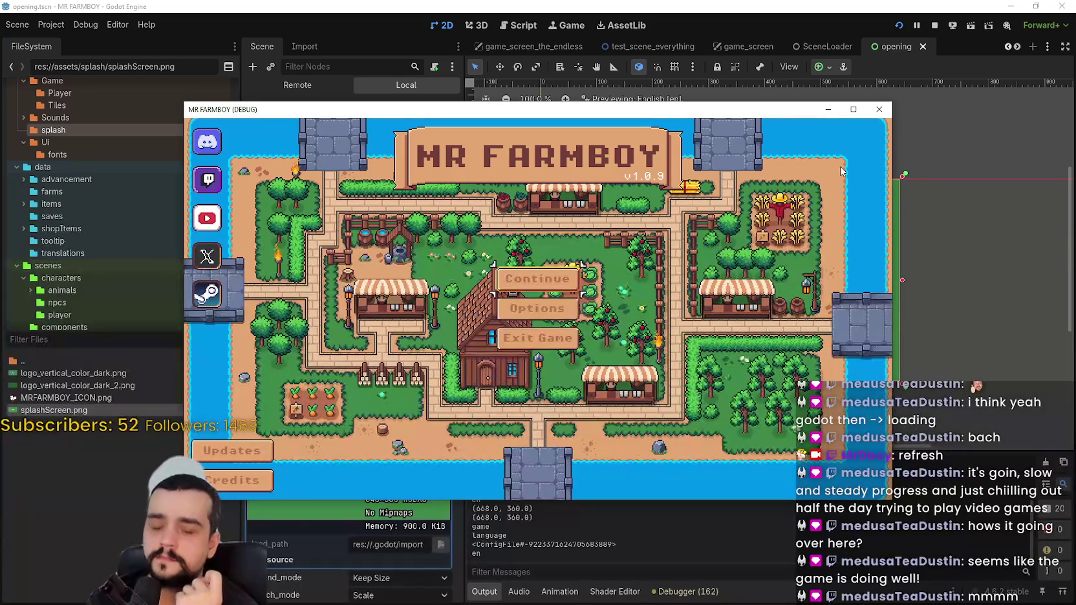
# - Continue with Save 1 (Normal), watch the loading screen, close the game, rerun, and stop it
pyautogui.click(555, 277)
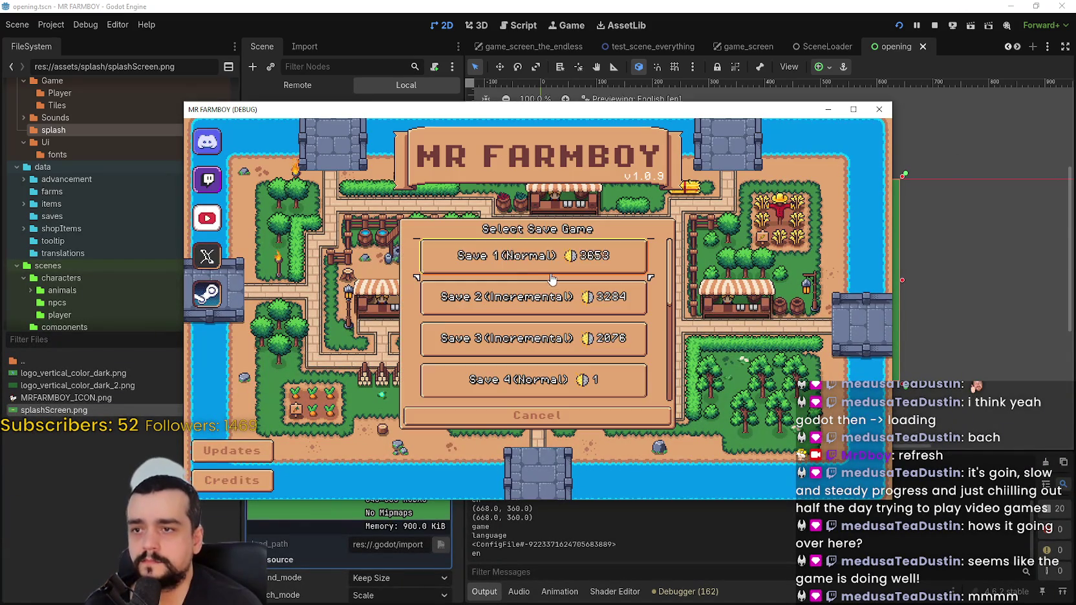
pyautogui.click(513, 266)
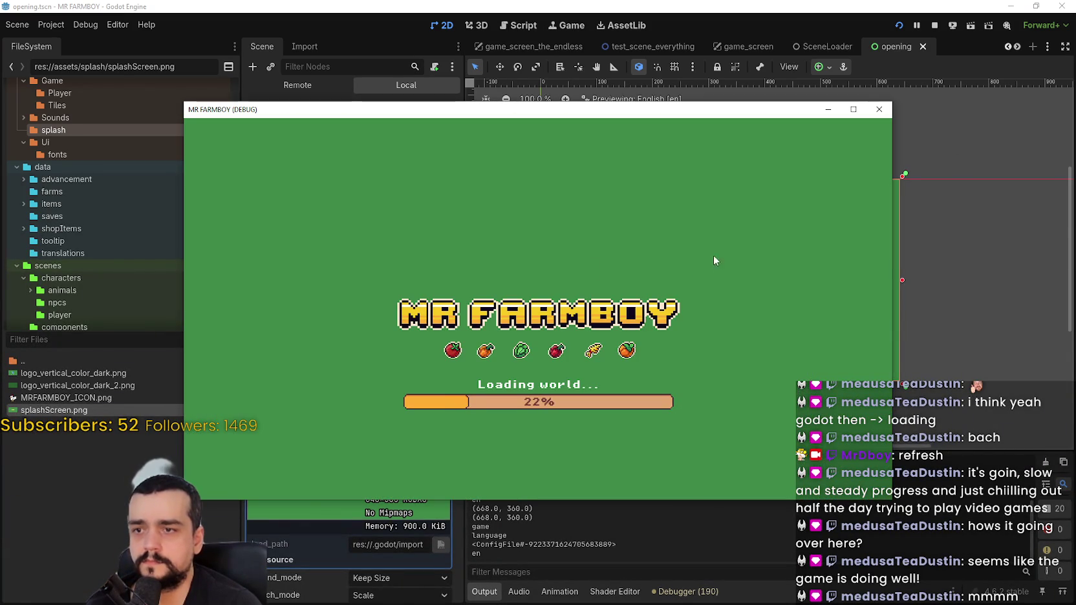
pyautogui.click(853, 110)
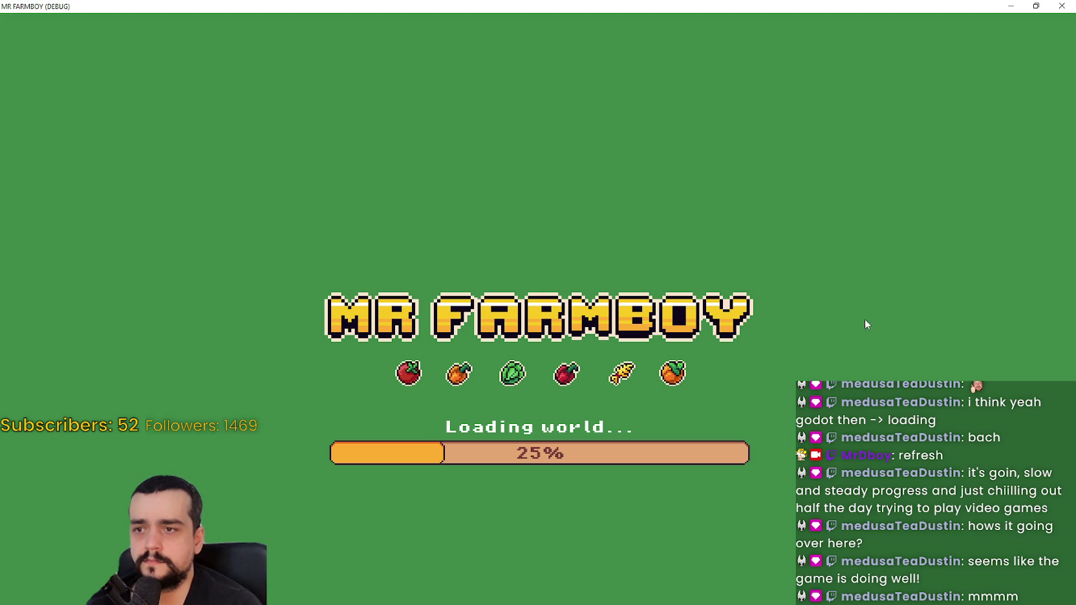
pyautogui.click(1034, 8)
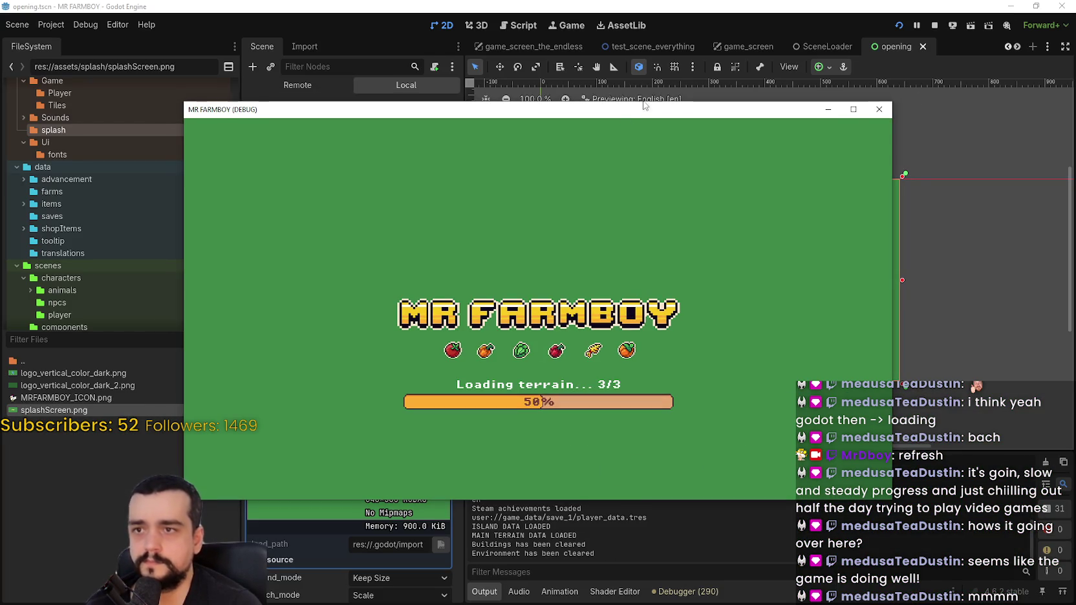
pyautogui.moveTo(634, 109); pyautogui.dragTo(658, 86)
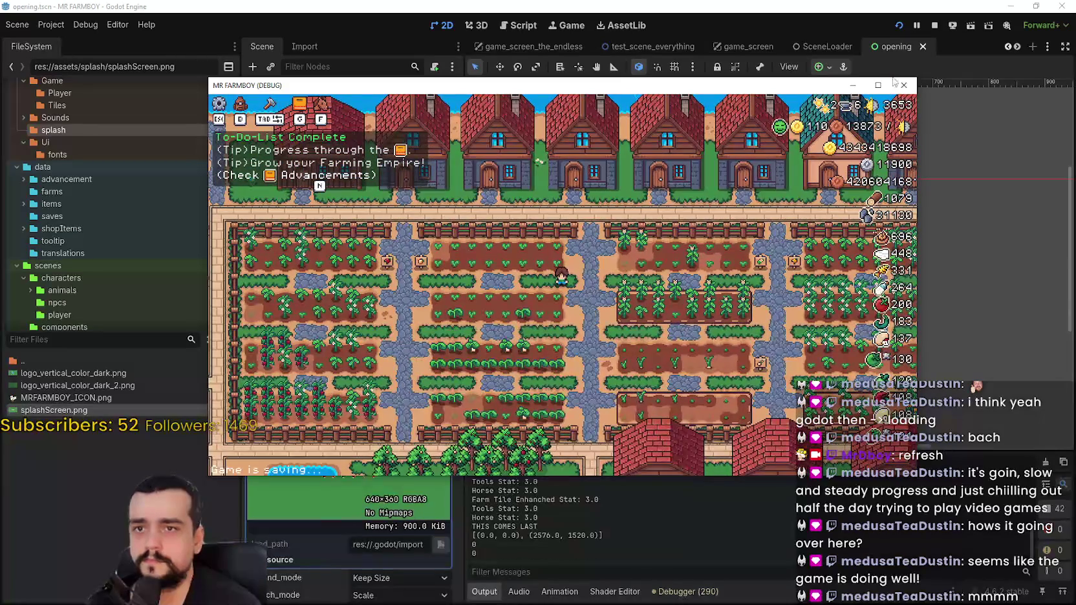
pyautogui.click(903, 85)
pyautogui.click(898, 25)
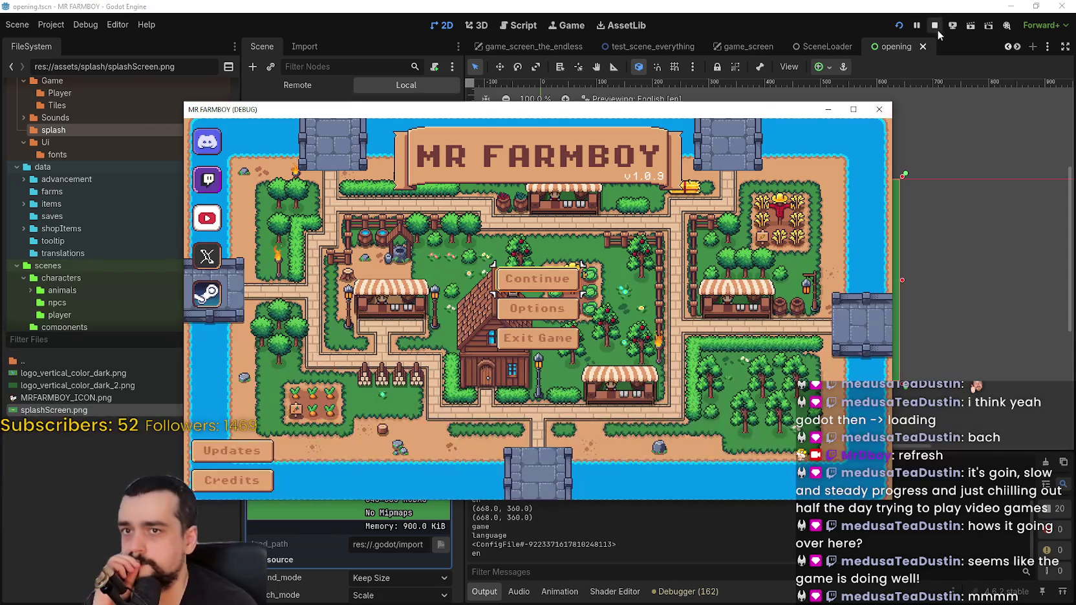
pyautogui.click(934, 26)
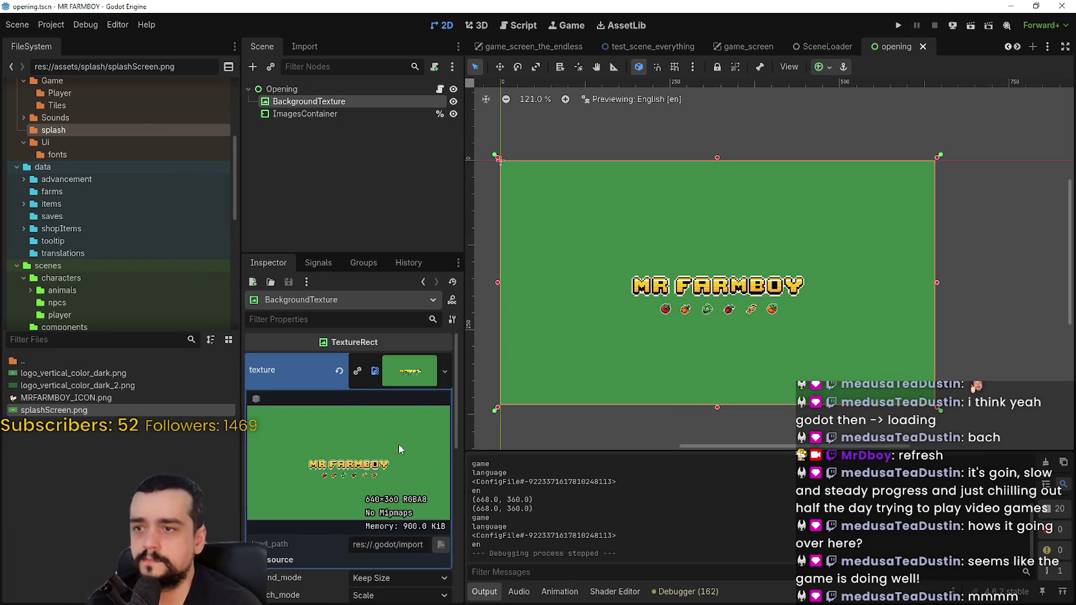
# - Toggle BackgroundTexture's visibility off and on, and inspect ImagesContainer's layout properties
pyautogui.click(410, 382)
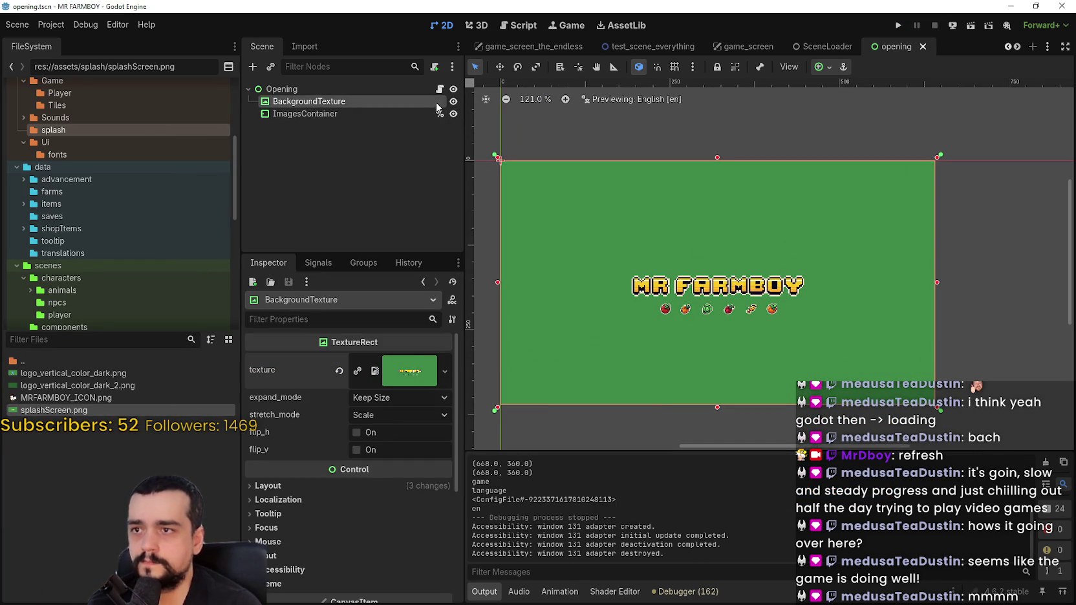
pyautogui.click(454, 101)
pyautogui.click(454, 101)
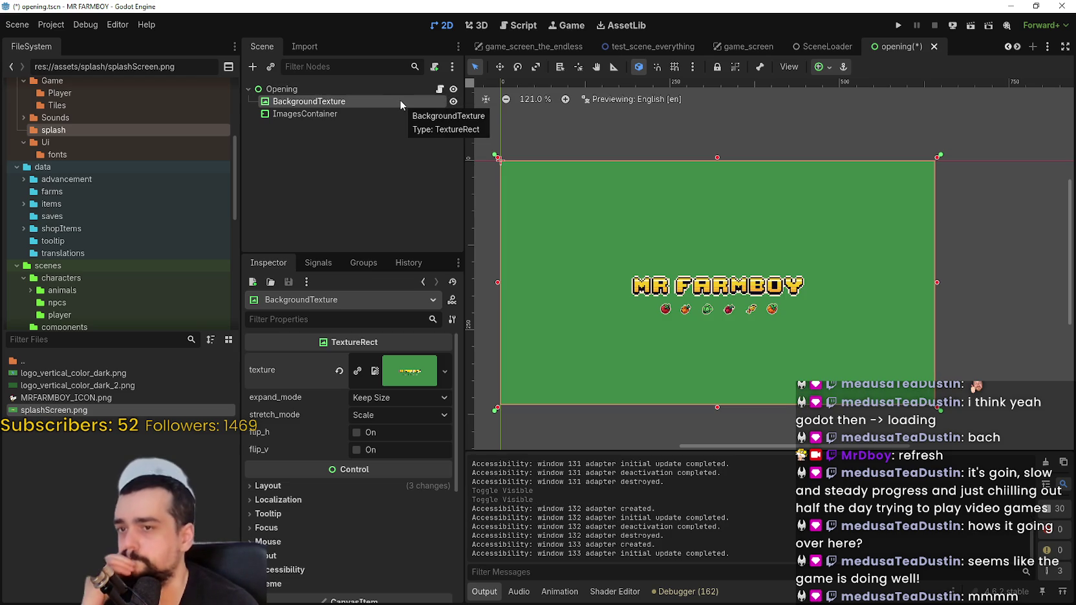
pyautogui.click(387, 111)
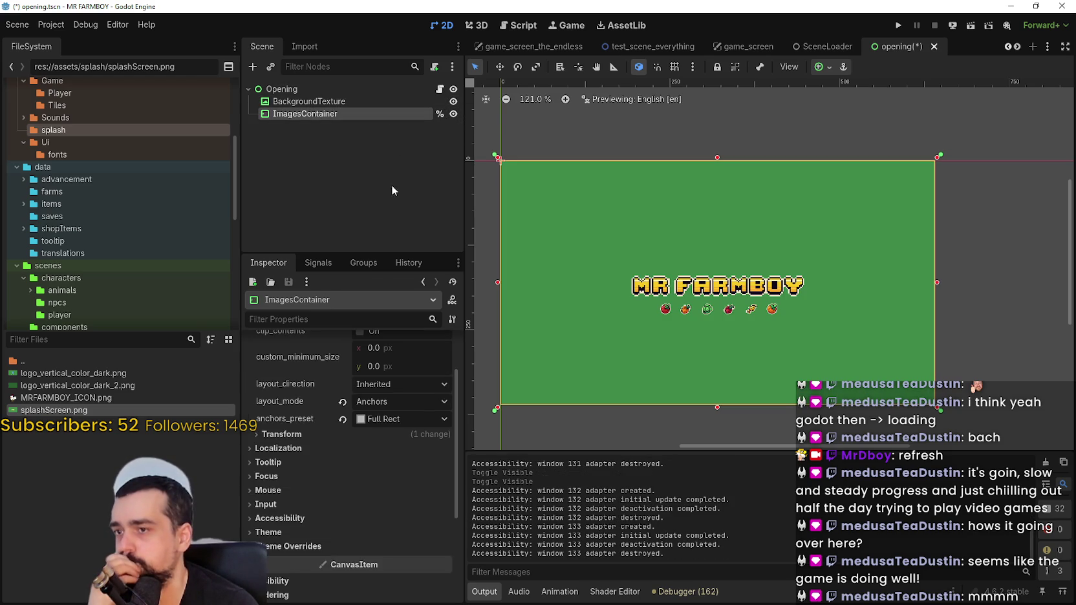
pyautogui.click(376, 445)
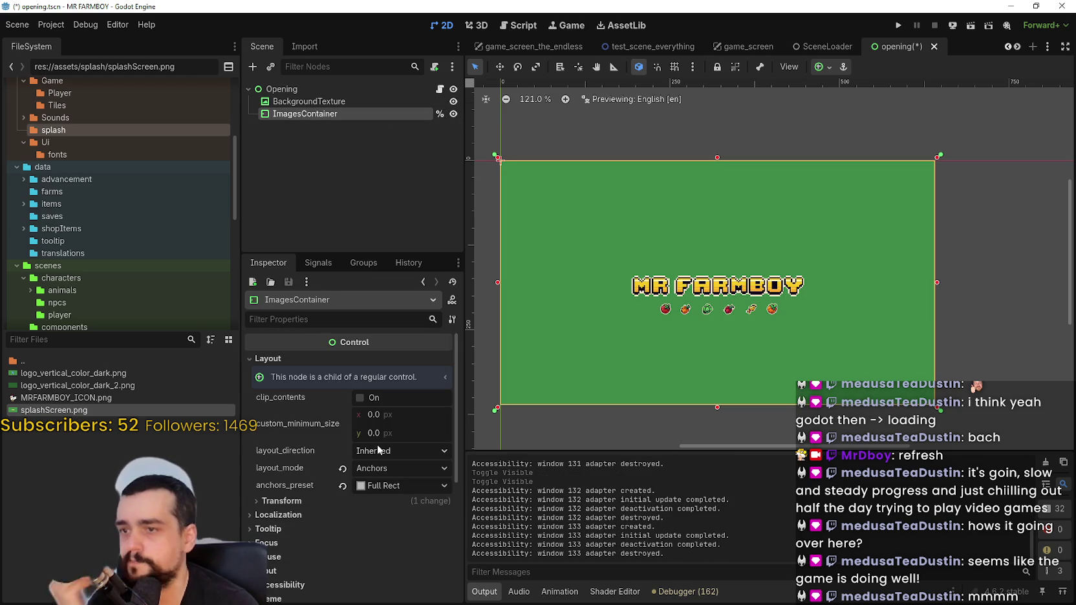
# - Set the Opening root node's start_delay to 0.2
pyautogui.click(309, 88)
pyautogui.scroll(2, 355, 518)
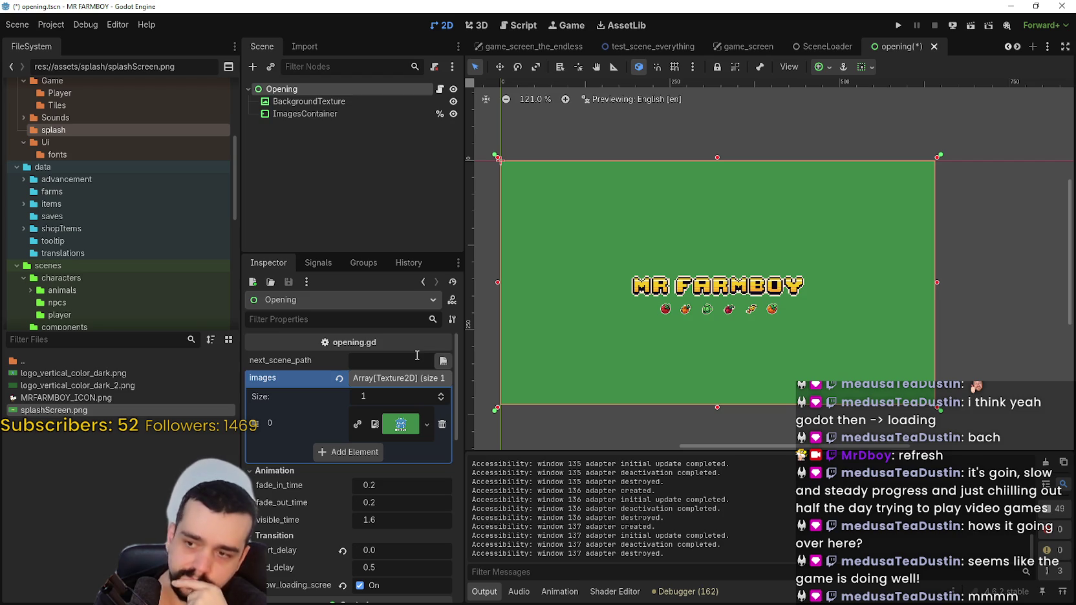
pyautogui.click(386, 551)
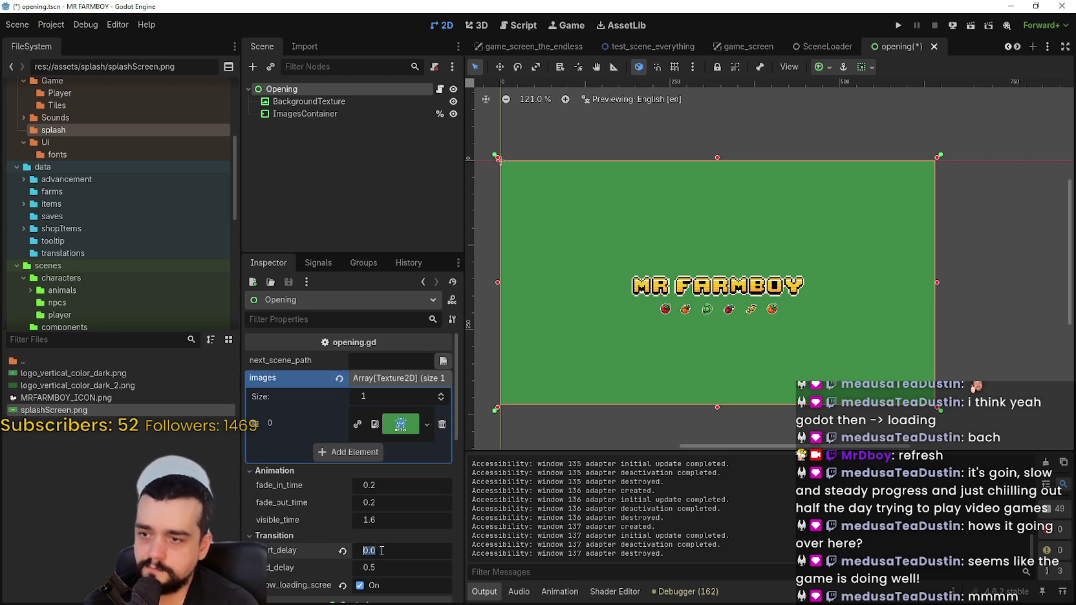
pyautogui.write('0.2')
pyautogui.press('Return')
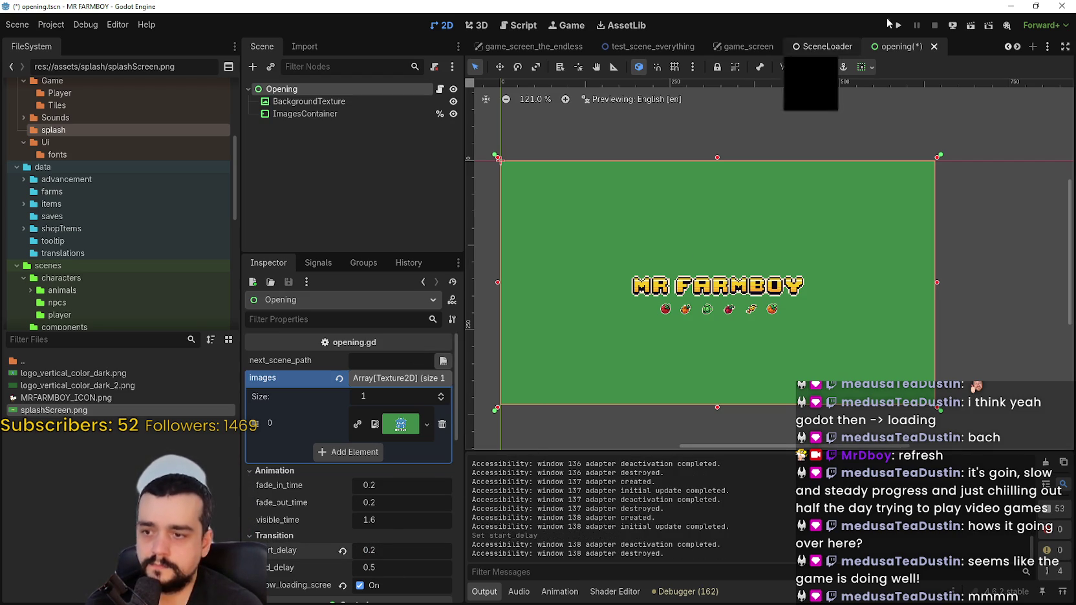
# - Test-run with start_delay 0.2, change it to 0.5 and test again, then begin editing start_delay
pyautogui.click(899, 25)
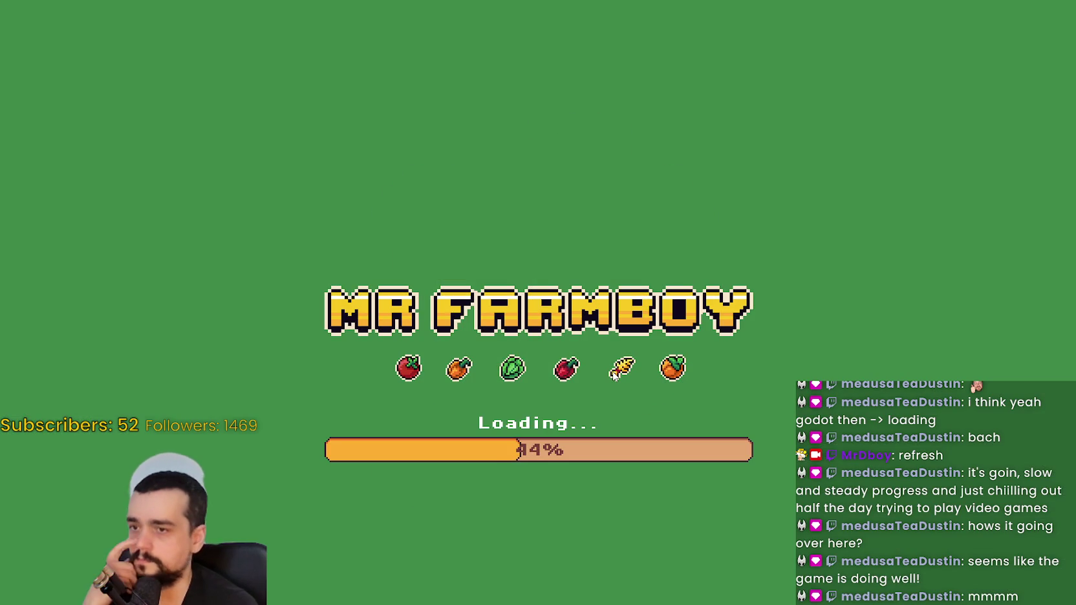
pyautogui.hotkey('alt', 'Tab')
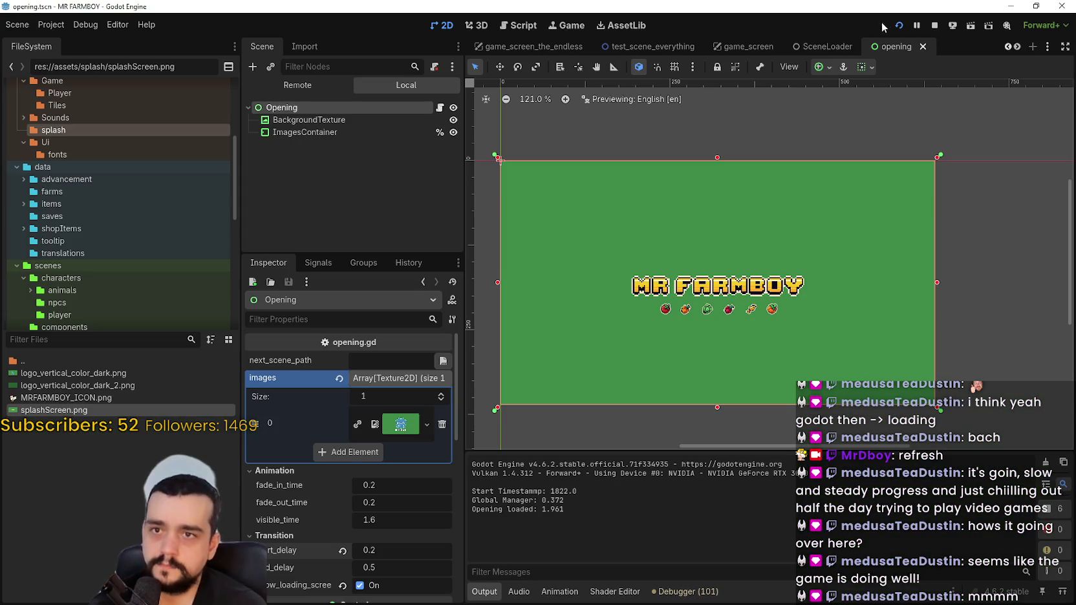
pyautogui.click(934, 26)
pyautogui.click(342, 551)
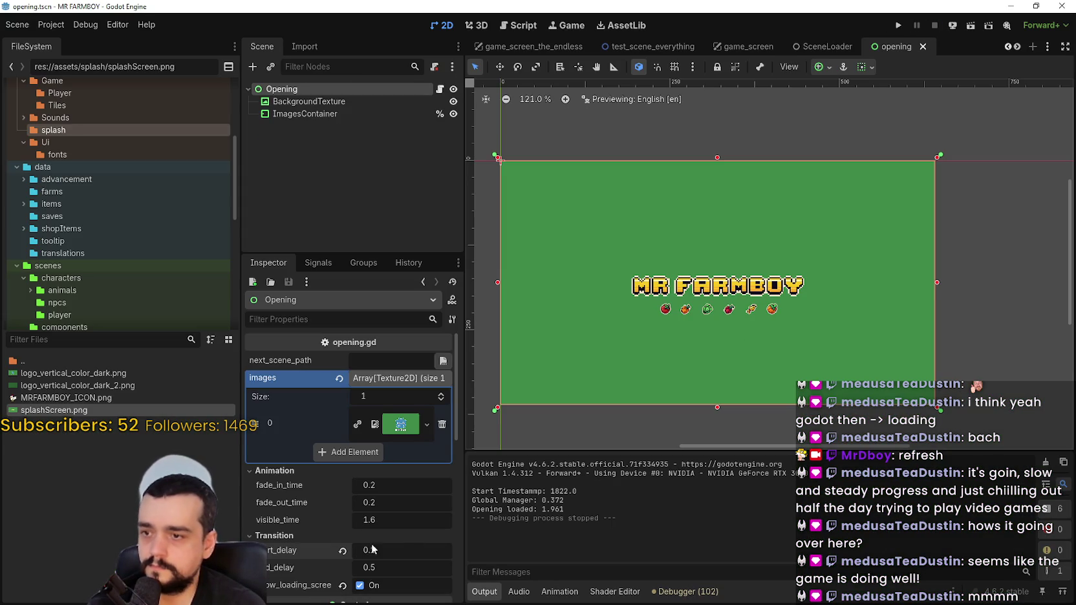
pyautogui.click(899, 26)
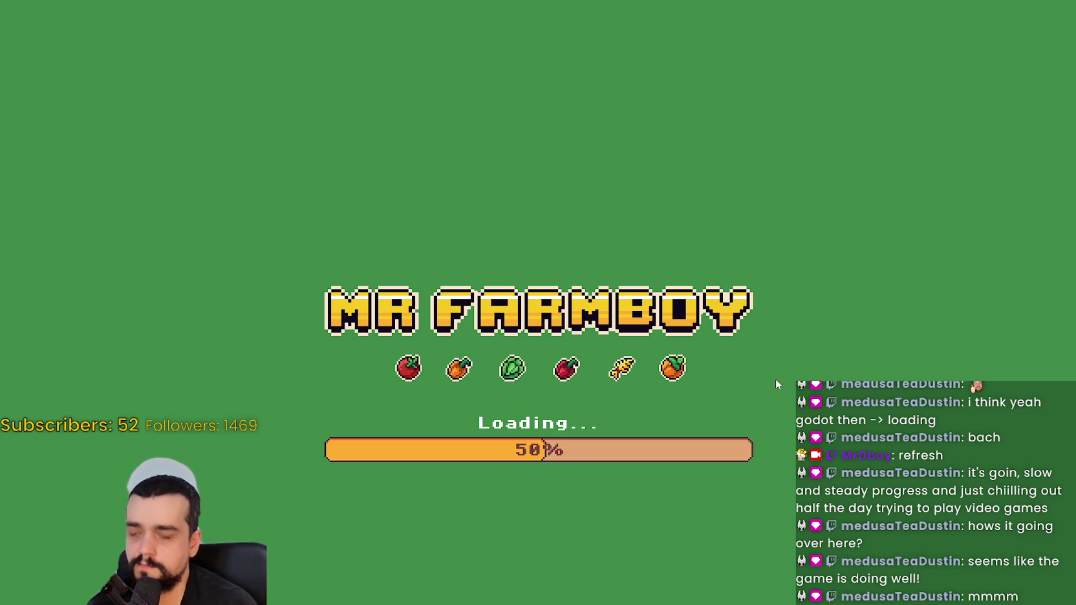
pyautogui.hotkey('alt', 'Tab')
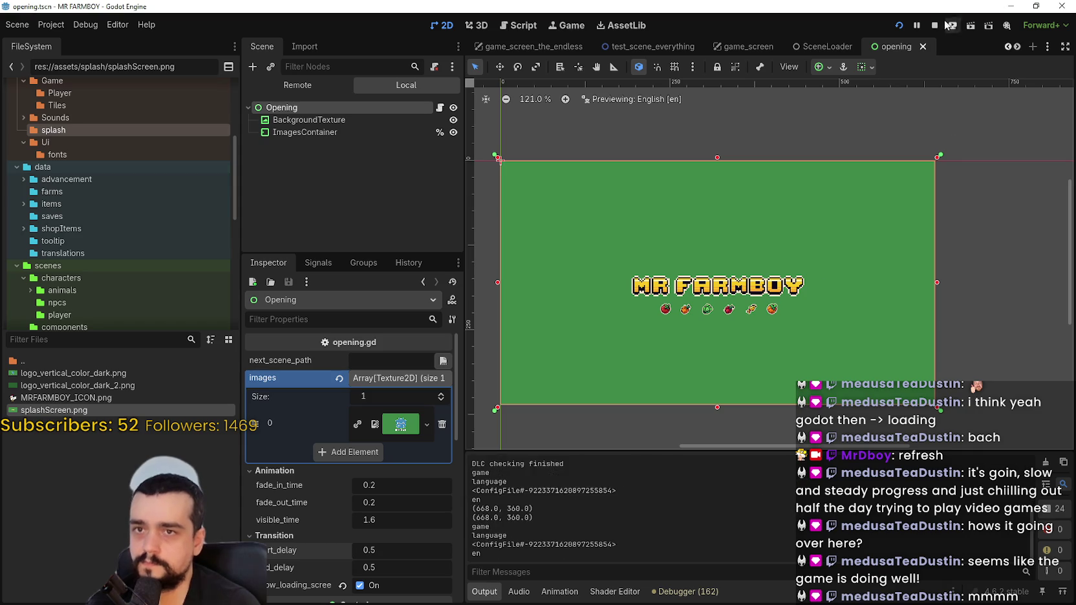
pyautogui.click(934, 26)
pyautogui.click(427, 548)
# - Set start_delay to 0 and save the opening scene
pyautogui.write('0')
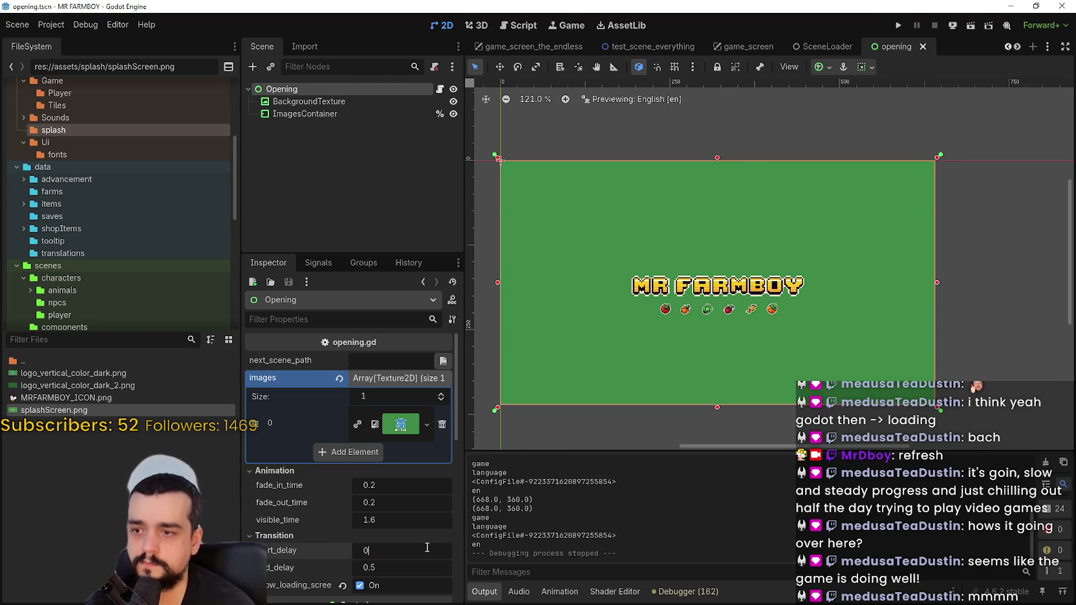
pyautogui.press('Return')
pyautogui.hotkey('ctrl', 's')
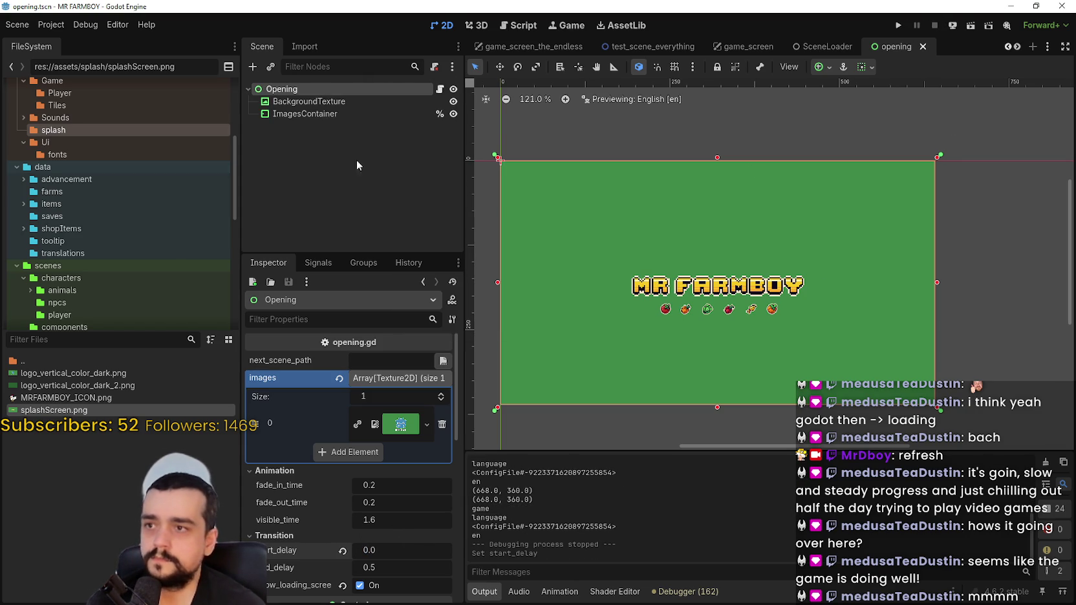
# - Open logo_vertical_color_dark_2.png from the FileSystem panel in Aseprite
pyautogui.click(336, 104)
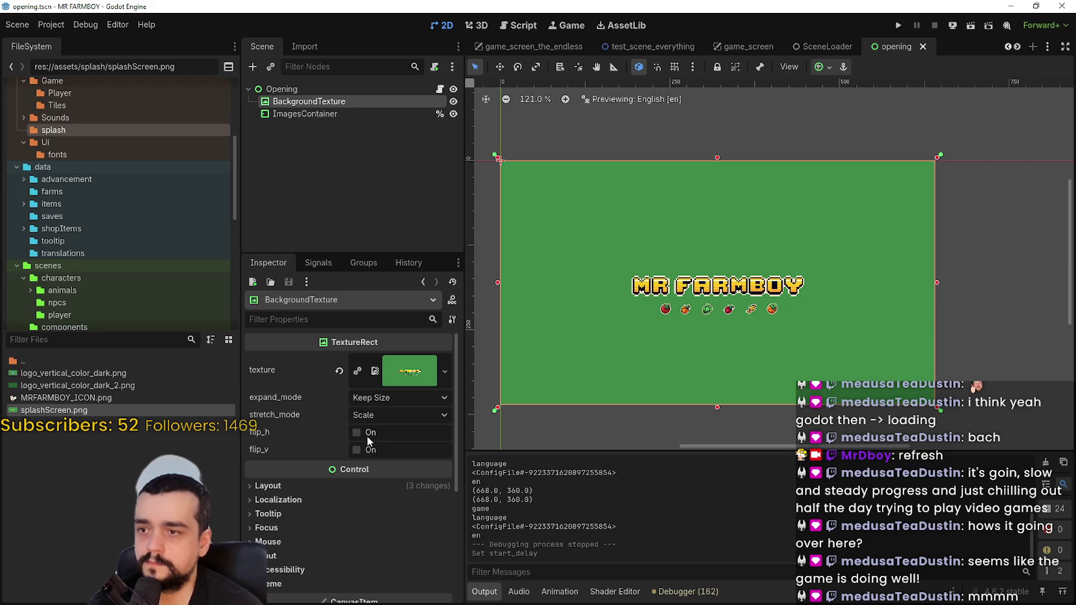
pyautogui.click(402, 380)
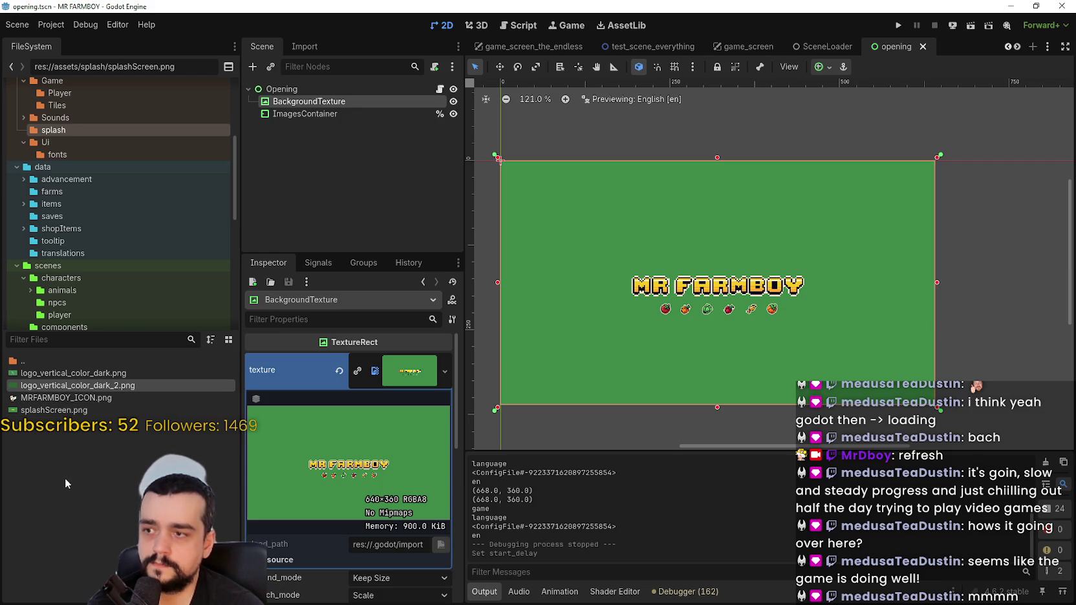
pyautogui.rightClick(89, 385)
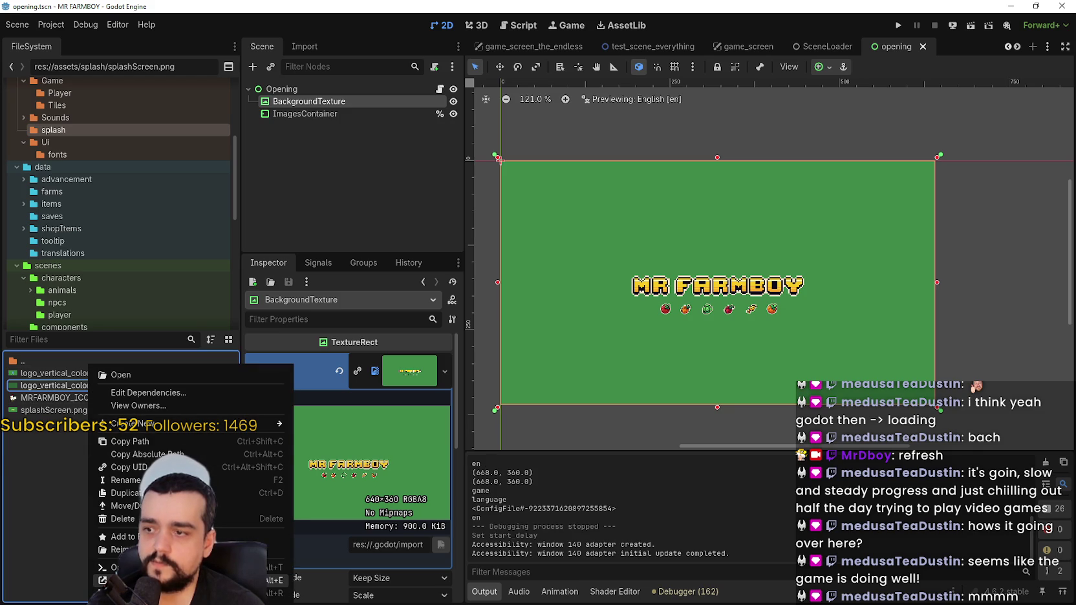
pyautogui.click(129, 581)
# - Pan around the plain dark-green image in Aseprite to check its edges
pyautogui.scroll(-3, 779, 278)
pyautogui.scroll(2, 780, 278)
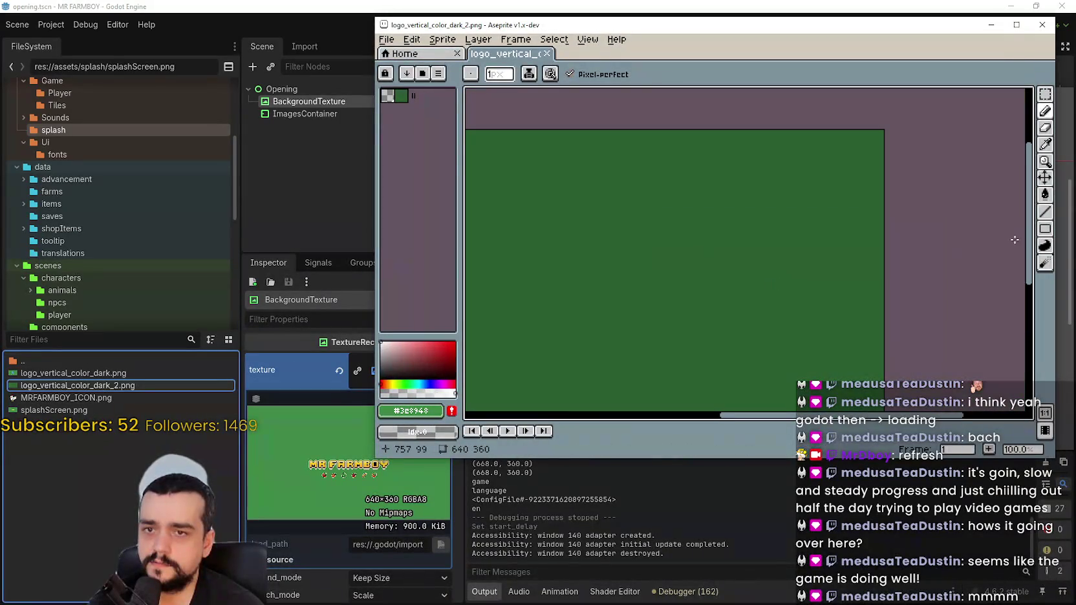
pyautogui.click(1045, 143)
pyautogui.moveTo(800, 223)
pyautogui.mouseDown()
pyautogui.moveTo(793, 216)
pyautogui.moveTo(867, 178)
pyautogui.mouseUp()
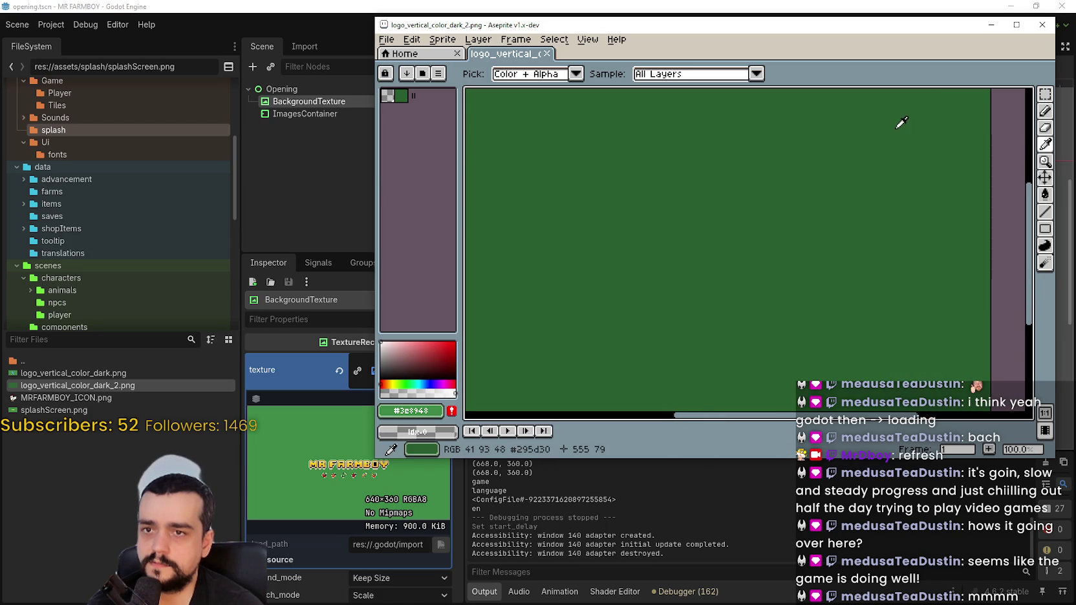
pyautogui.moveTo(791, 241)
pyautogui.mouseDown()
pyautogui.moveTo(732, 224)
pyautogui.moveTo(683, 231)
pyautogui.moveTo(701, 233)
pyautogui.mouseUp()
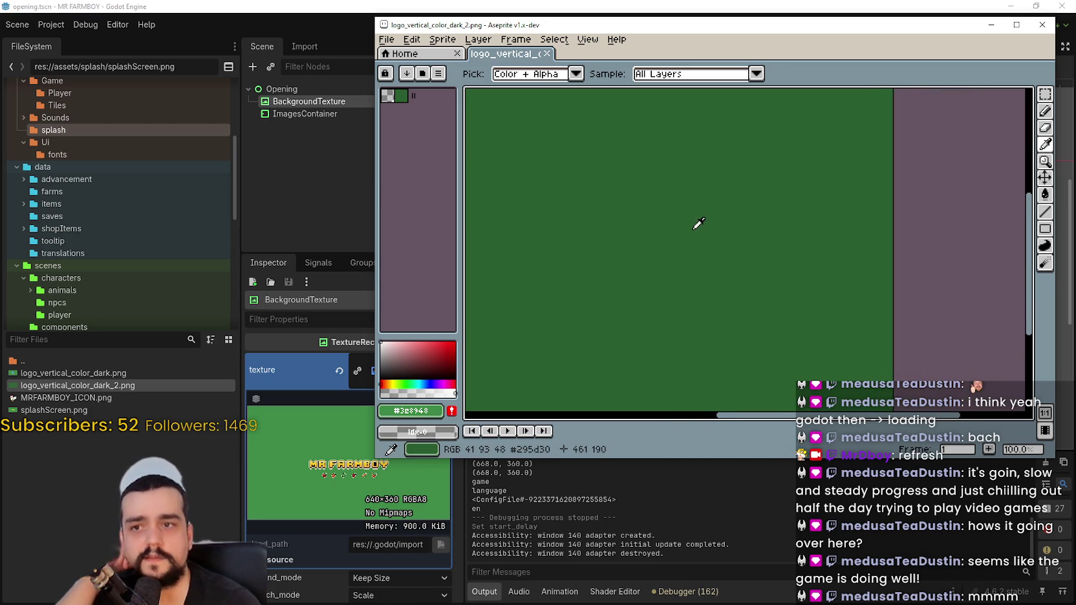
pyautogui.moveTo(696, 228); pyautogui.dragTo(759, 269)
# - Close Aseprite and drag the plain green image into BackgroundTexture's texture slot
pyautogui.scroll(-3, 735, 260)
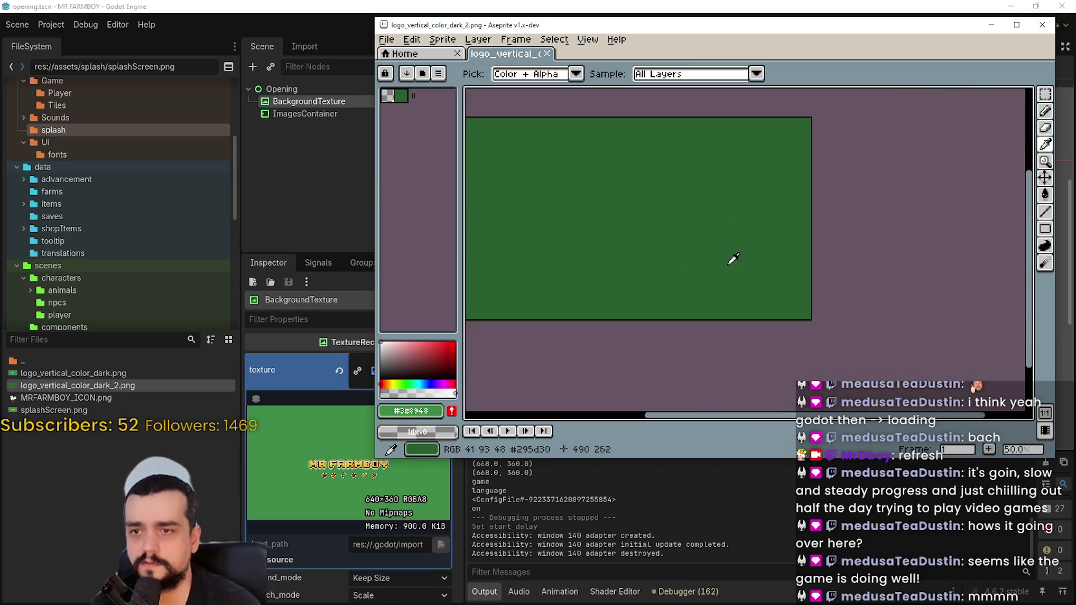
pyautogui.click(1042, 25)
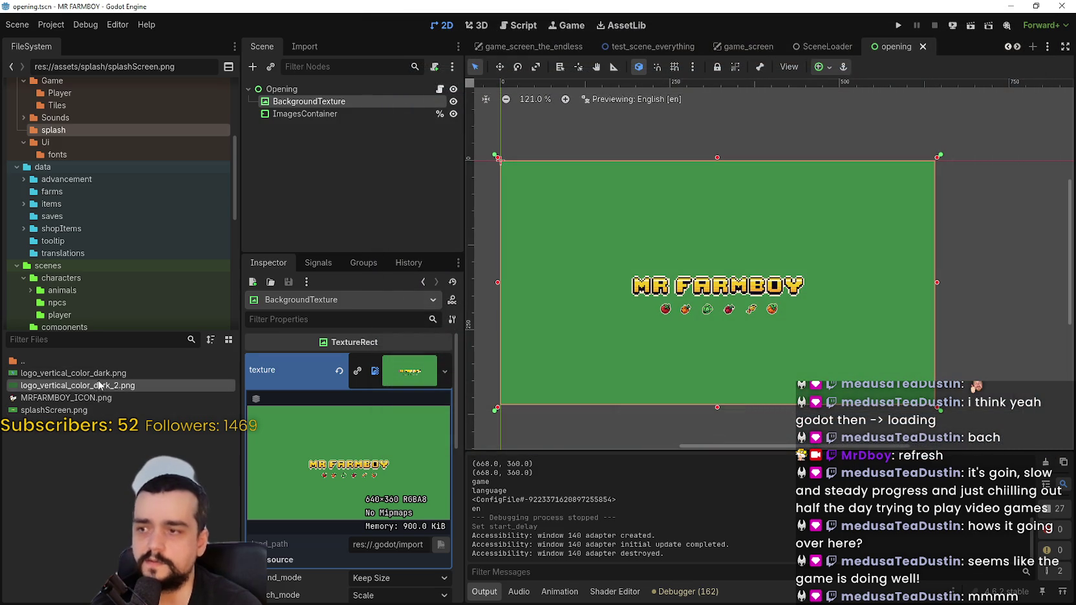
pyautogui.moveTo(100, 388); pyautogui.dragTo(410, 371)
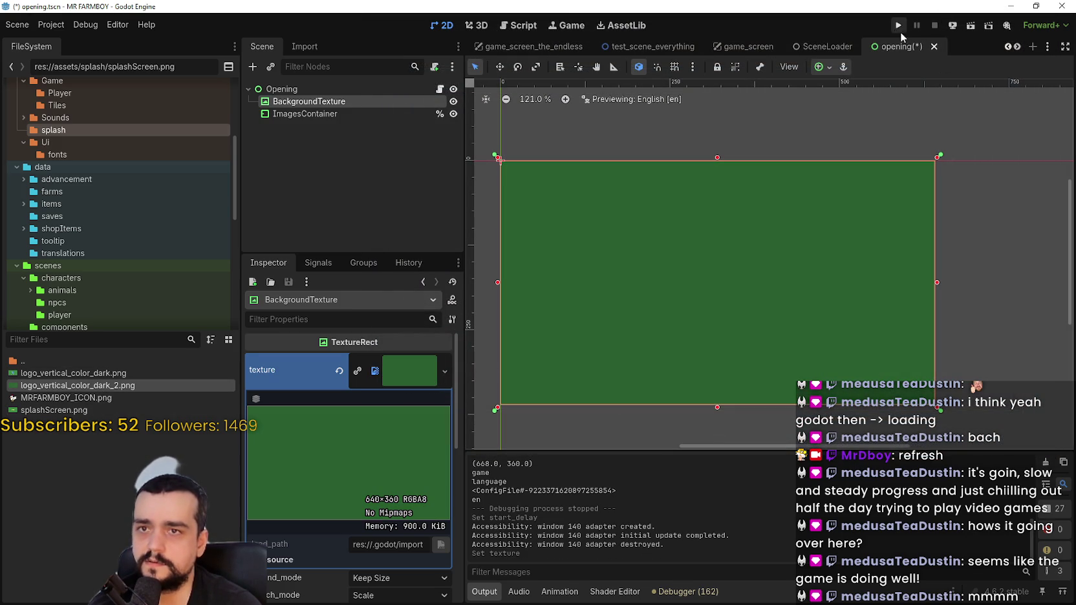
# - Set the Opening node's start_delay to 0.2 and test-run the game once
pyautogui.click(314, 84)
pyautogui.scroll(-3, 412, 544)
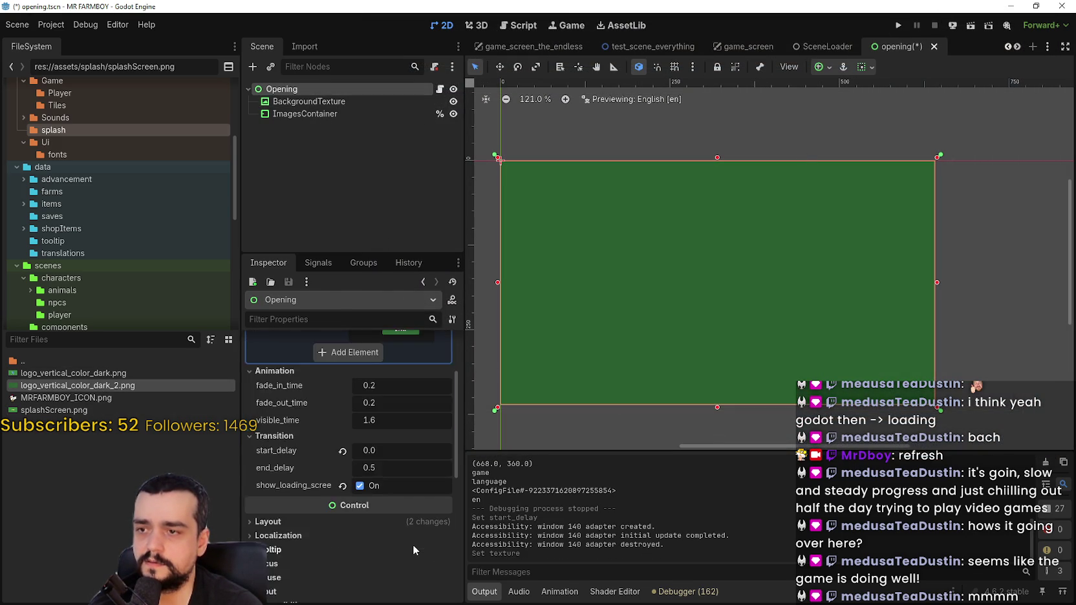
pyautogui.scroll(3, 404, 542)
pyautogui.click(396, 543)
pyautogui.write('0.2')
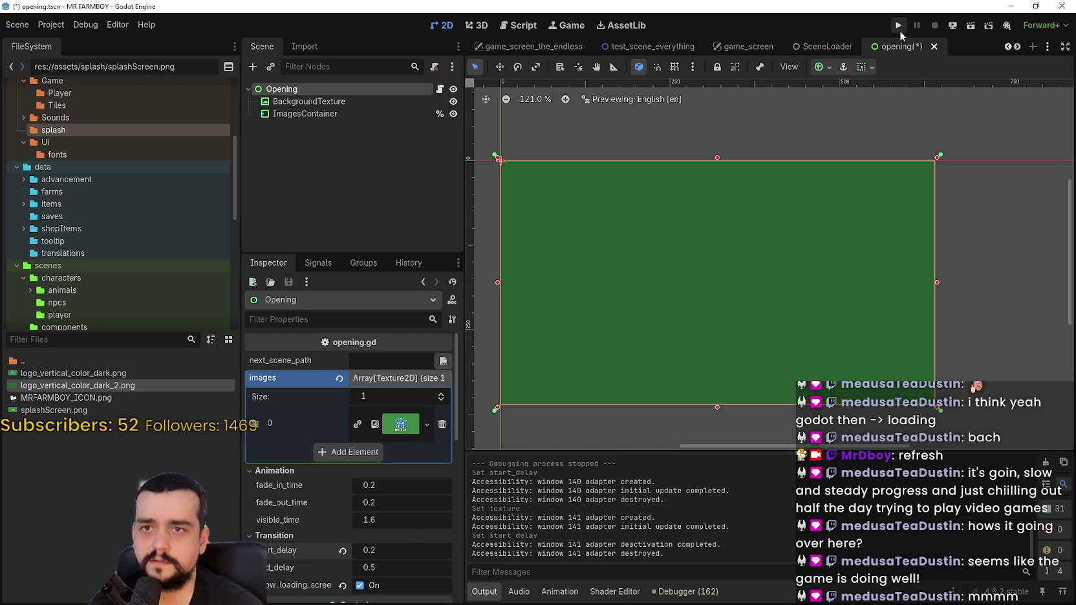
pyautogui.click(898, 27)
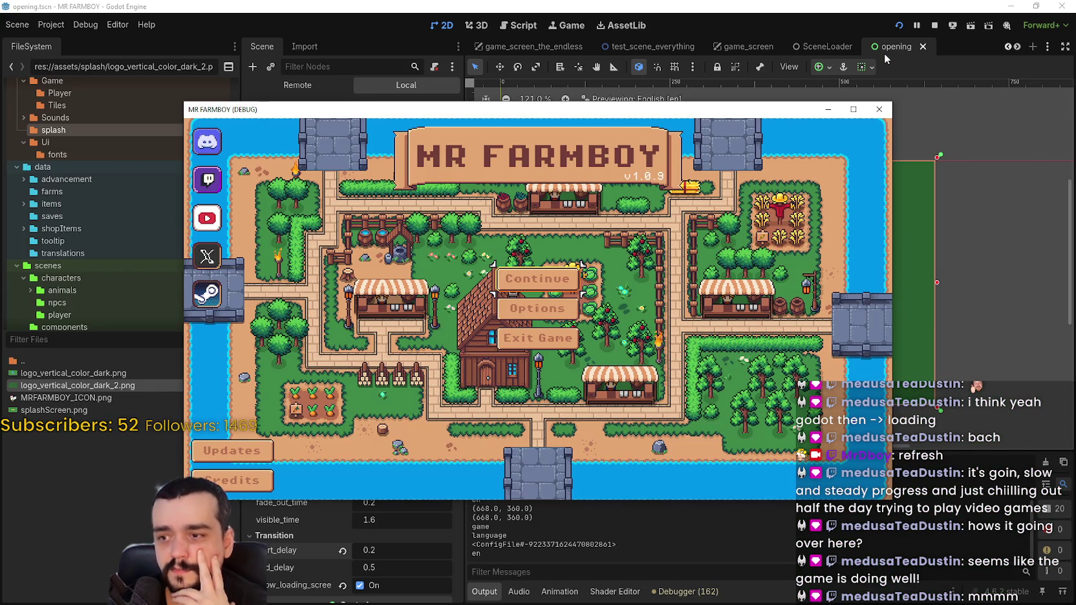
pyautogui.click(935, 26)
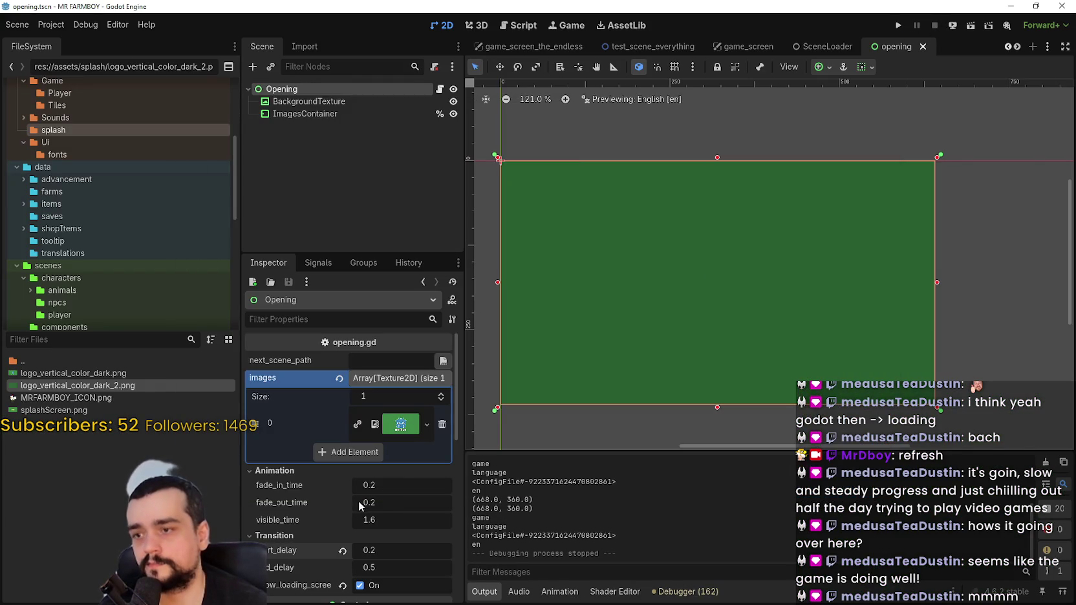
# - Change the Opening node's end_delay to 0.3, then to 0.2
pyautogui.click(388, 566)
pyautogui.write('0.3')
pyautogui.press('Return')
pyautogui.click(392, 564)
pyautogui.write('0.2')
pyautogui.press('Return')
# - Play-test the new splash timing three times, closing the game between runs
pyautogui.click(898, 25)
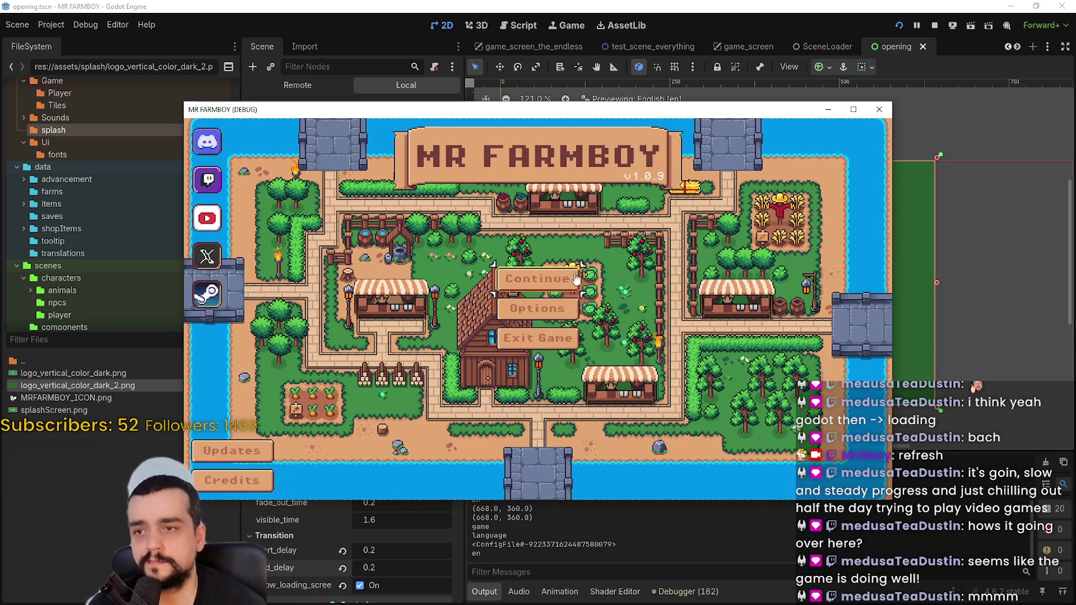
pyautogui.click(879, 110)
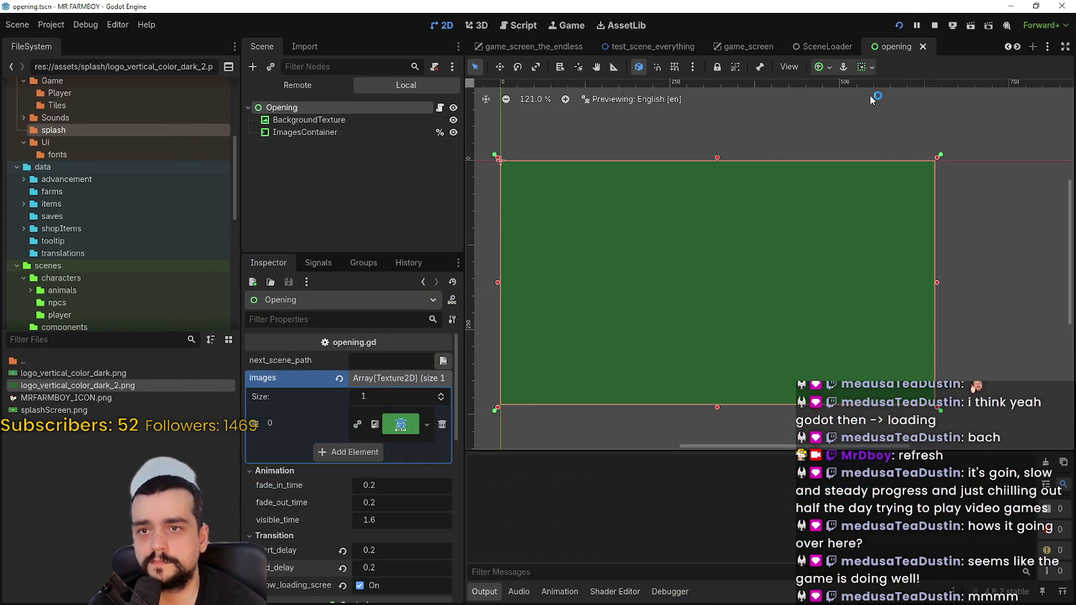
pyautogui.press('F5')
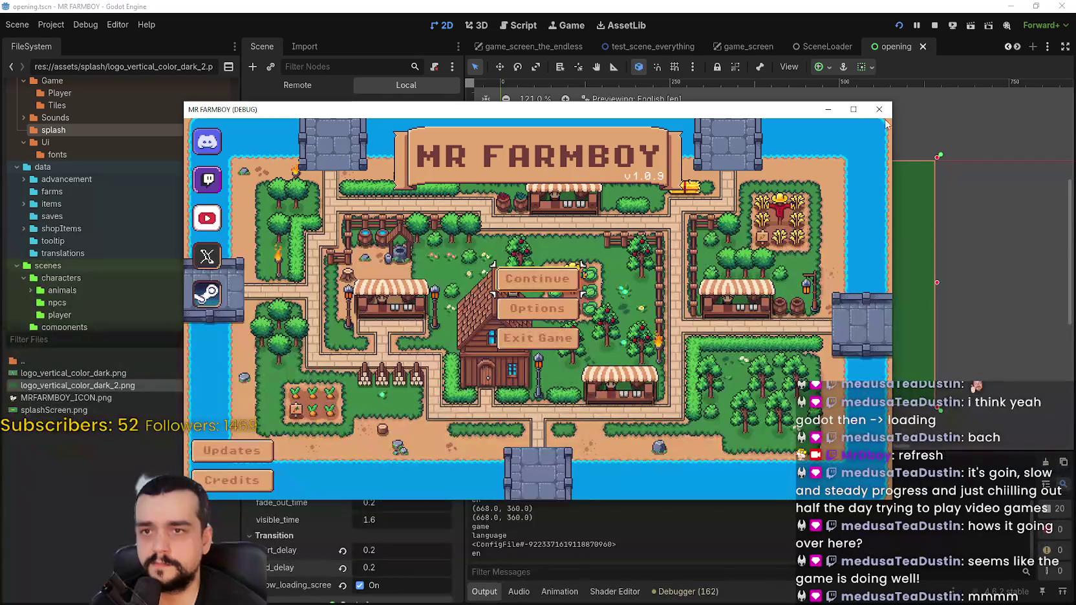
pyautogui.click(878, 109)
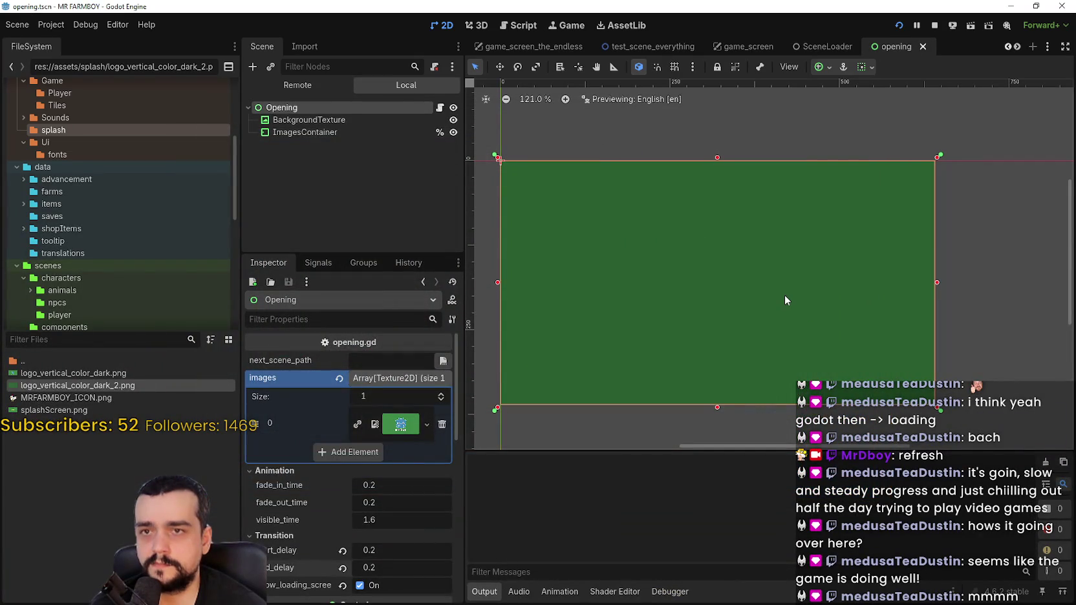
pyautogui.press('F5')
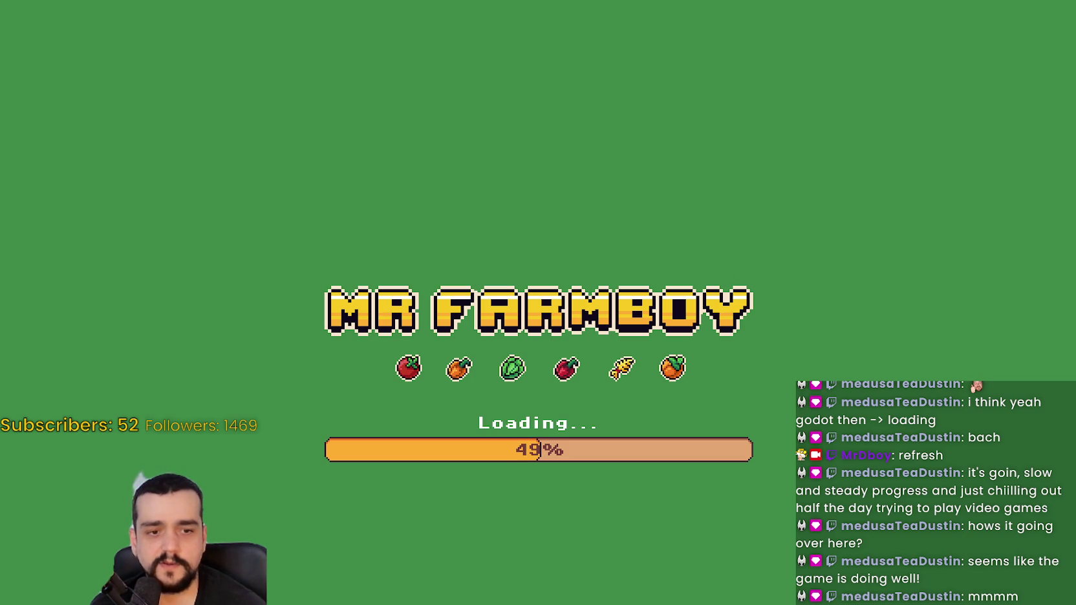
pyautogui.hotkey('alt', 'Tab')
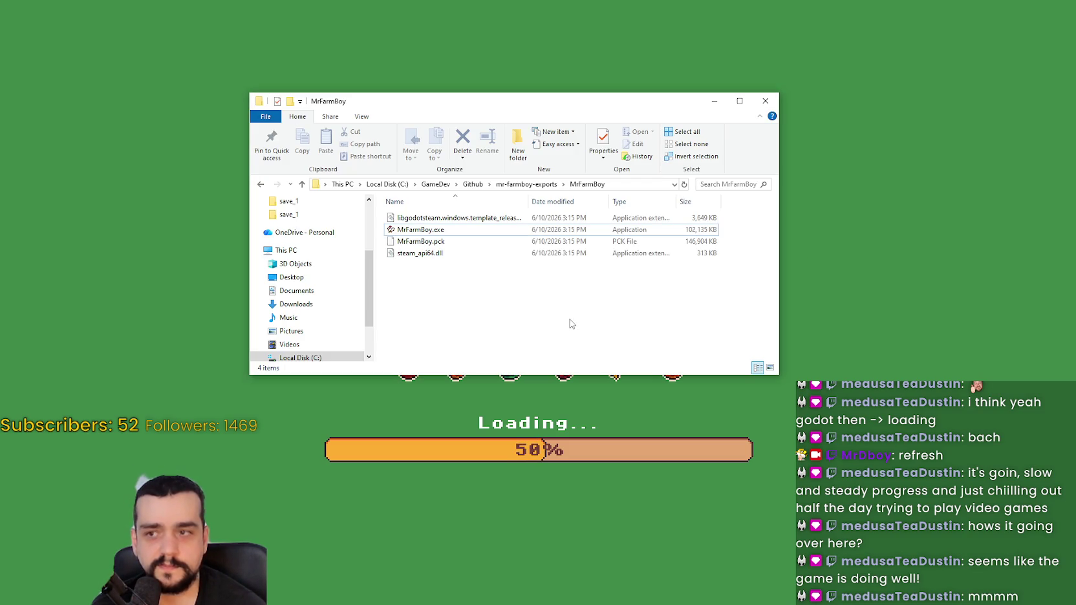
# - Go up to mr-farmboy-exports and select the old MrFarmBoy folder and MrFarmBoy.zip
pyautogui.moveTo(569, 319); pyautogui.dragTo(425, 217)
pyautogui.rightClick(422, 233)
pyautogui.click(507, 184)
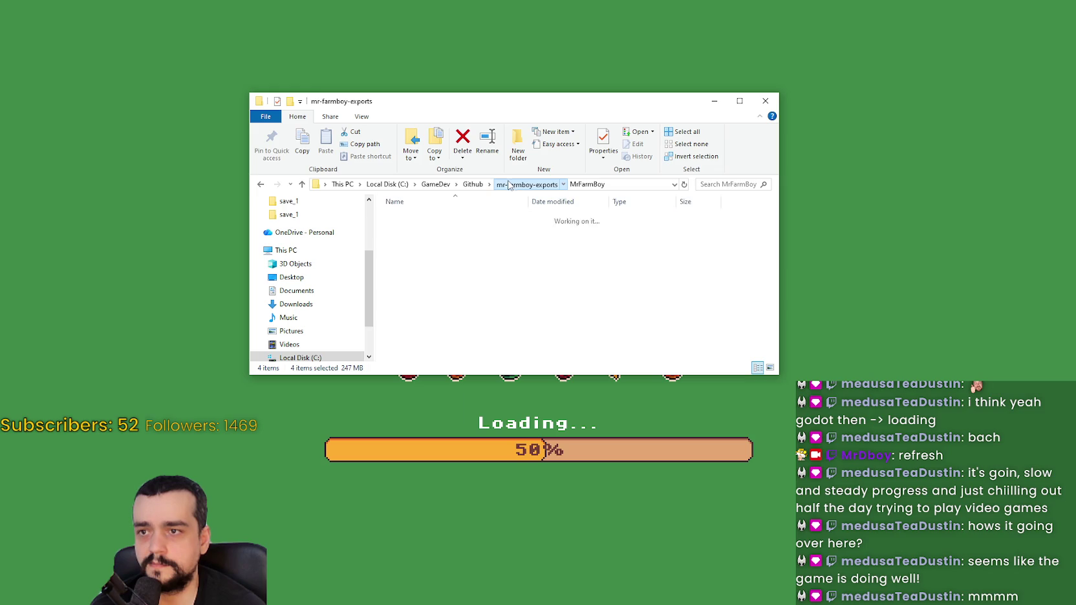
pyautogui.moveTo(451, 253); pyautogui.dragTo(402, 203)
pyautogui.rightClick(395, 215)
pyautogui.press('Escape')
# - Close the running game, delete the old MrFarmBoy folder and zip, and return to Godot
pyautogui.click(833, 353)
pyautogui.click(562, 338)
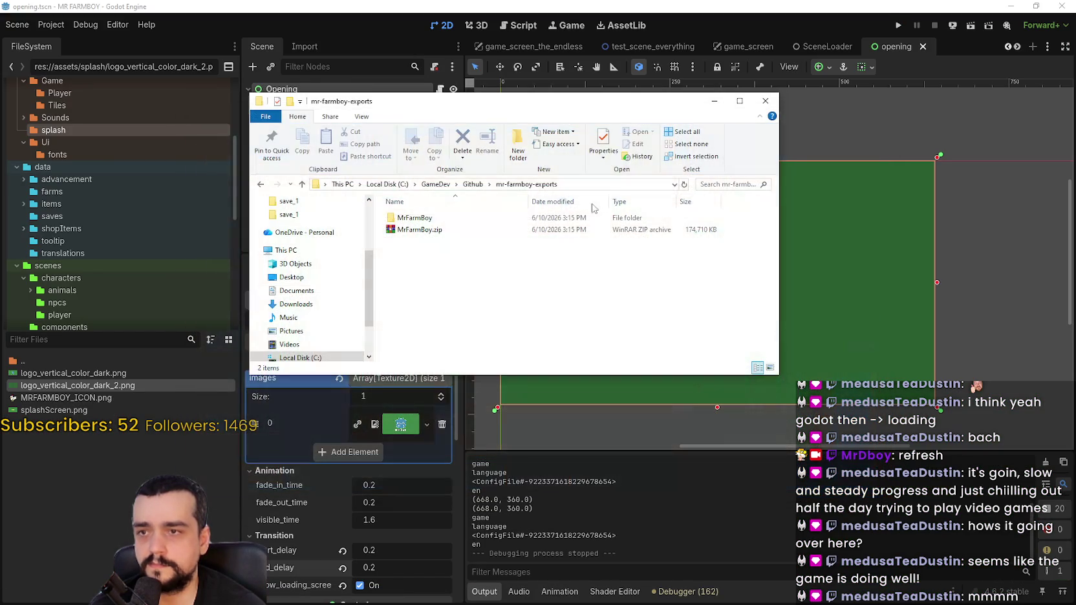
pyautogui.rightClick(415, 226)
pyautogui.click(453, 388)
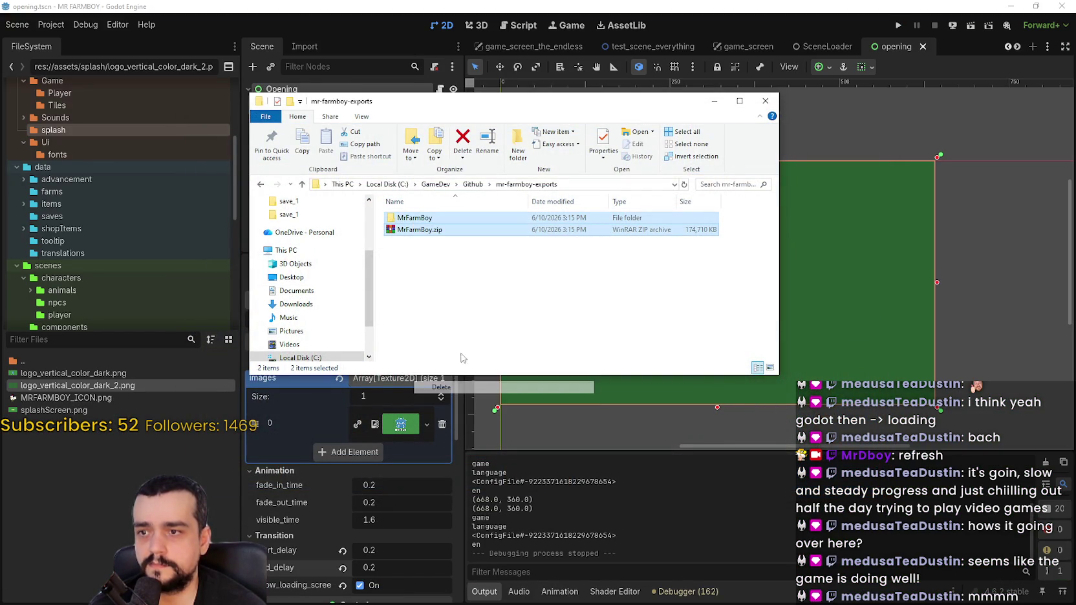
pyautogui.click(819, 13)
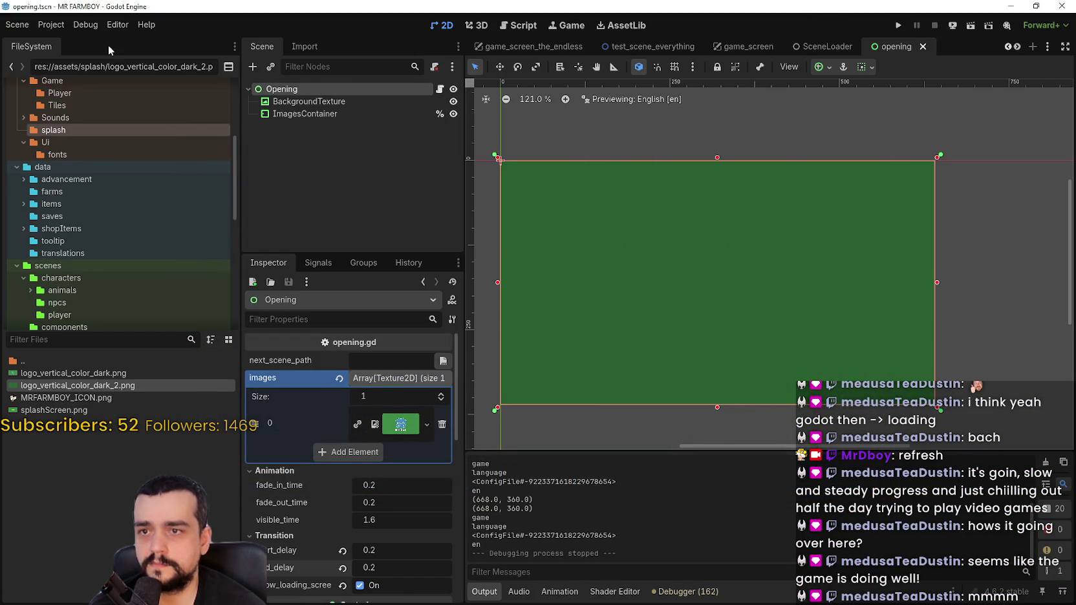
pyautogui.click(51, 25)
# - Export the Windows Desktop preset as MrFarmBoy.zip into mr-farmboy-exports, then close the Export dialog
pyautogui.click(222, 210)
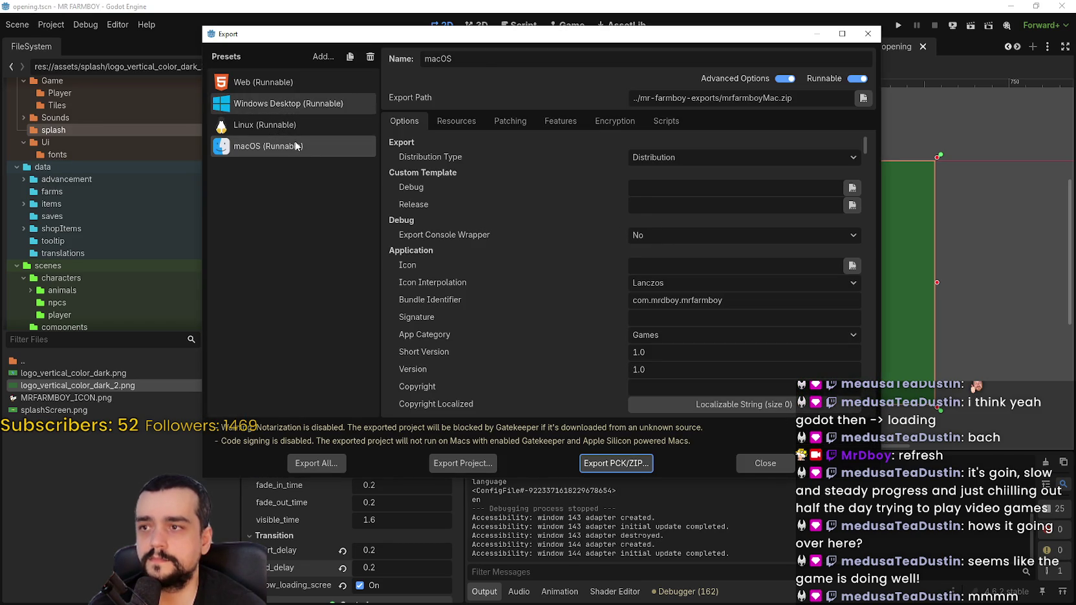
pyautogui.click(288, 104)
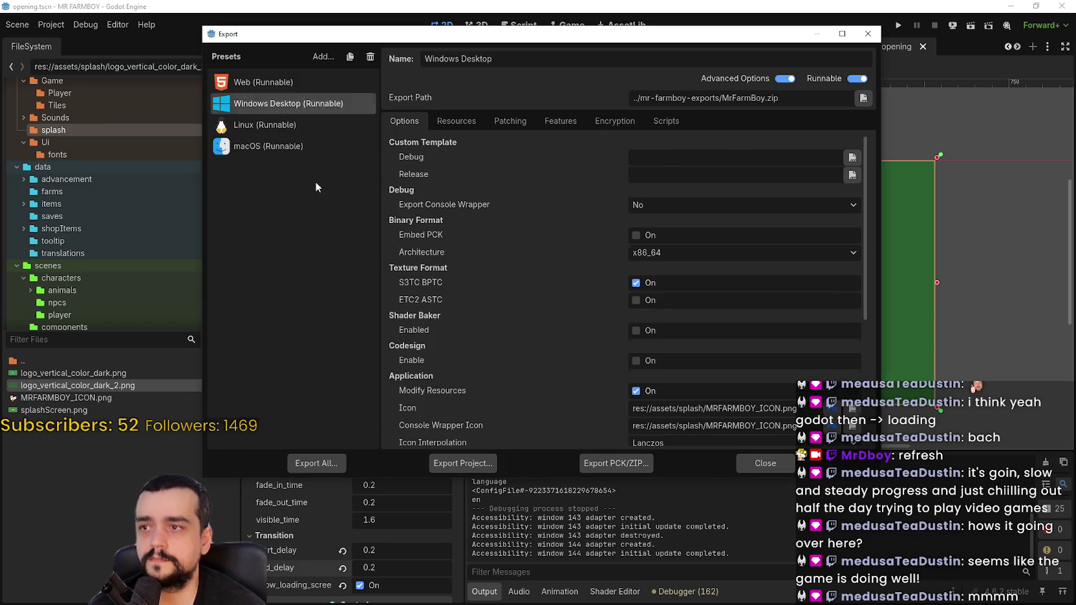
pyautogui.click(437, 466)
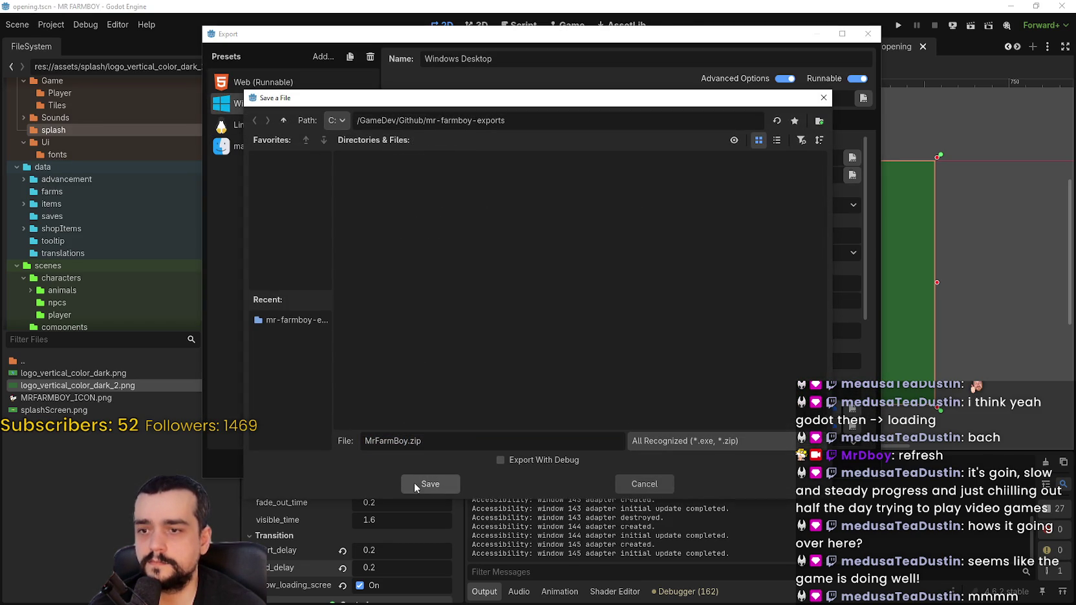
pyautogui.click(417, 483)
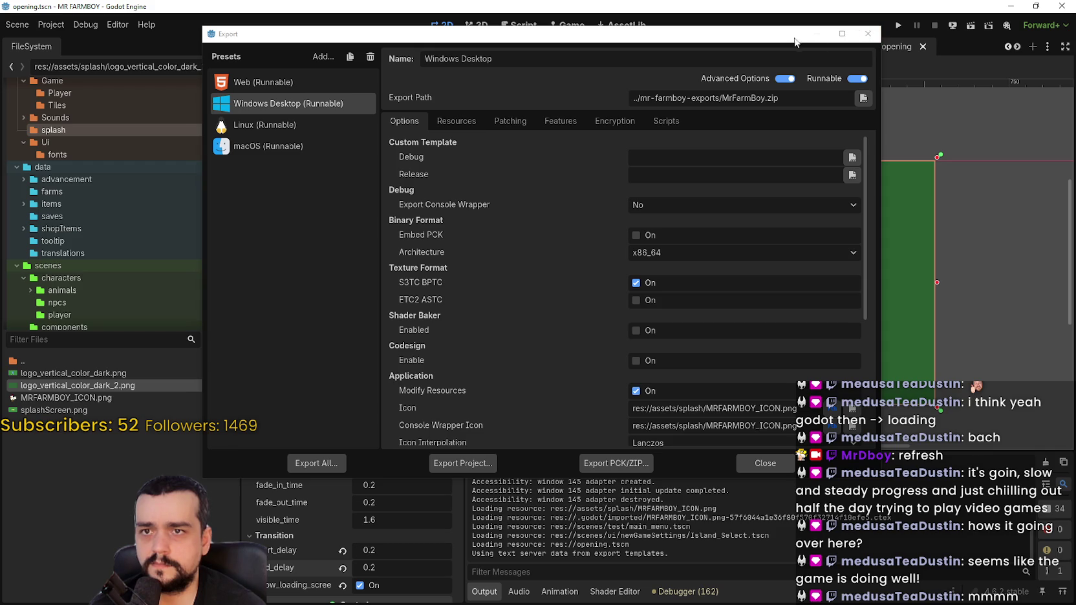
pyautogui.click(749, 466)
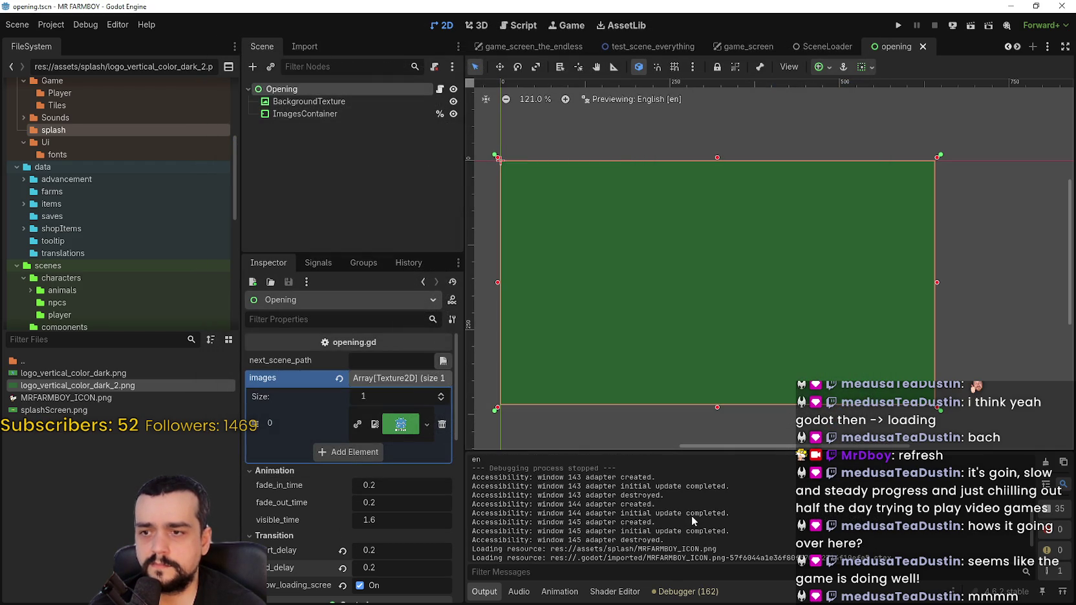
pyautogui.scroll(10, 1029, 531)
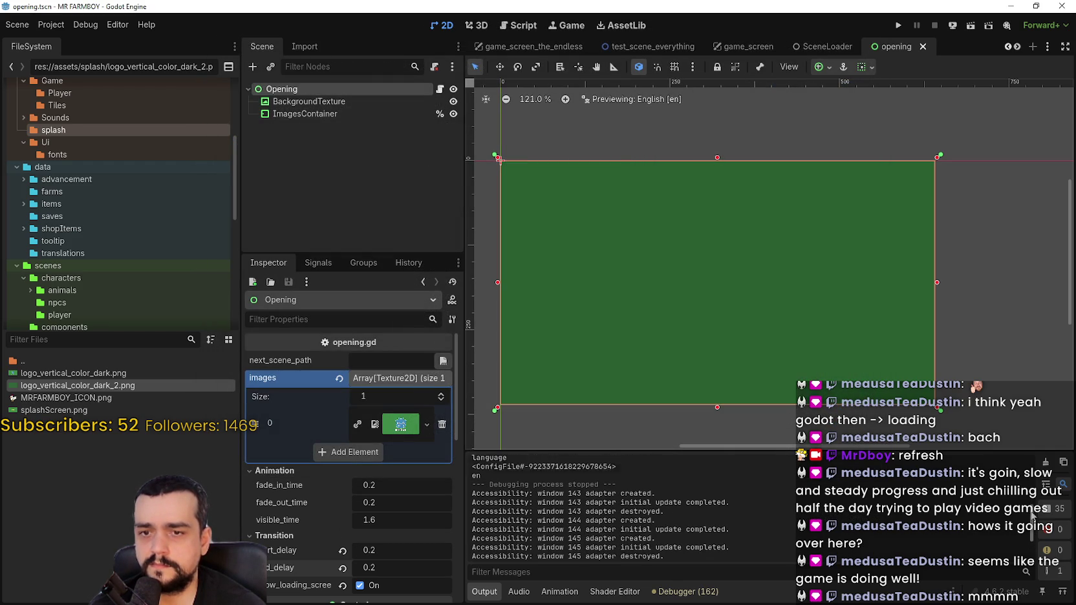
pyautogui.scroll(-4, 1034, 511)
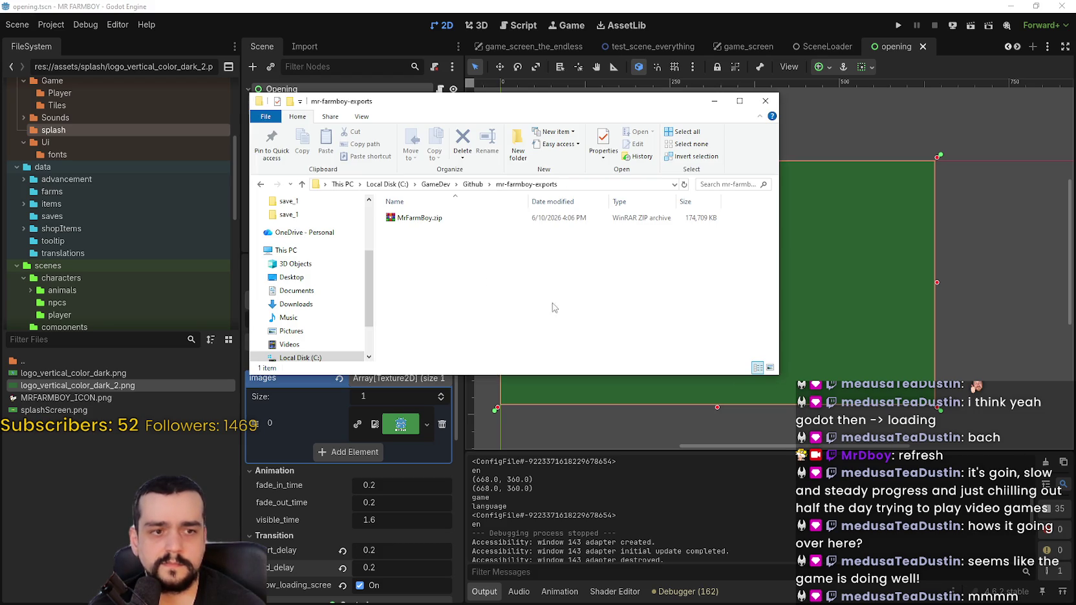
# - Extract MrFarmBoy.zip into its own folder and launch MrFarmBoy.exe
pyautogui.rightClick(417, 217)
pyautogui.click(488, 260)
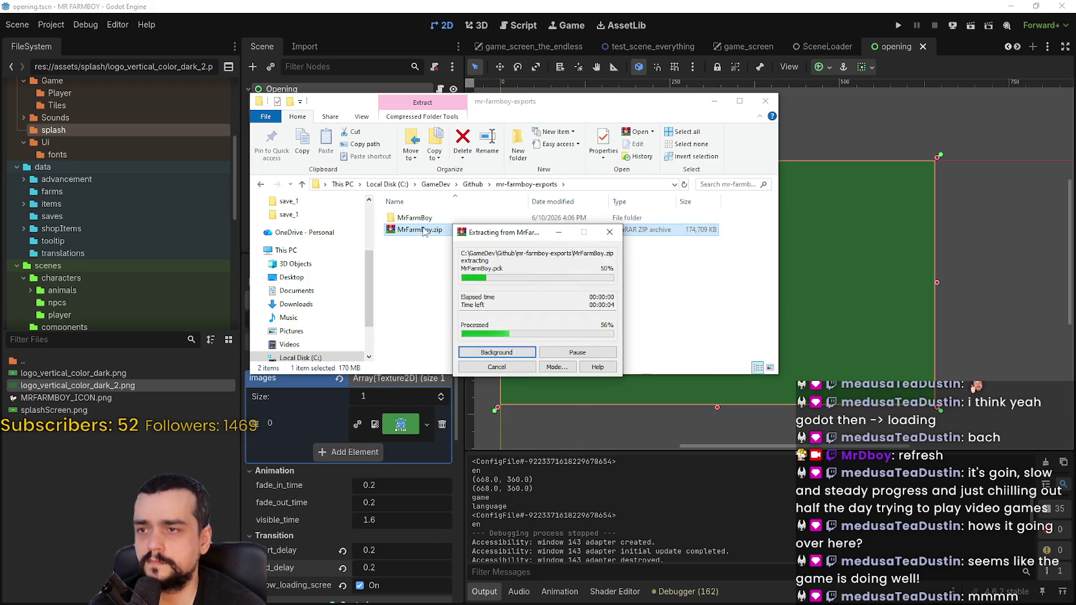
pyautogui.doubleClick(422, 229)
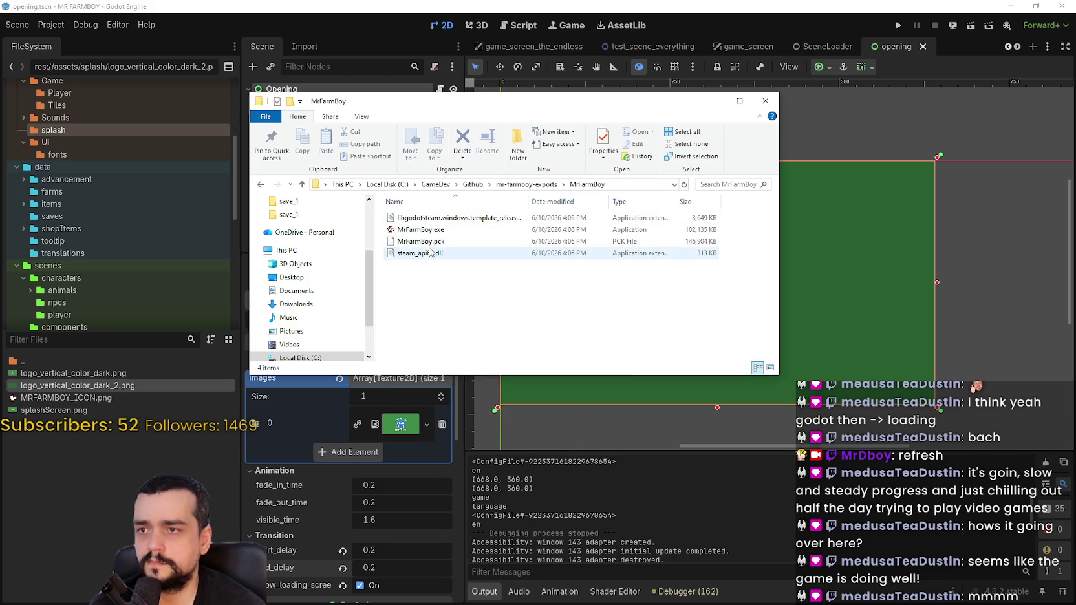
pyautogui.click(425, 229)
pyautogui.press('Return')
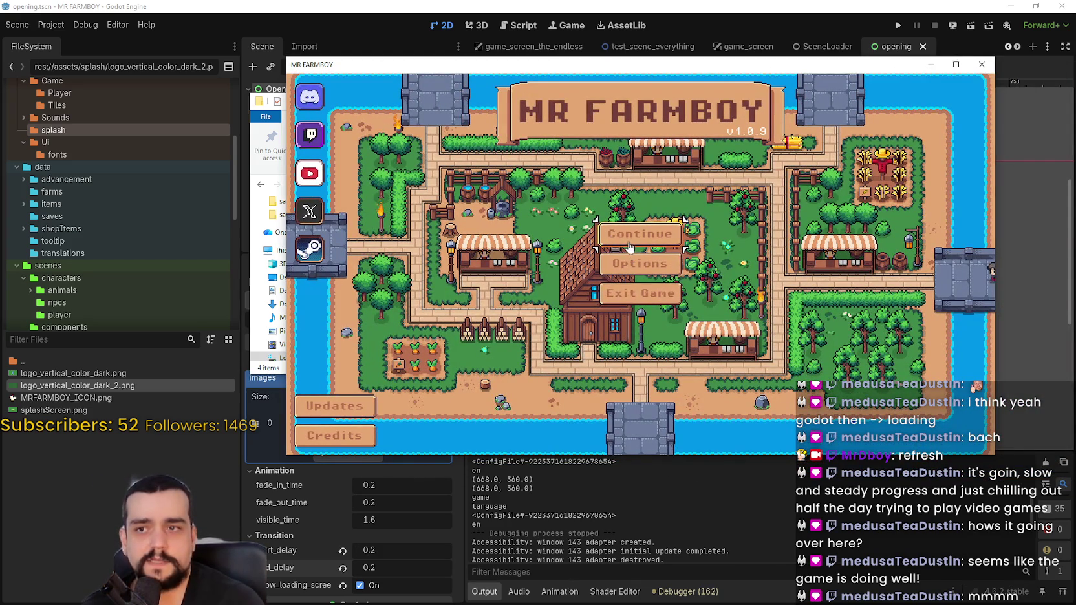
# - Quit and relaunch the exported game, then move the Explorer window aside
pyautogui.click(641, 293)
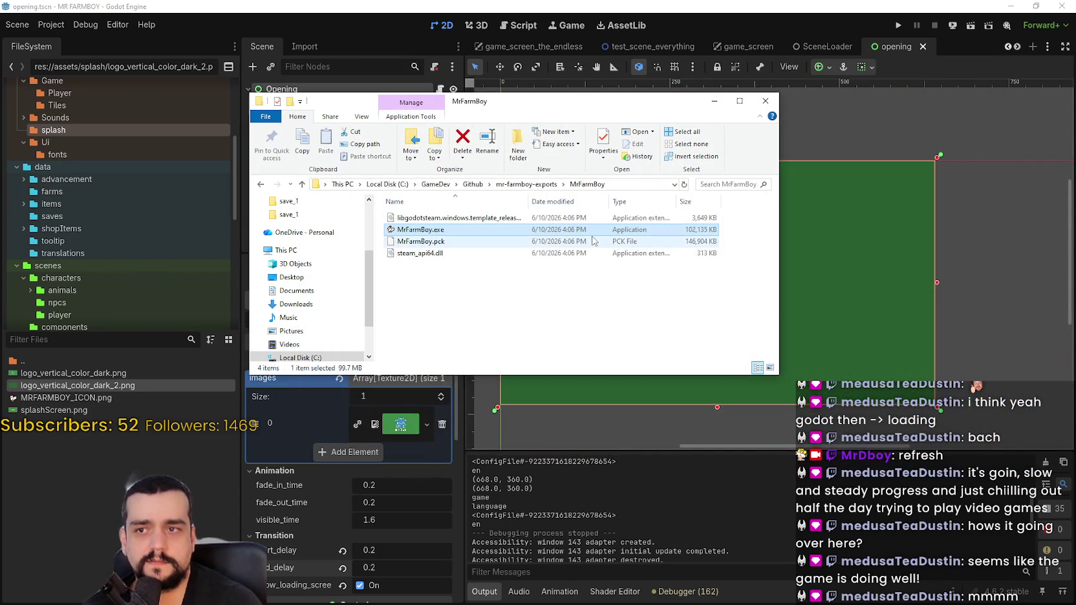
pyautogui.press('Return')
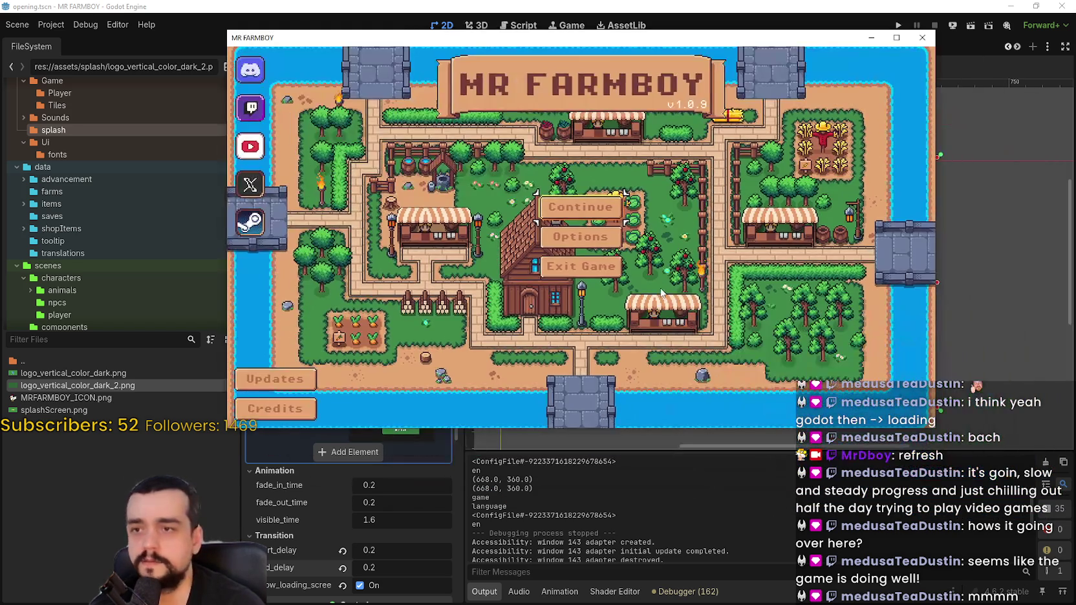
pyautogui.click(532, 241)
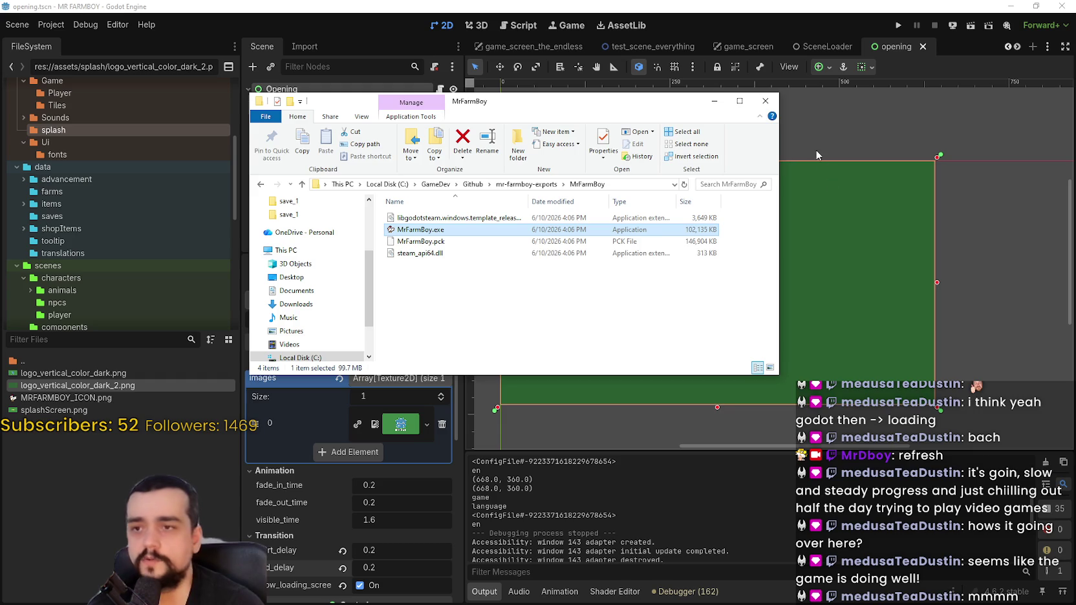
pyautogui.moveTo(655, 110); pyautogui.dragTo(859, 117)
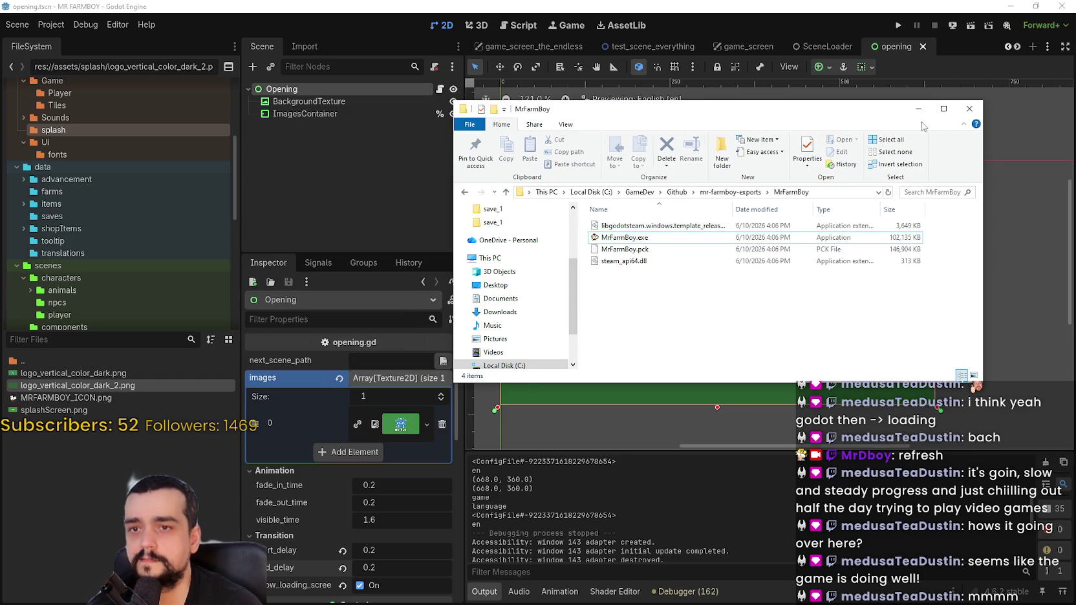
pyautogui.click(918, 111)
# - Collapse the Opening node's images array in the Inspector and run the project with F5
pyautogui.scroll(-1, 841, 284)
pyautogui.scroll(-2, 813, 244)
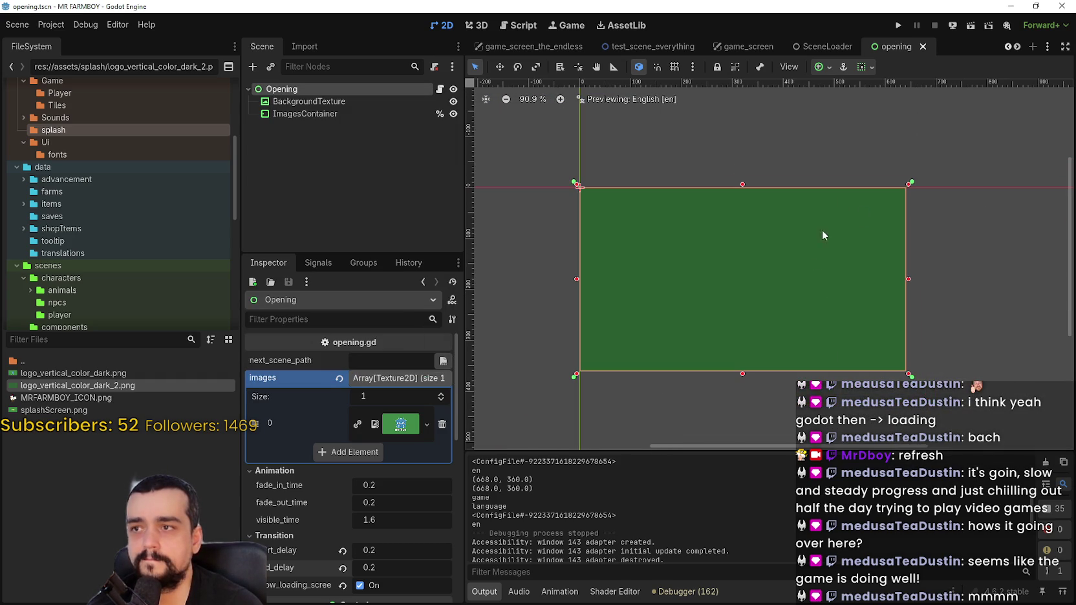
pyautogui.click(1016, 51)
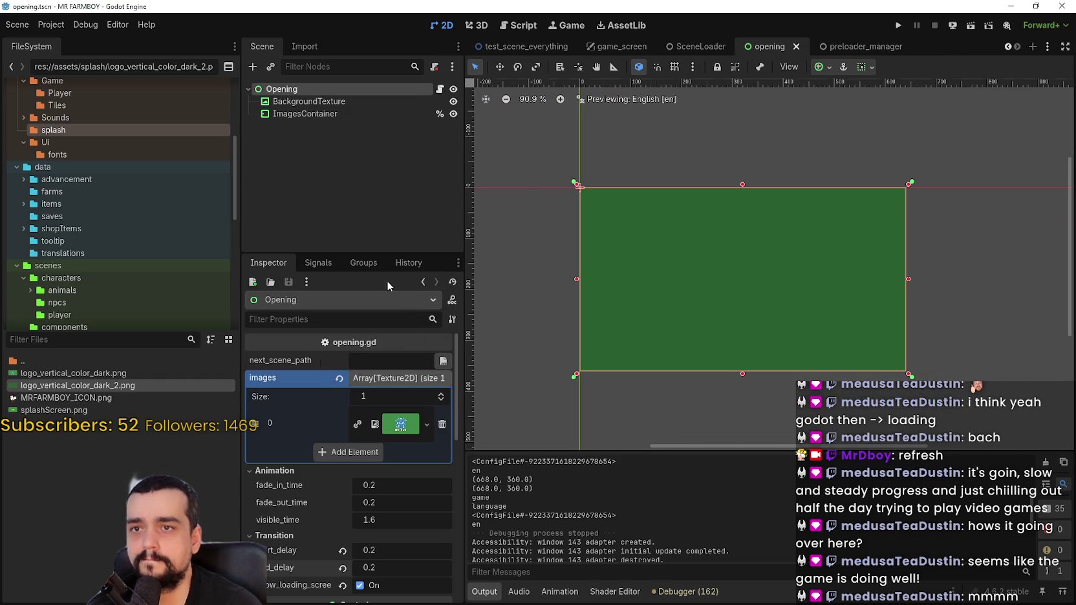
pyautogui.click(394, 380)
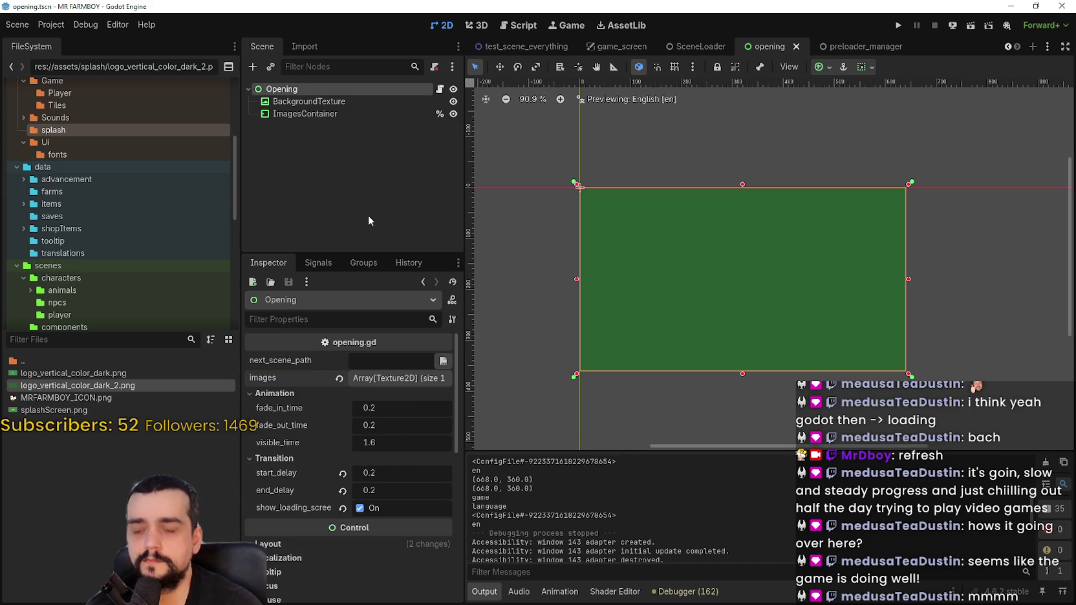
pyautogui.press('F5')
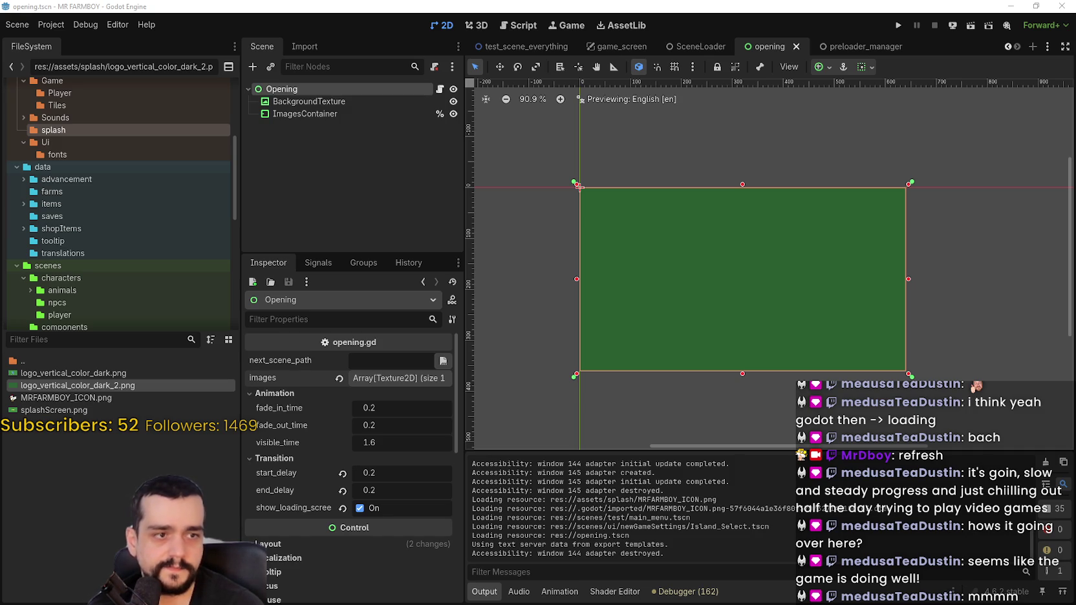
pyautogui.hotkey('alt', 'Tab')
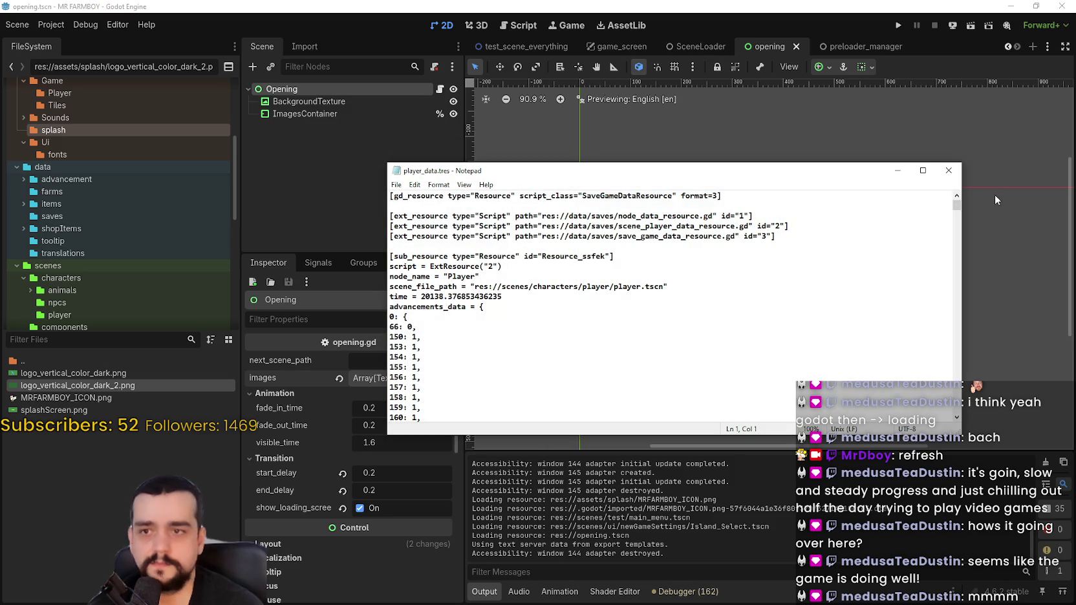
pyautogui.moveTo(956, 204); pyautogui.dragTo(929, 412)
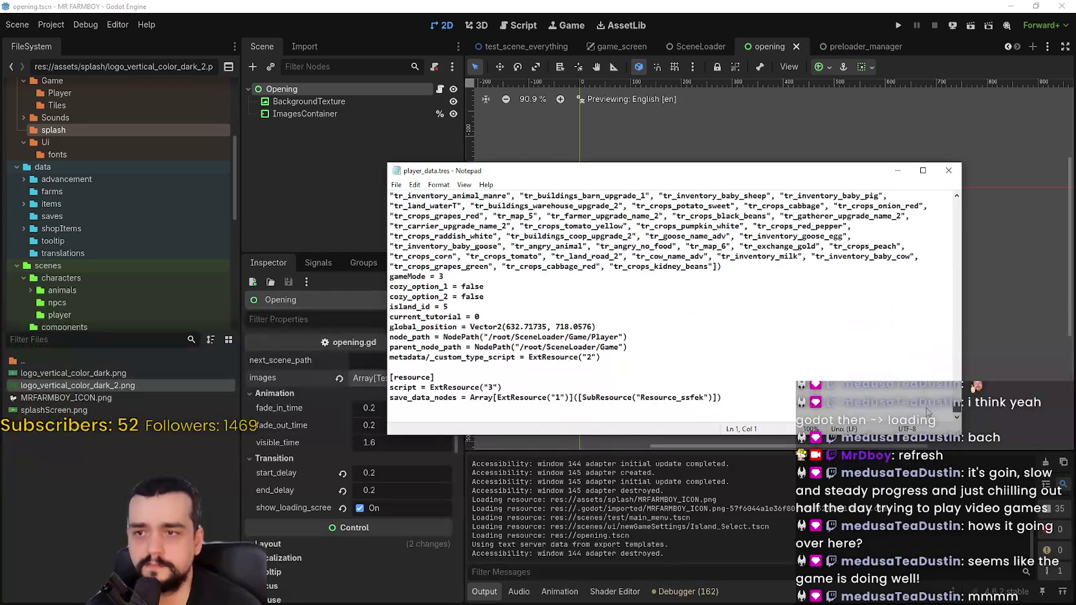
pyautogui.click(948, 170)
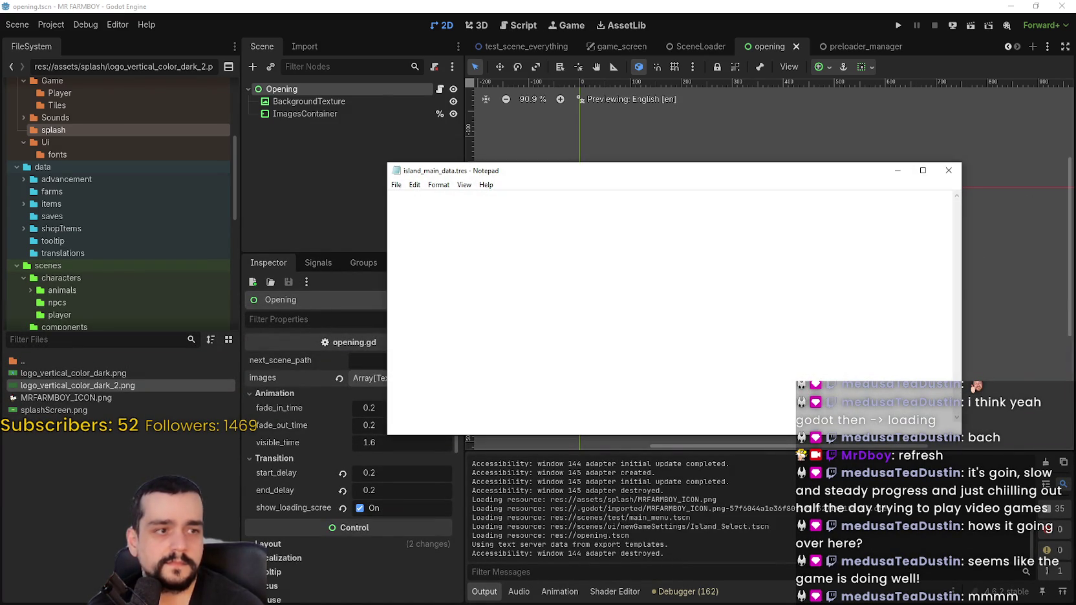
pyautogui.moveTo(958, 206); pyautogui.dragTo(956, 226)
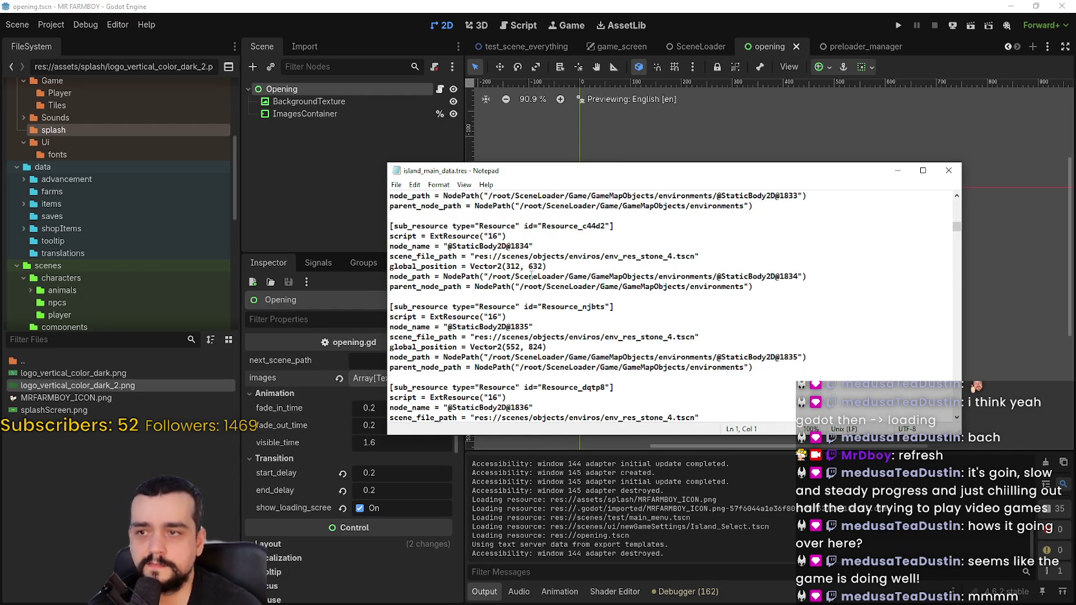
pyautogui.moveTo(662, 280); pyautogui.dragTo(532, 247)
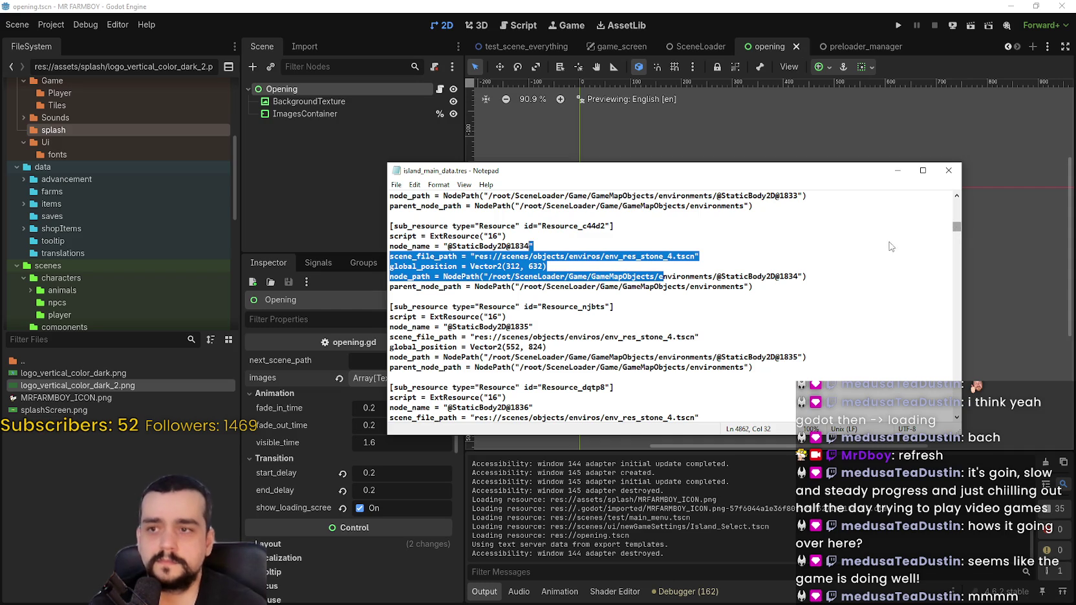
pyautogui.press('Delete')
# - Delete part of the SubResource reference list, save island_main_data.tres, and run the game
pyautogui.moveTo(957, 233); pyautogui.dragTo(947, 413)
pyautogui.moveTo(728, 308); pyautogui.dragTo(679, 297)
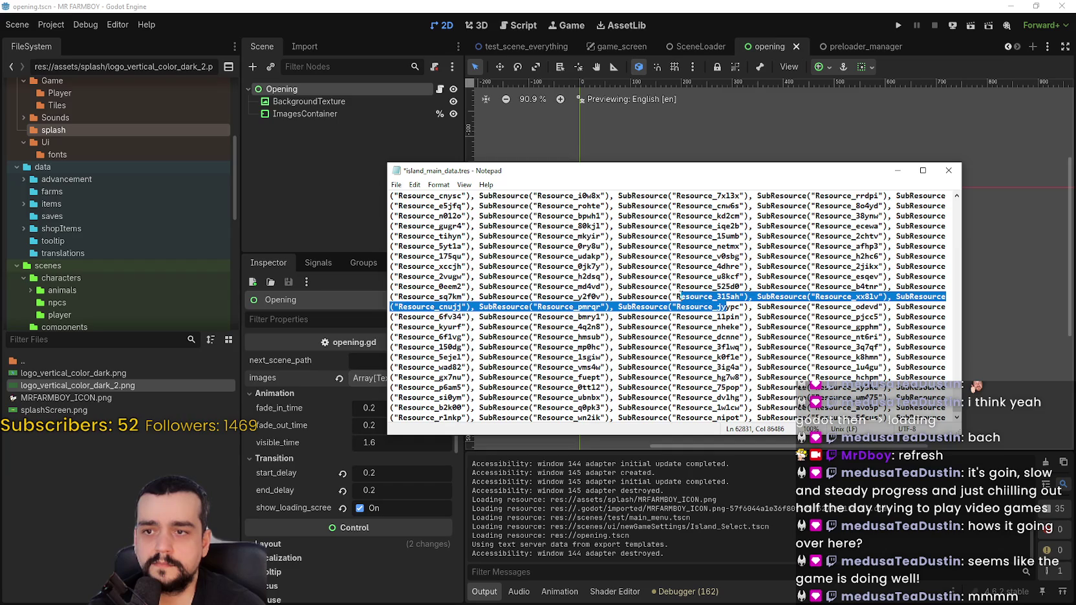
pyautogui.press('Delete')
pyautogui.click(949, 170)
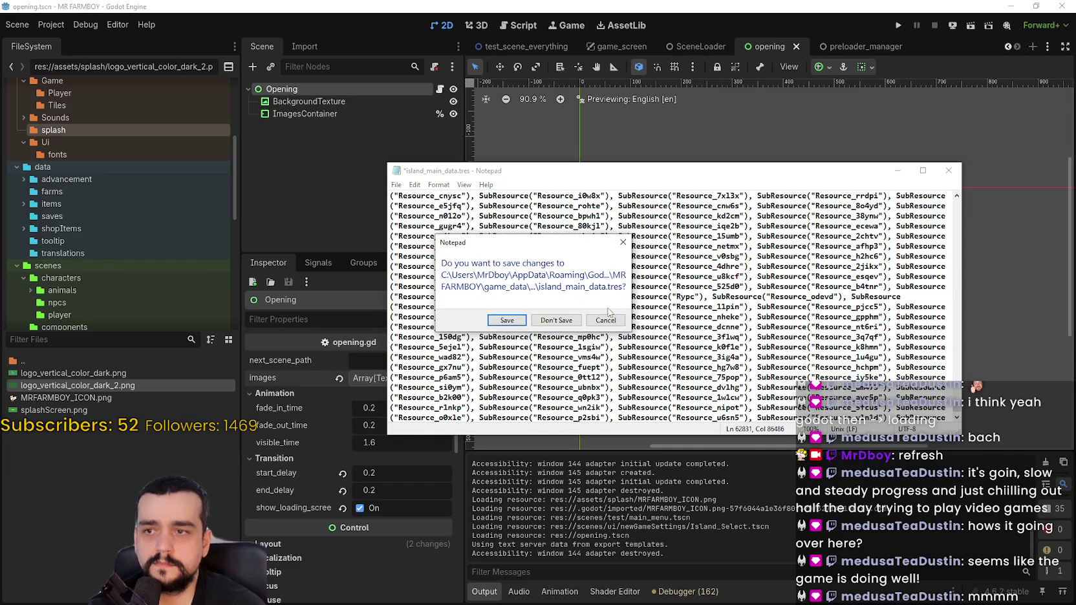
pyautogui.click(496, 322)
pyautogui.click(898, 25)
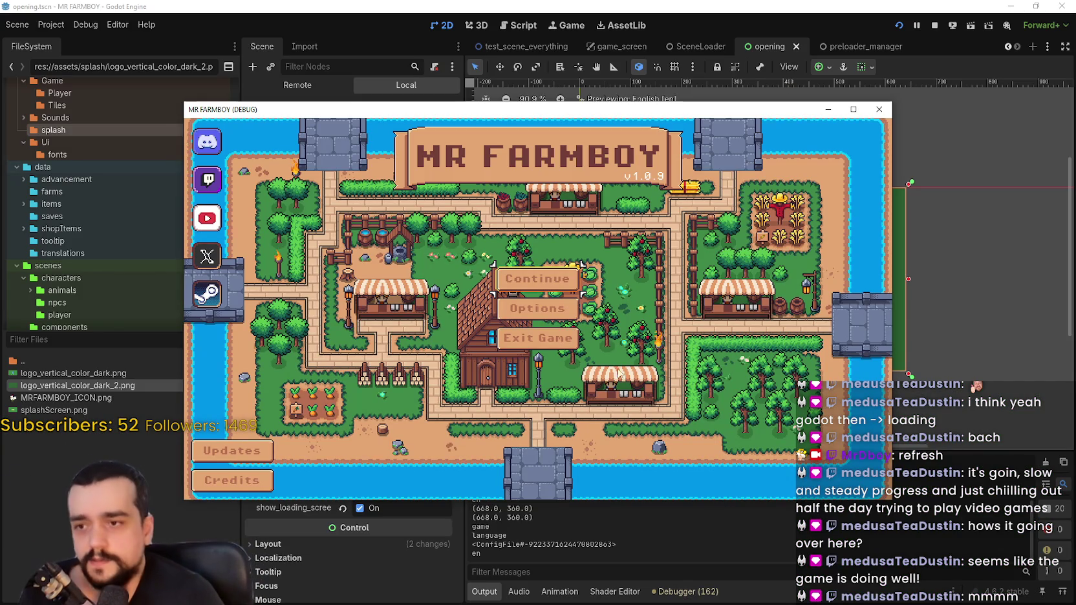
# - Load Save 8 from the saved-games list, zoom the in-game camera, and stop the run with F8
pyautogui.click(553, 282)
pyautogui.scroll(-2, 574, 309)
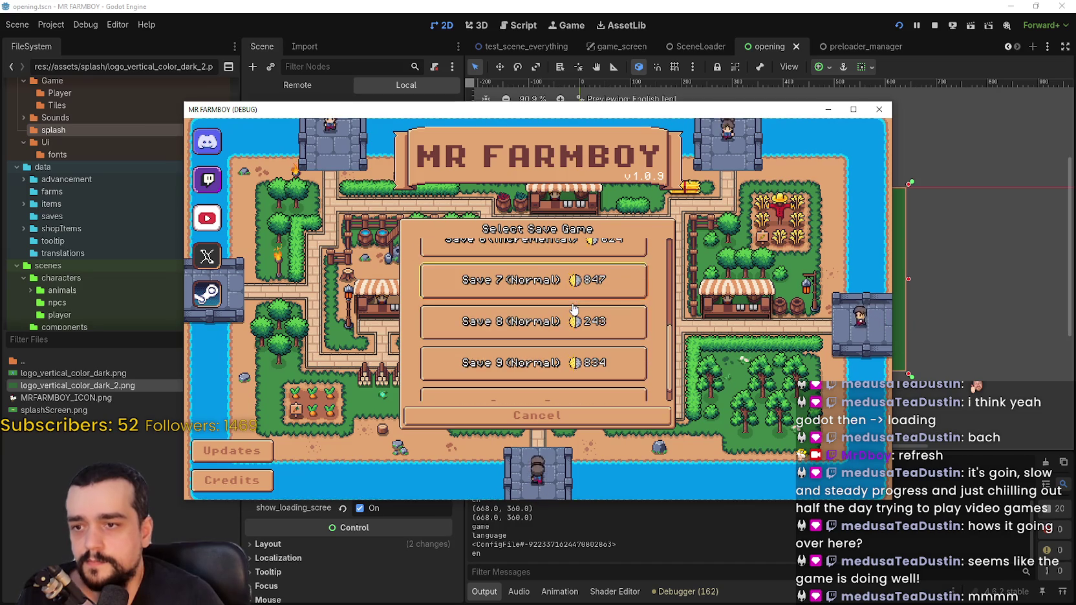
pyautogui.scroll(-2, 563, 311)
pyautogui.click(560, 312)
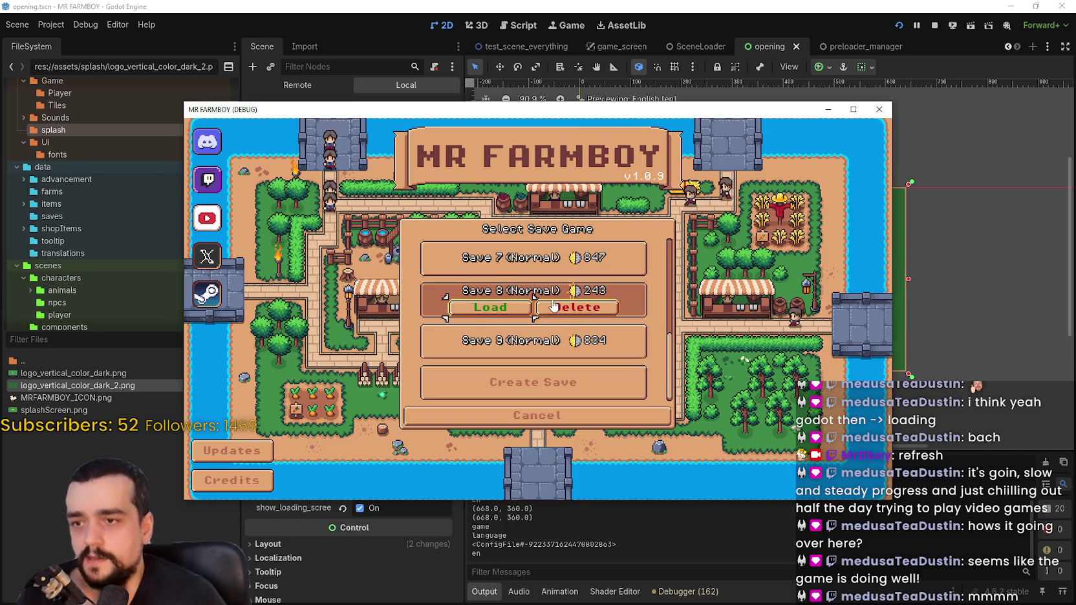
pyautogui.click(505, 314)
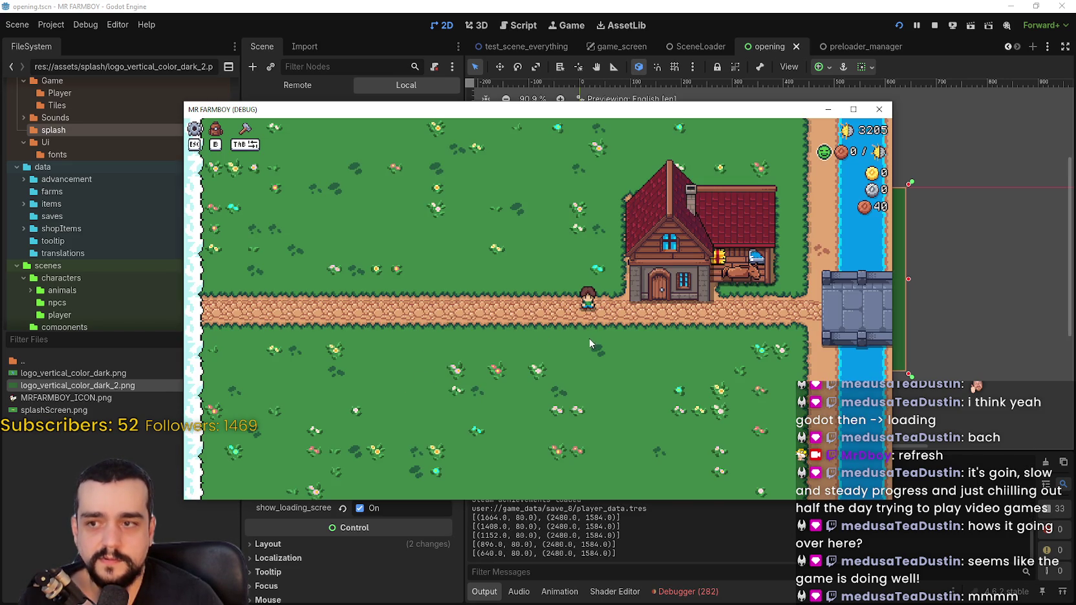
pyautogui.scroll(-5, 588, 385)
pyautogui.scroll(-2, 599, 367)
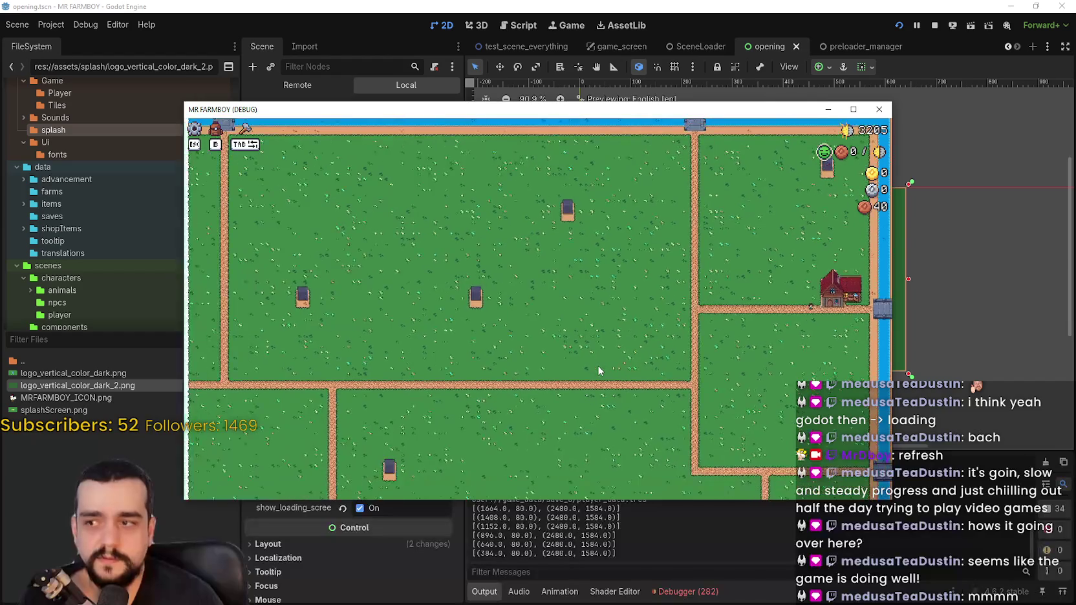
pyautogui.scroll(6, 597, 366)
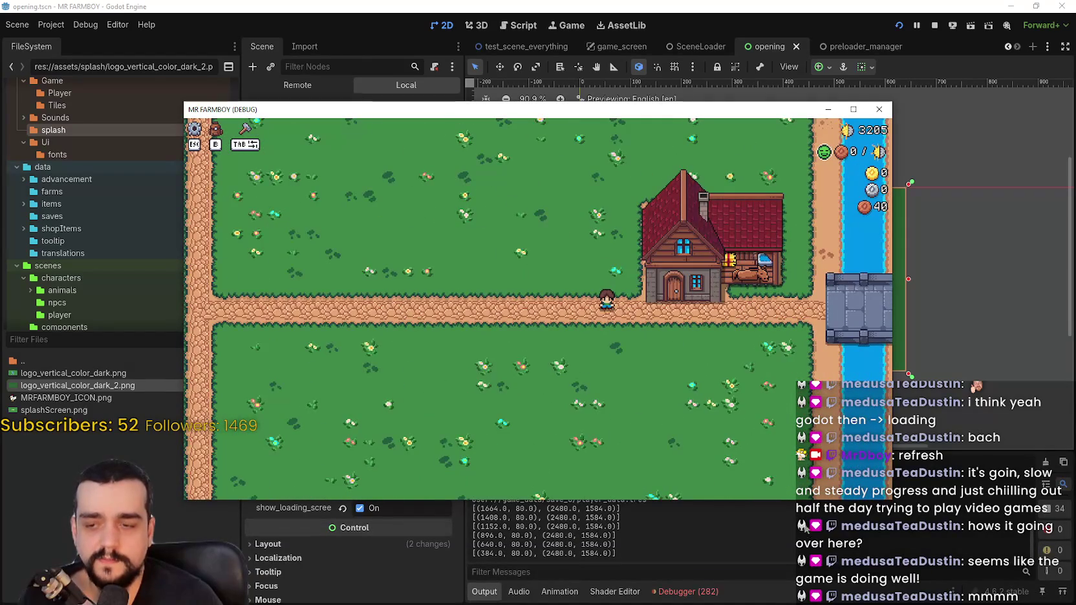
pyautogui.press('F8')
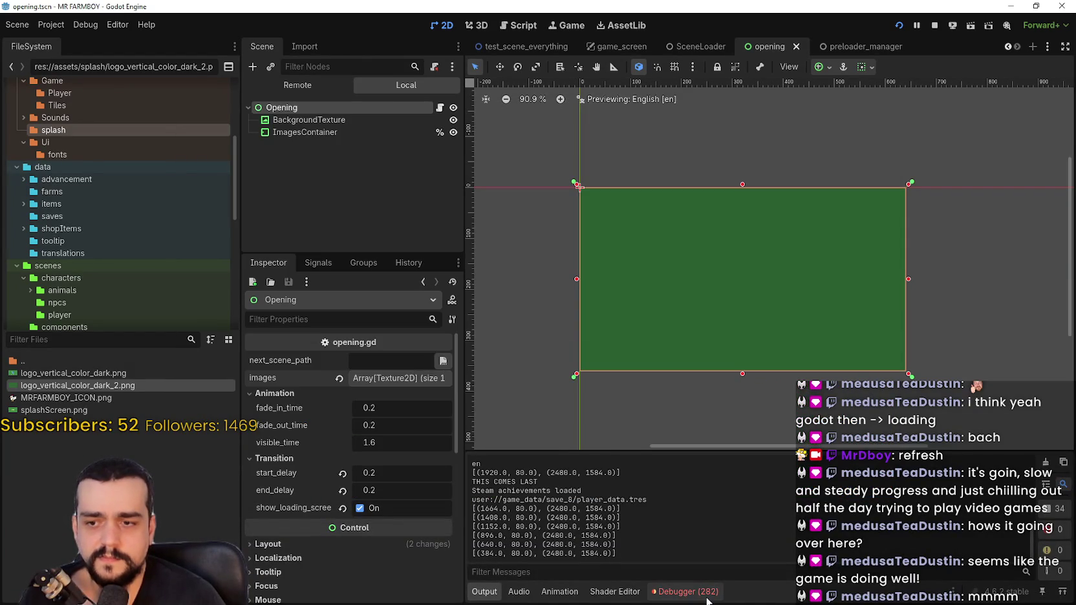
# - Show the Debugger's errors and jump to line 69 of save_level_data_component.gd's load_game
pyautogui.click(709, 593)
pyautogui.click(562, 354)
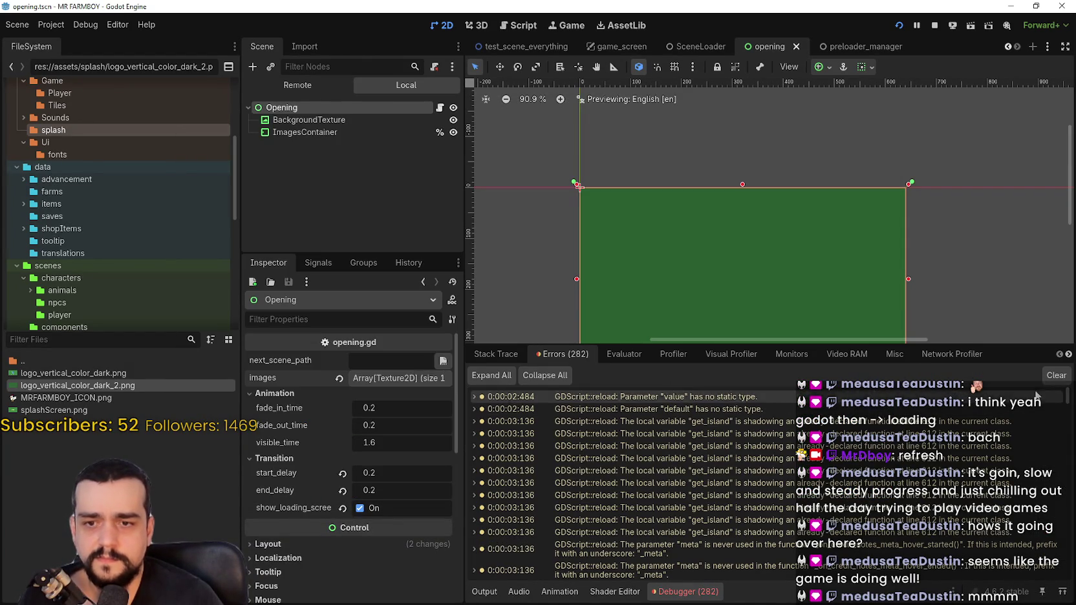
pyautogui.moveTo(1067, 394); pyautogui.dragTo(1068, 576)
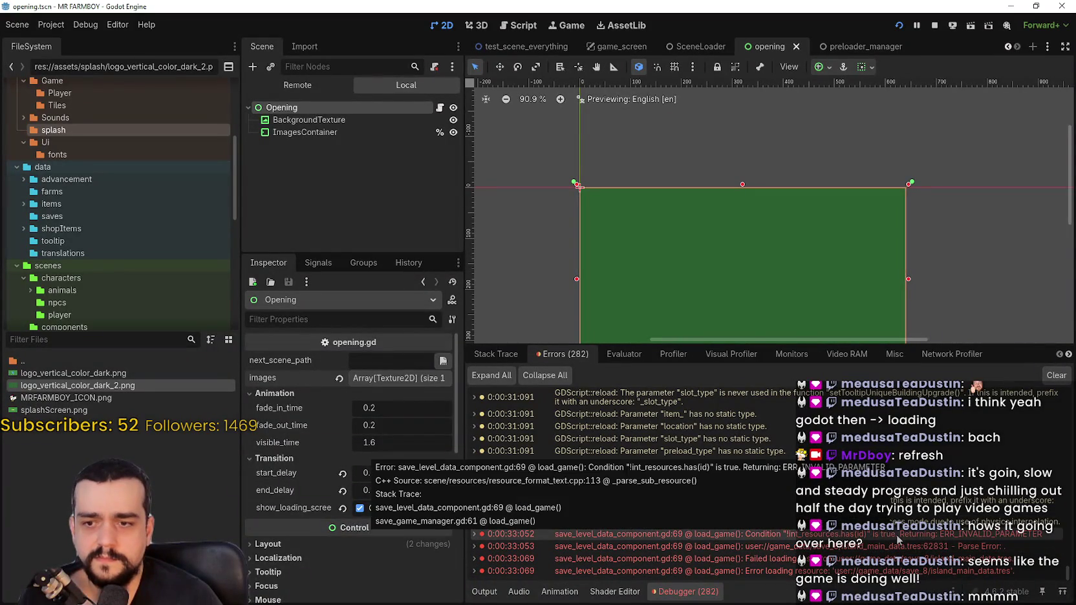
pyautogui.doubleClick(846, 534)
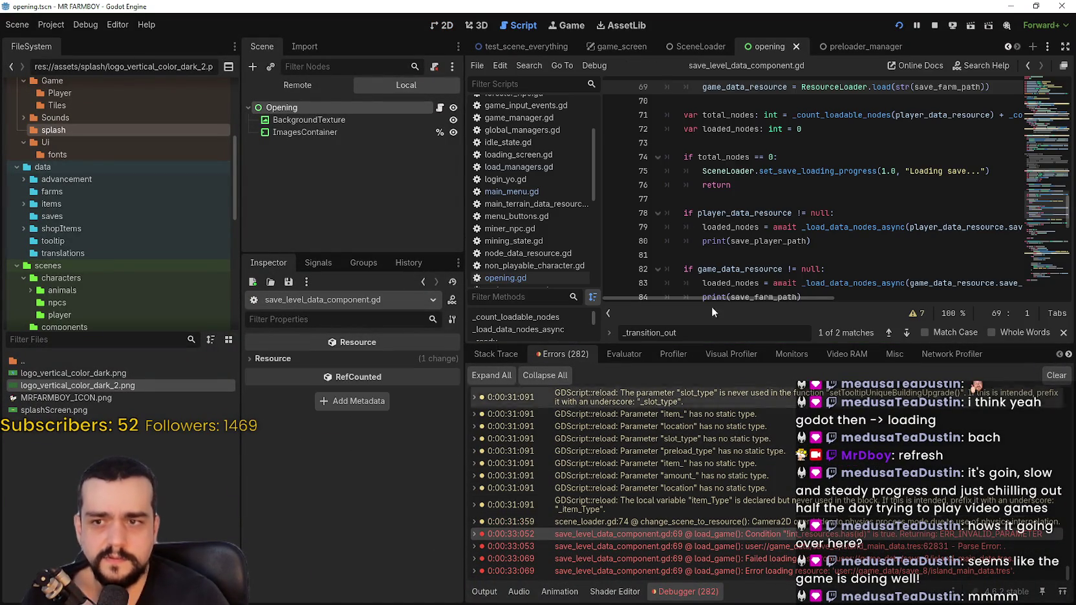
pyautogui.click(718, 263)
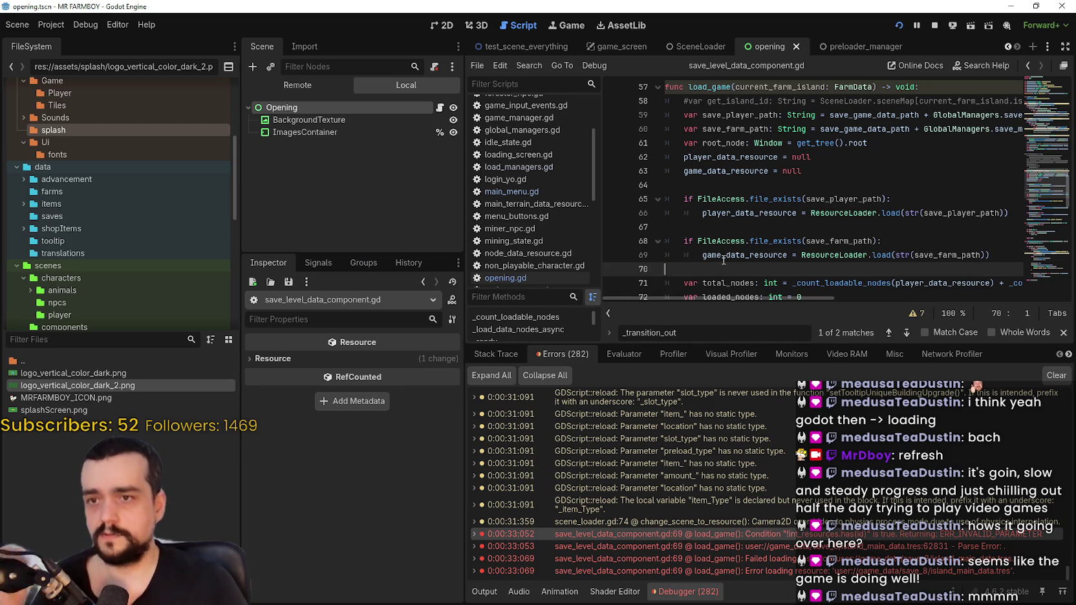
pyautogui.scroll(5, 706, 213)
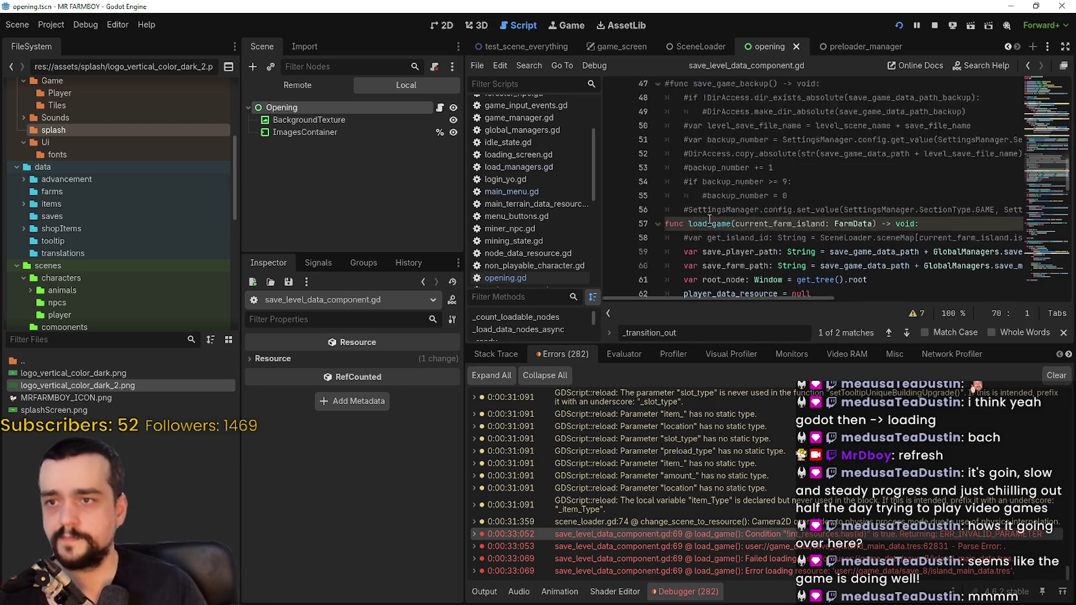
pyautogui.scroll(-5, 706, 213)
pyautogui.scroll(-1, 707, 212)
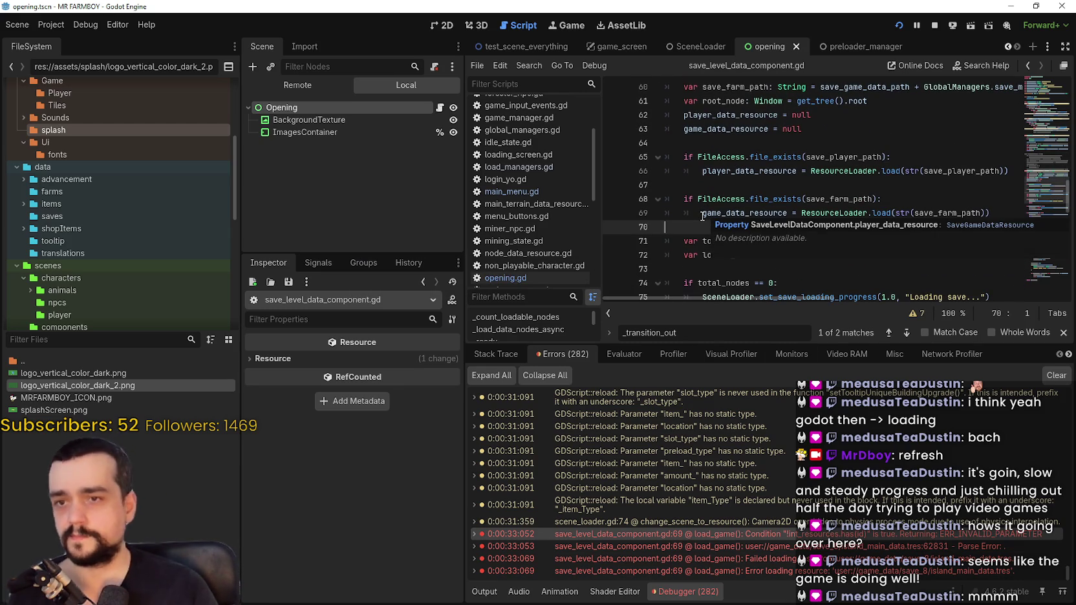
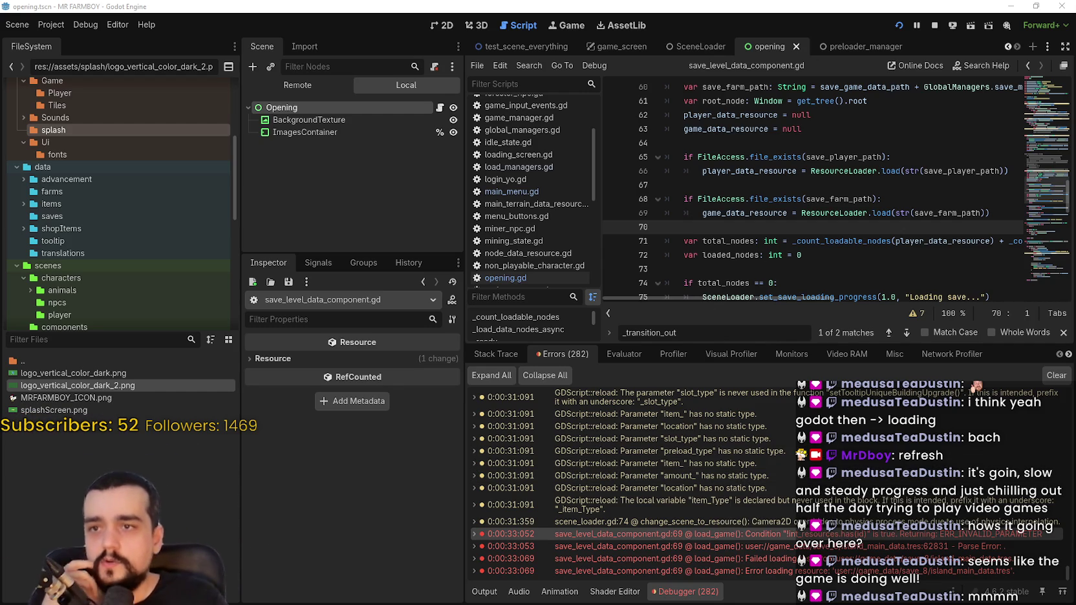
# - Close the _transition_out search, widen the code editor, and jump to the line 69 load_game error
pyautogui.press('Escape')
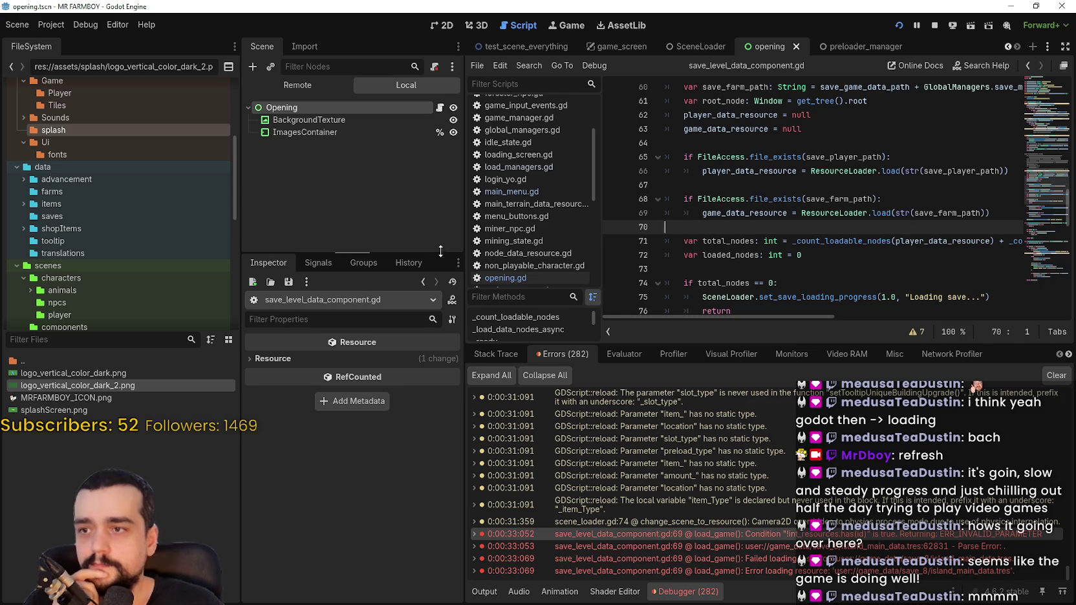
pyautogui.moveTo(462, 241); pyautogui.dragTo(389, 241)
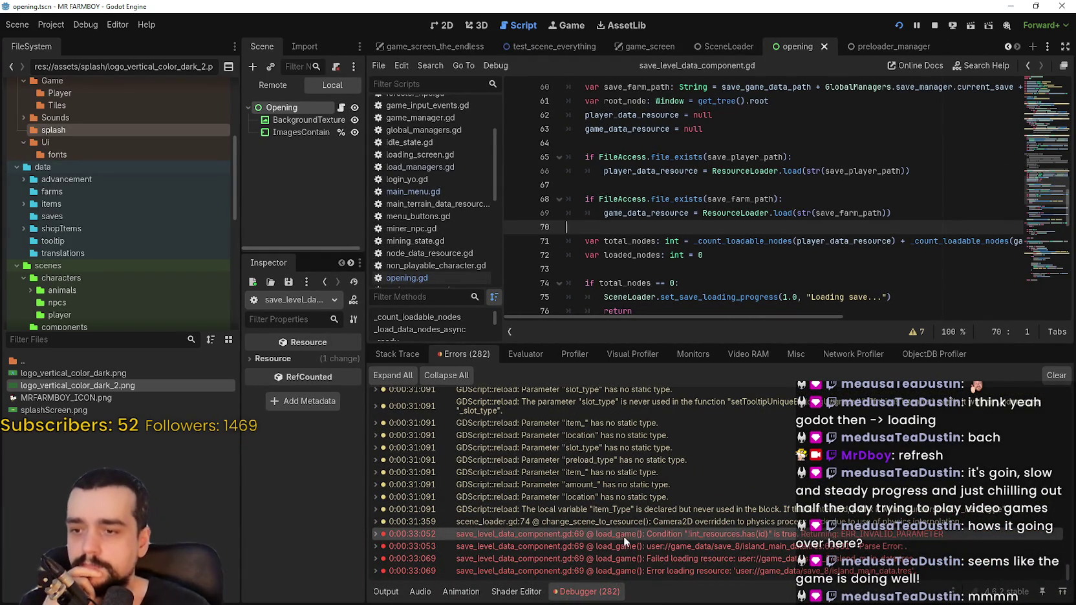
pyautogui.doubleClick(641, 547)
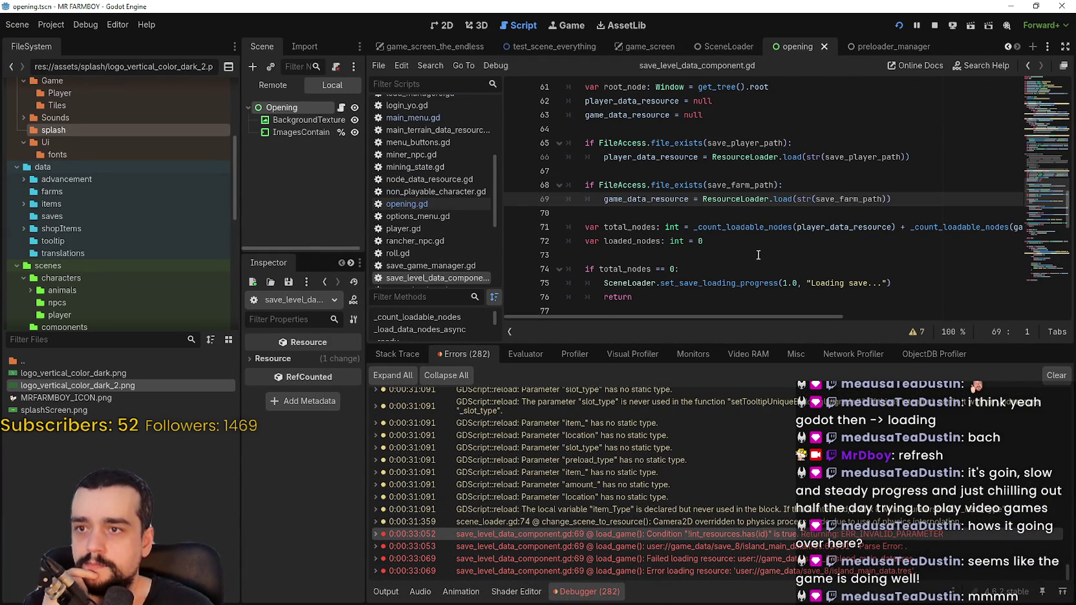
pyautogui.click(764, 223)
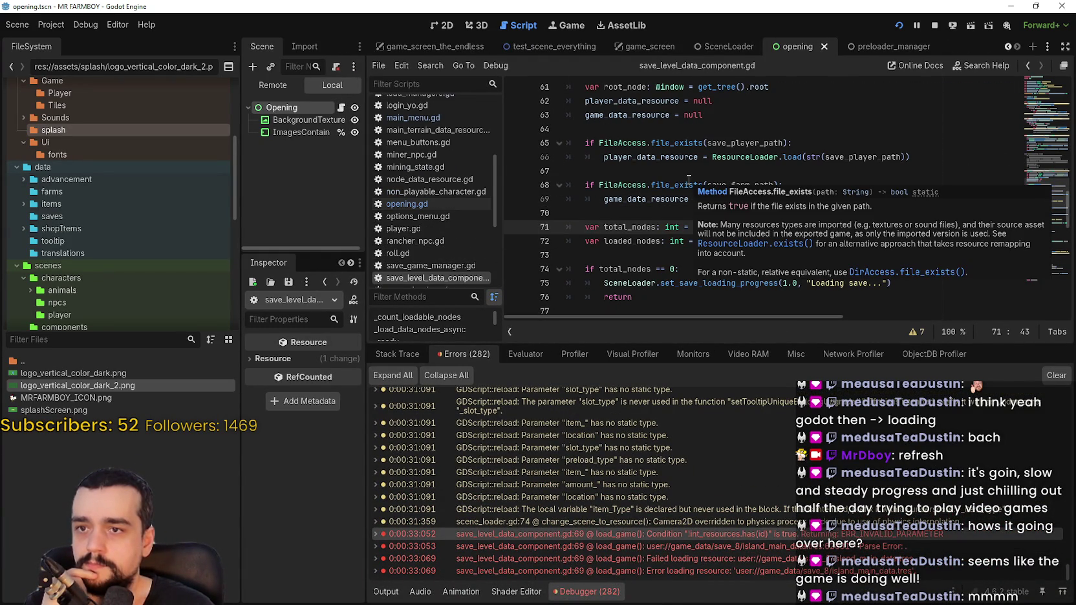
pyautogui.moveTo(659, 199)
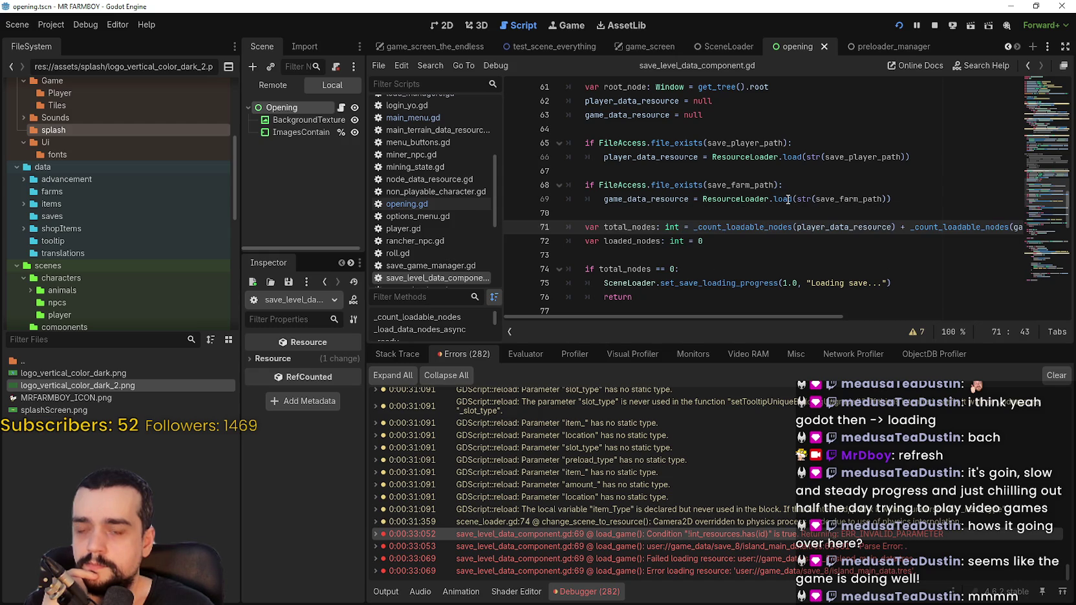
pyautogui.moveTo(788, 200)
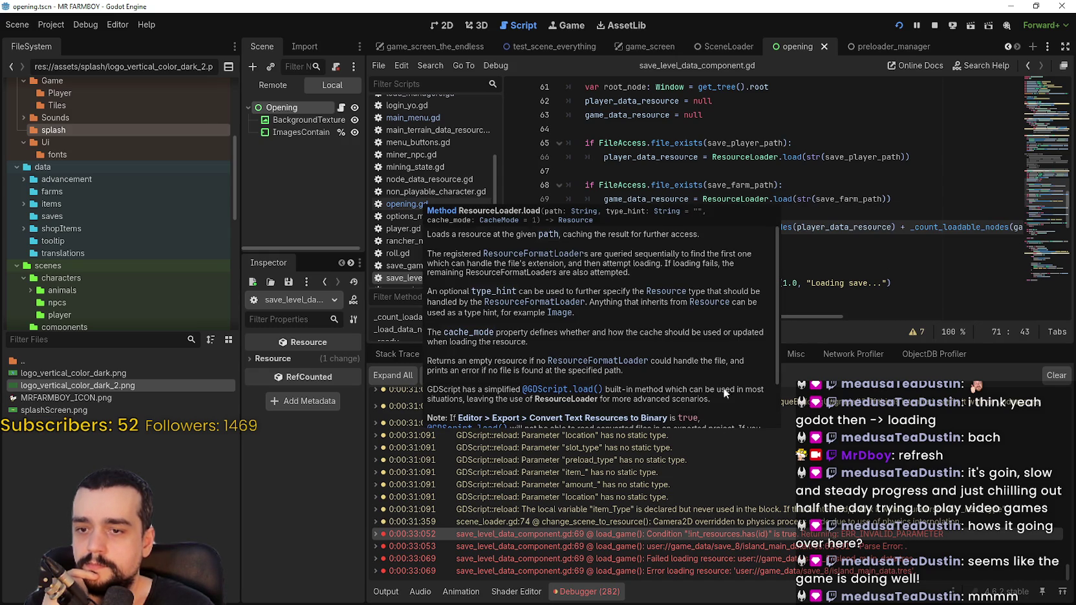
# - Inspect the load_game error entries, briefly expanding the Failed loading resource details
pyautogui.click(741, 544)
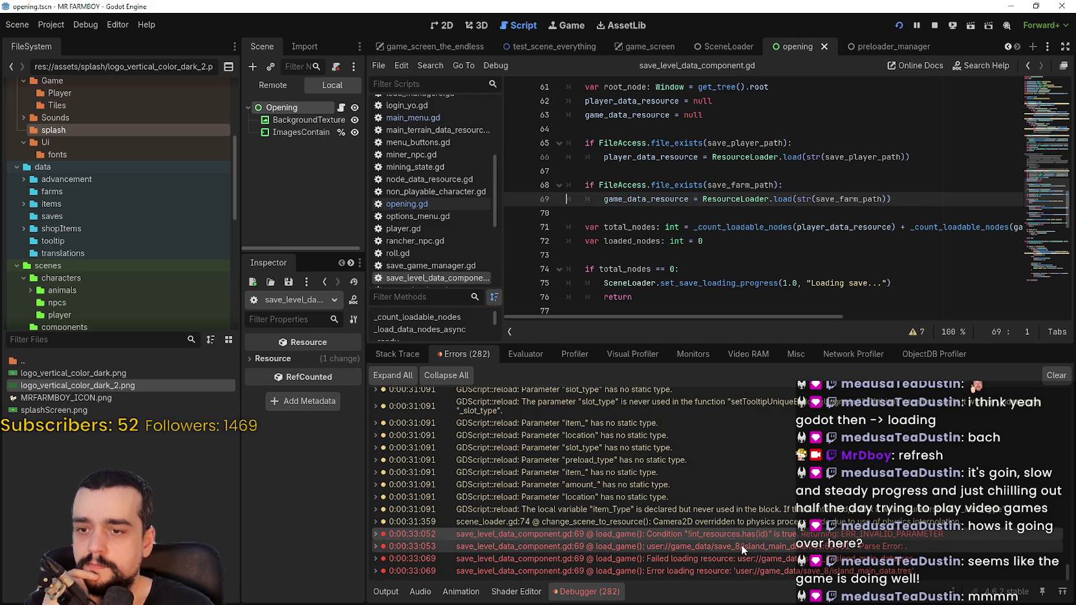
pyautogui.click(764, 572)
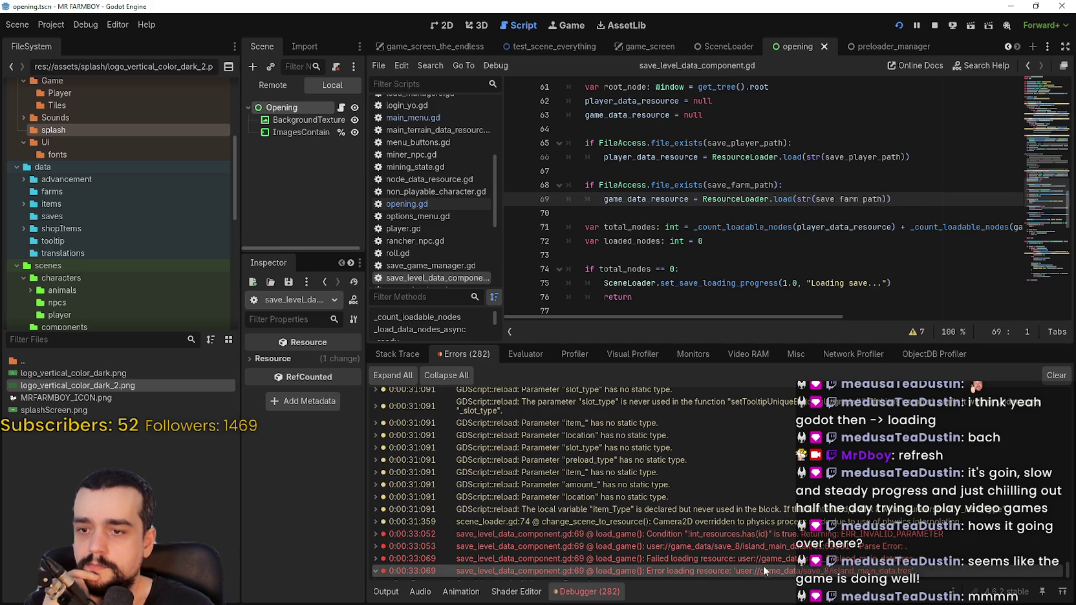
pyautogui.click(748, 555)
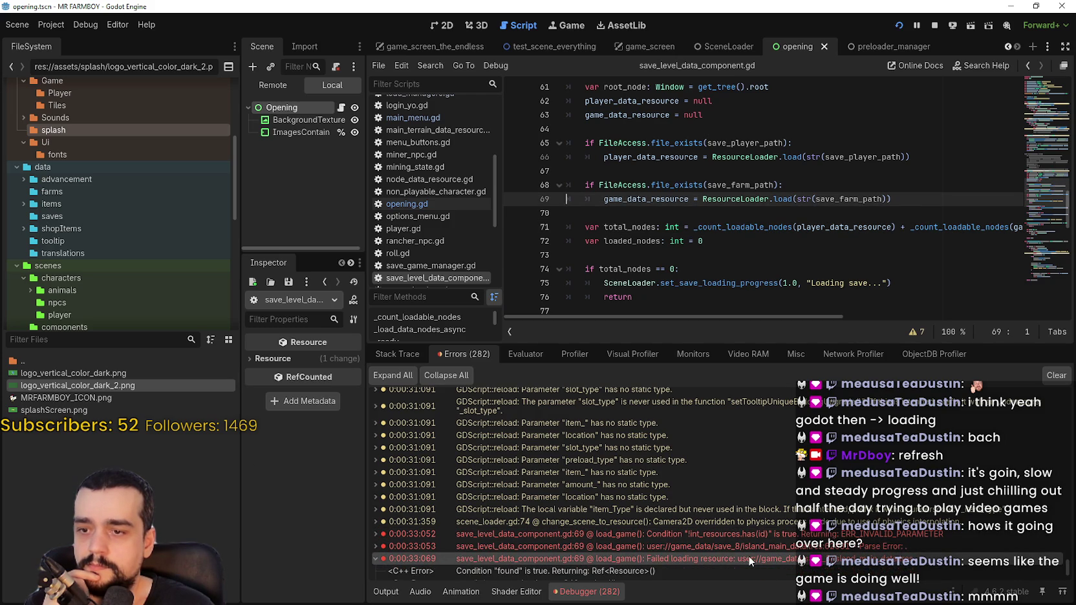
pyautogui.click(753, 566)
pyautogui.click(654, 215)
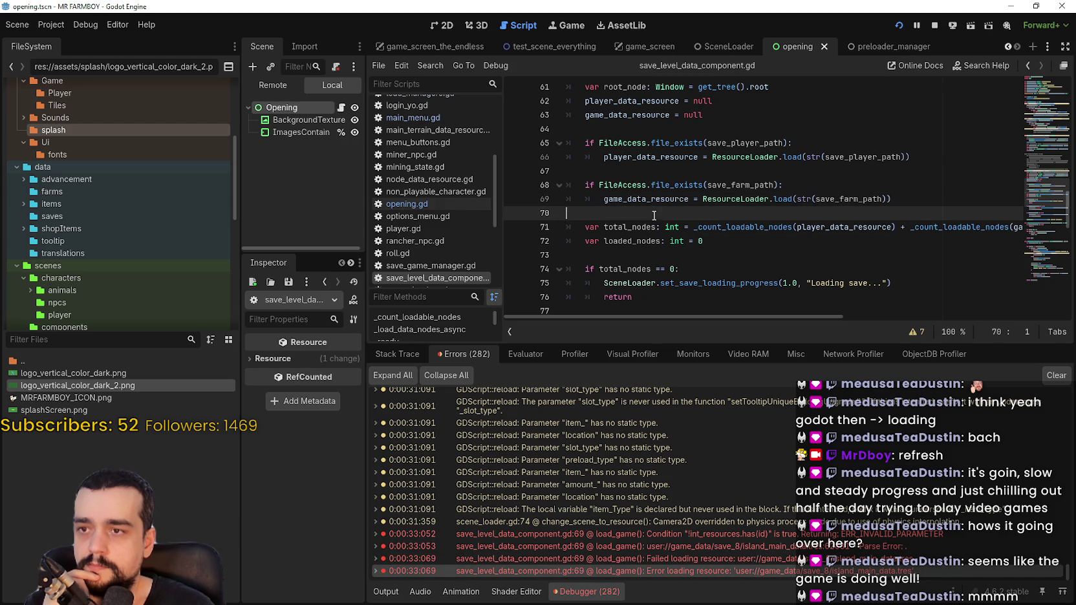
# - Review load_game from the load call on line 66 down to line 77
pyautogui.moveTo(751, 198)
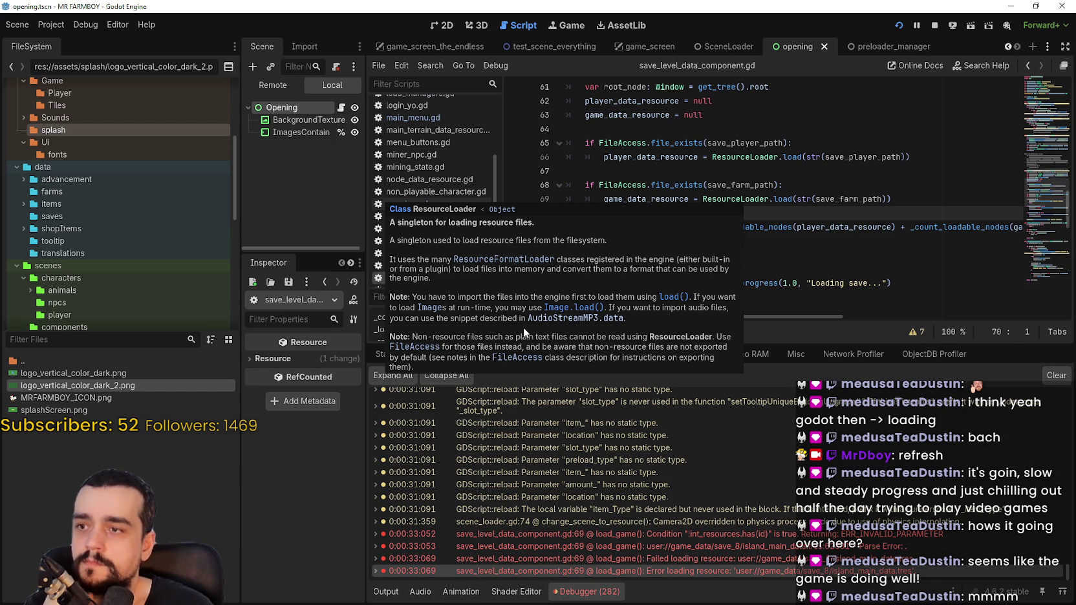
pyautogui.doubleClick(798, 159)
pyautogui.scroll(3, 757, 227)
pyautogui.scroll(-3, 757, 226)
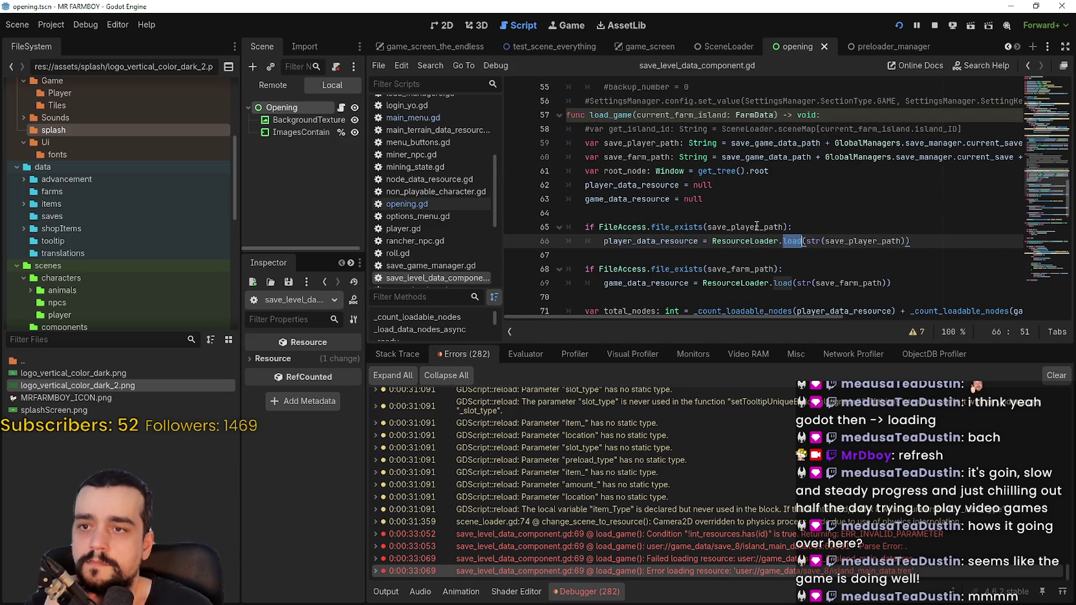
pyautogui.moveTo(753, 226)
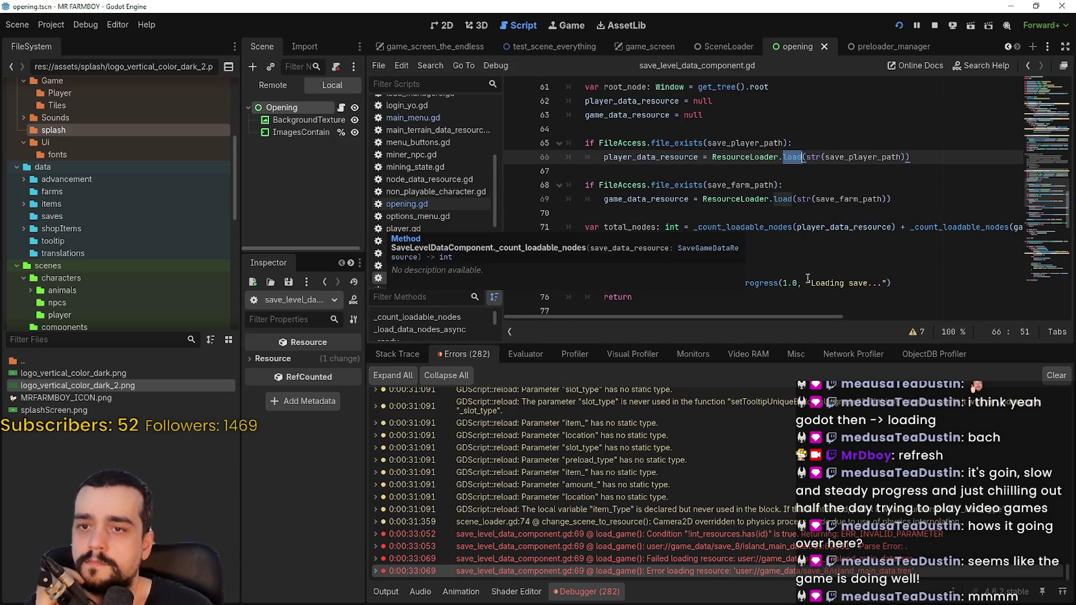
pyautogui.moveTo(826, 320)
pyautogui.mouseDown()
pyautogui.moveTo(996, 323)
pyautogui.moveTo(729, 303)
pyautogui.mouseUp()
pyautogui.scroll(-3, 700, 268)
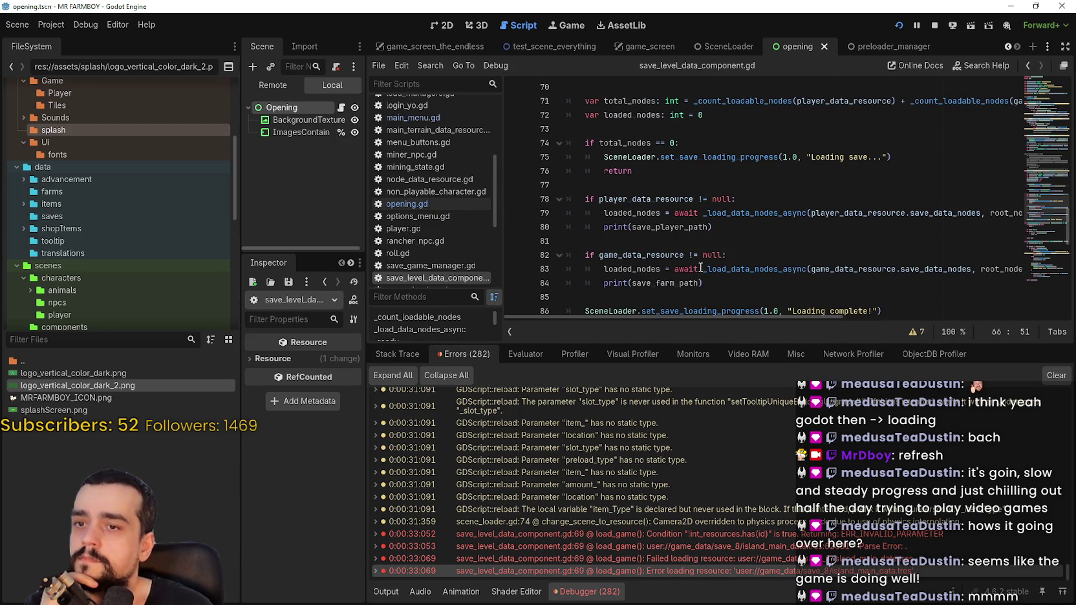
pyautogui.click(667, 187)
pyautogui.moveTo(725, 266)
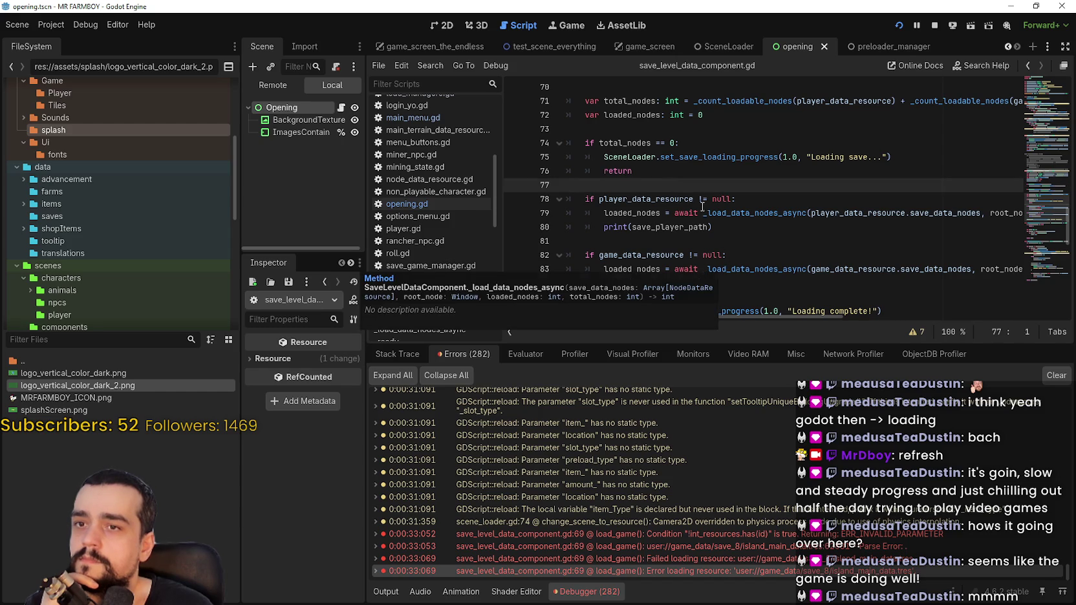
pyautogui.scroll(-1, 697, 191)
pyautogui.scroll(-3, 677, 219)
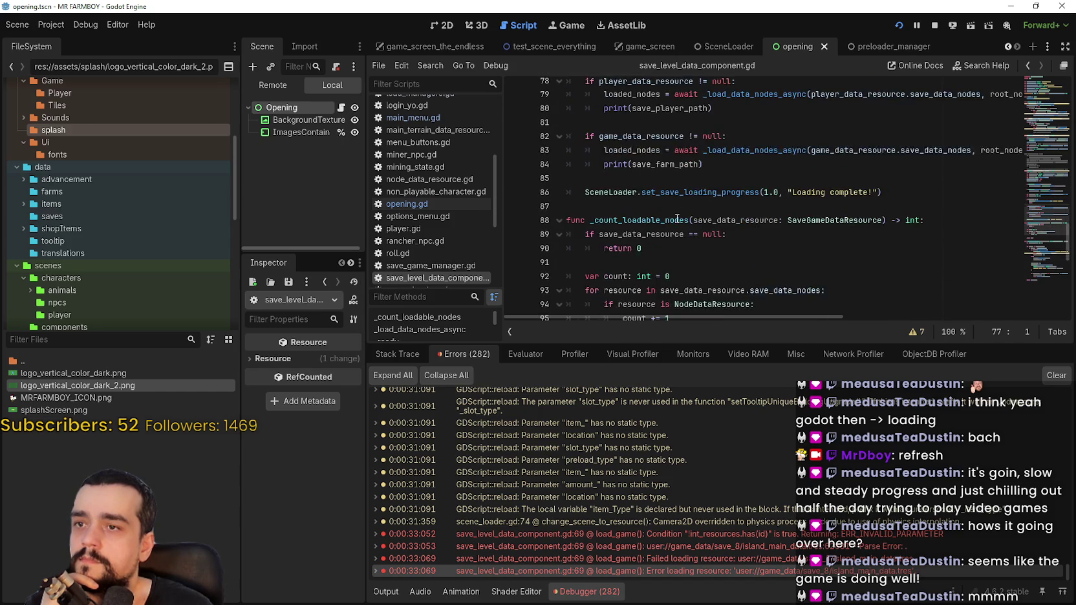
pyautogui.scroll(2, 677, 218)
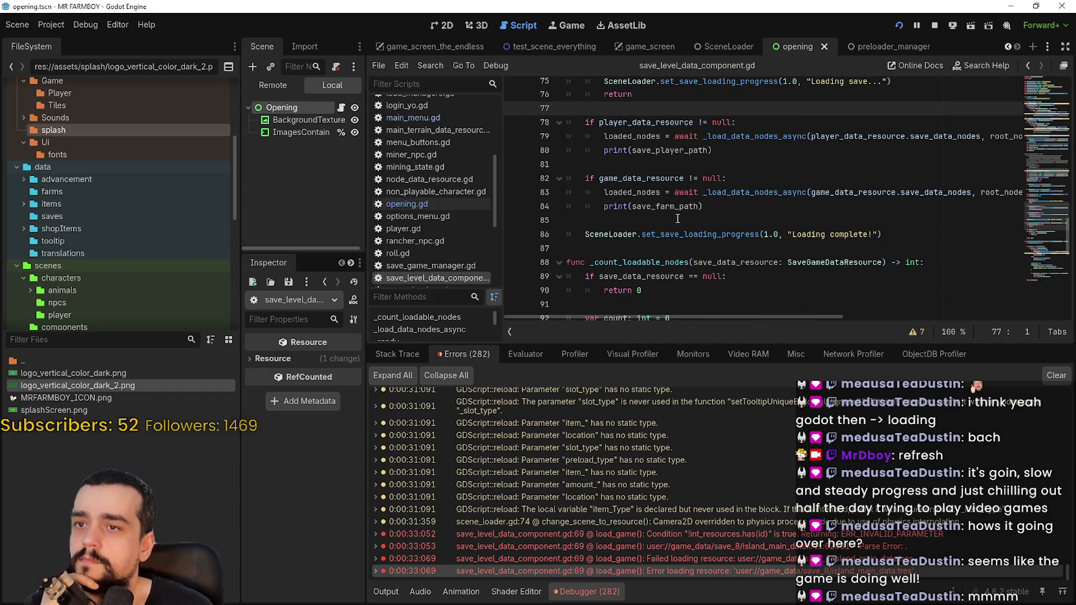
# - Follow the _load_data_nodes_async call on line 79 to its definition
pyautogui.doubleClick(783, 137)
pyautogui.rightClick(778, 144)
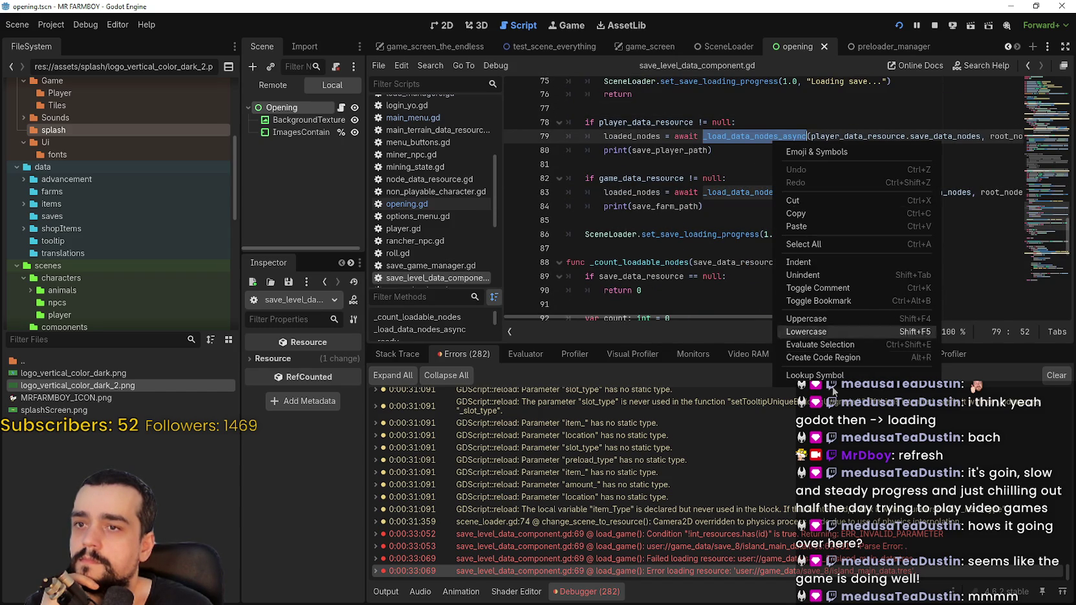
pyautogui.click(833, 376)
pyautogui.scroll(-1, 777, 175)
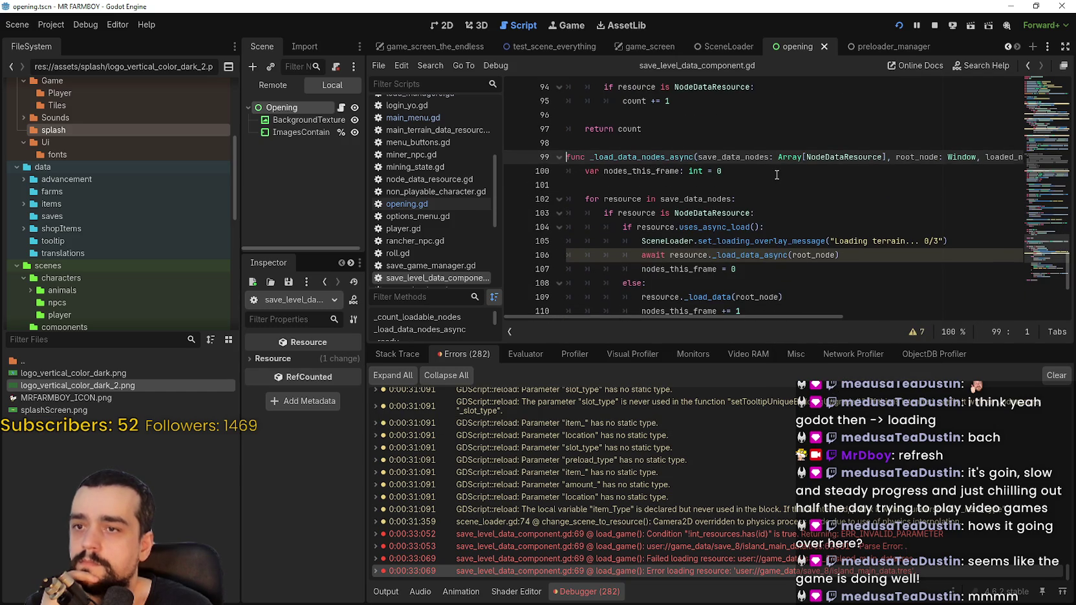
pyautogui.scroll(-2, 776, 171)
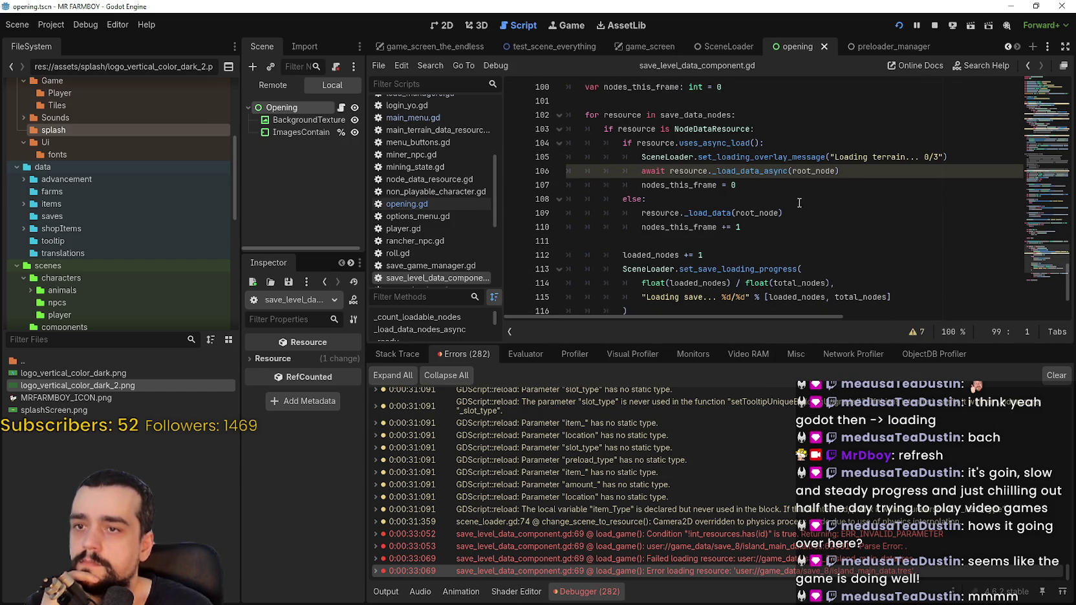
# - Inspect uses_async_load in node_data_resource.gd, then return to the line 69 error
pyautogui.rightClick(709, 141)
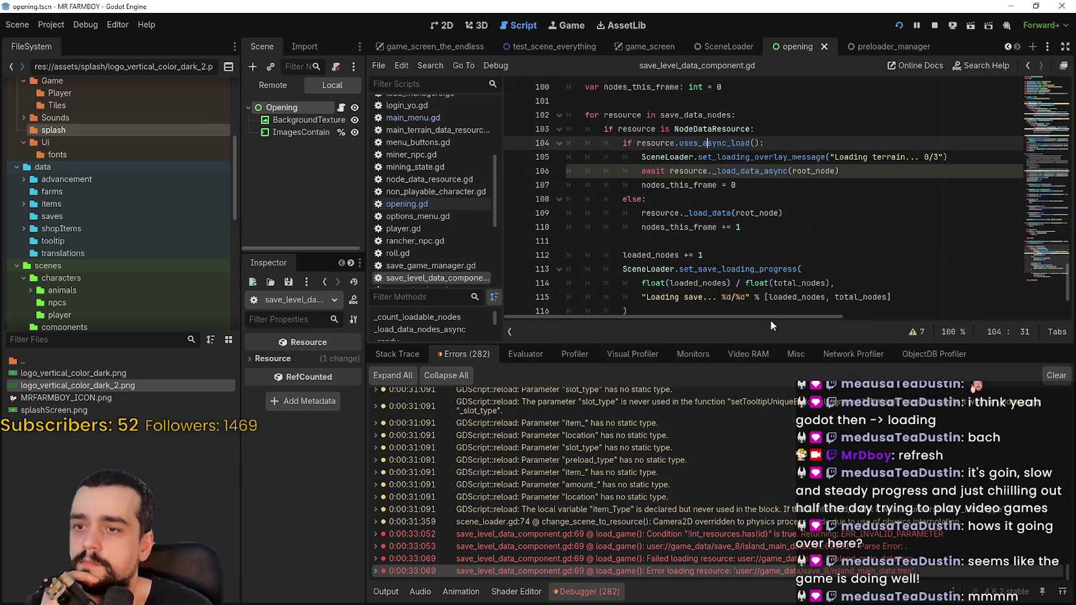
pyautogui.click(772, 330)
pyautogui.scroll(-6, 743, 207)
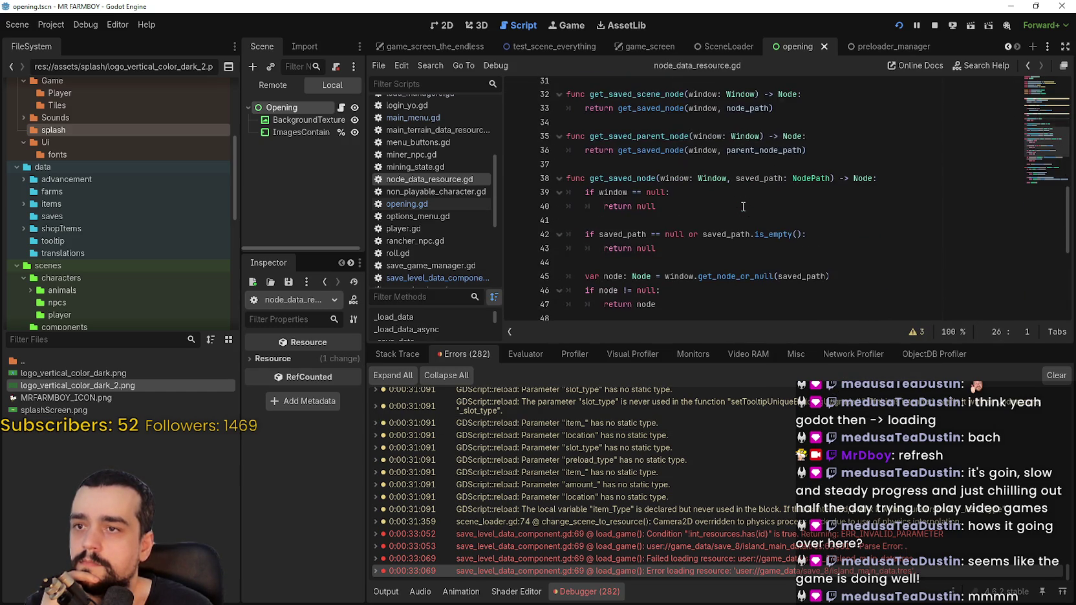
pyautogui.scroll(-2, 743, 205)
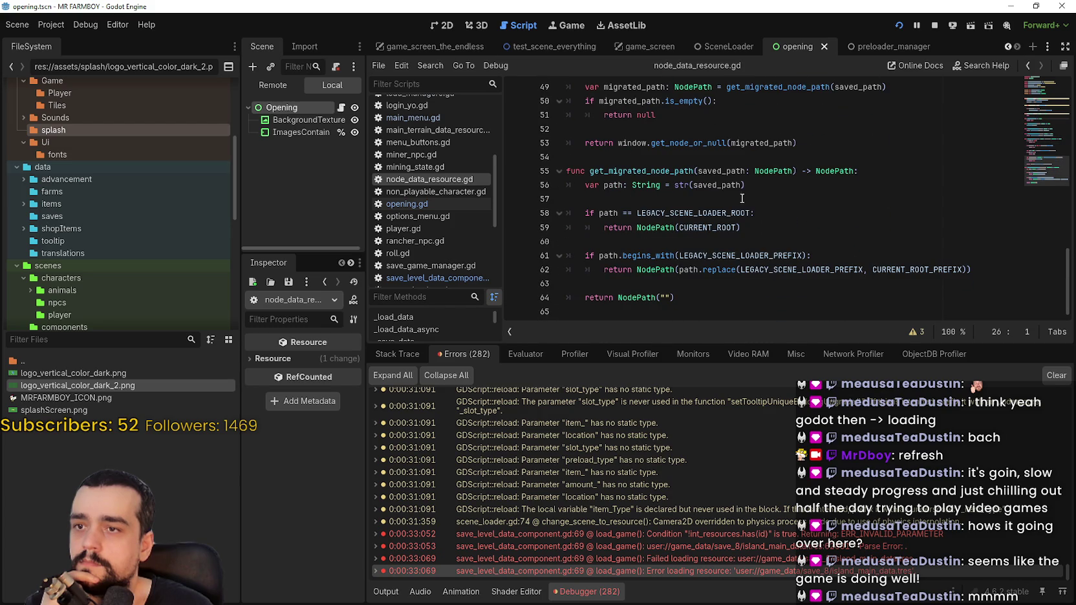
pyautogui.scroll(7, 740, 190)
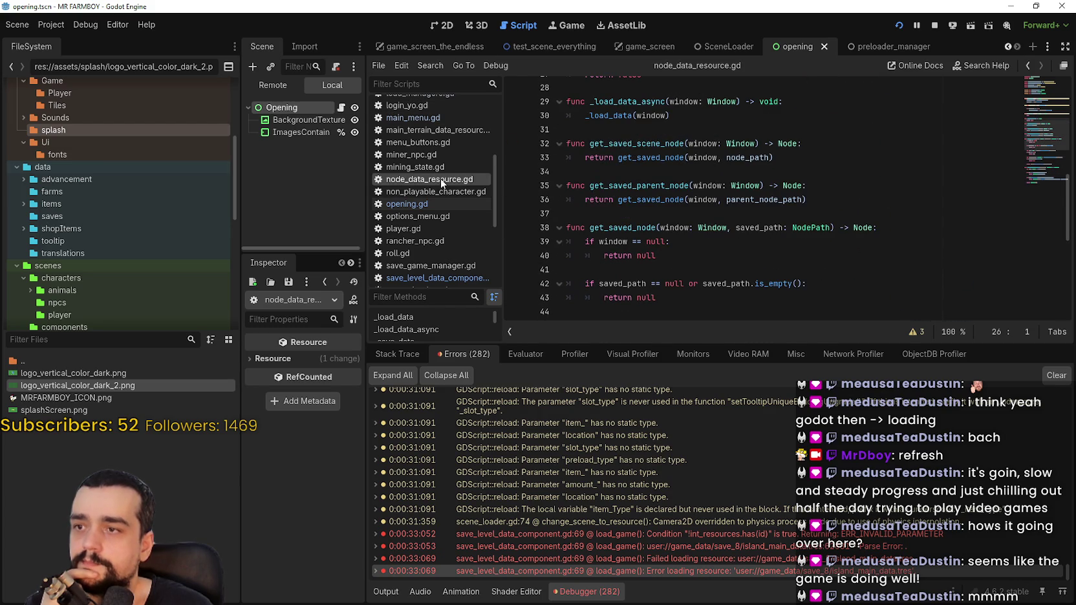
pyautogui.click(618, 534)
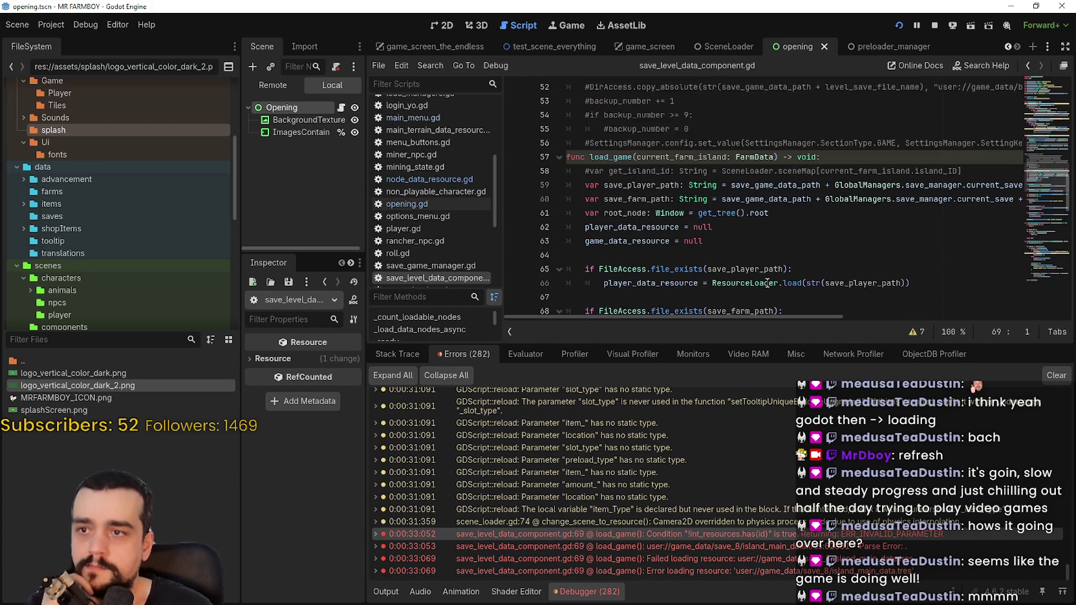
pyautogui.scroll(-7, 758, 274)
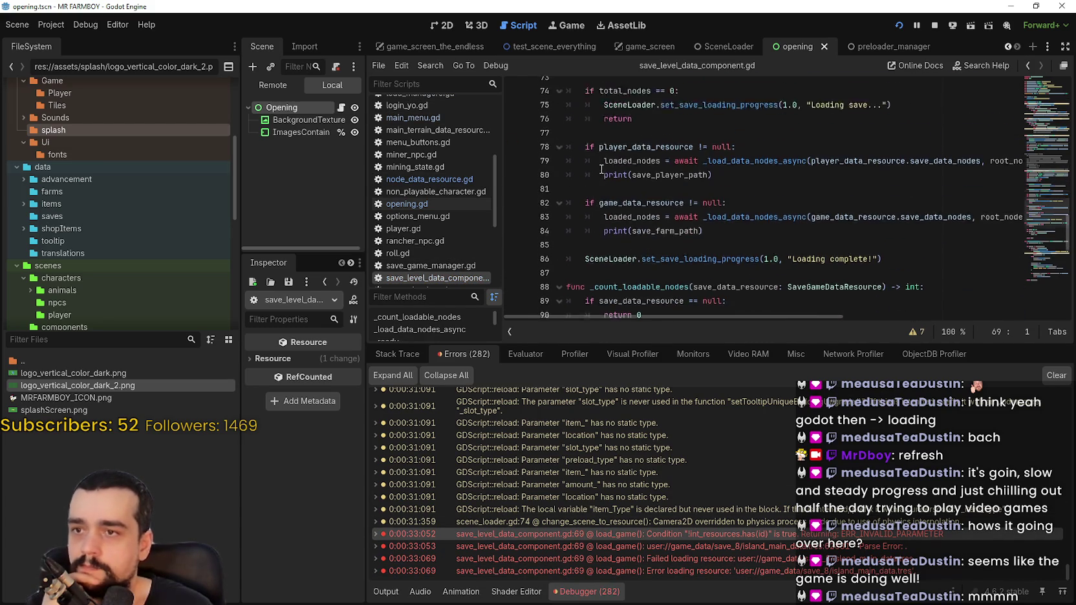
pyautogui.scroll(-2, 596, 191)
pyautogui.scroll(1, 592, 192)
pyautogui.scroll(-1, 593, 192)
pyautogui.scroll(1, 592, 192)
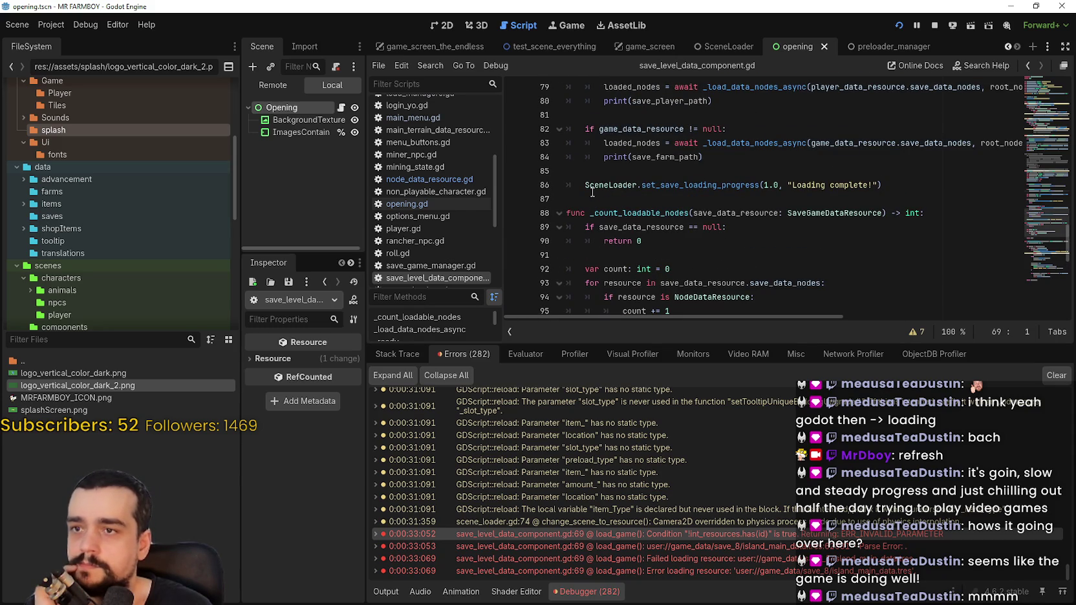
pyautogui.doubleClick(658, 158)
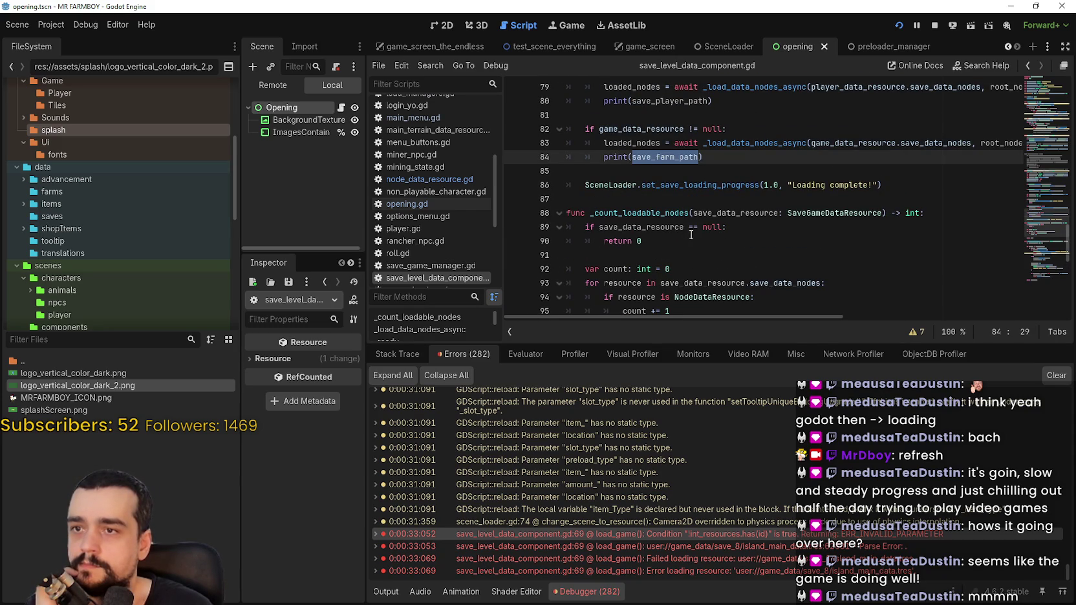
pyautogui.scroll(2, 692, 235)
pyautogui.doubleClick(640, 213)
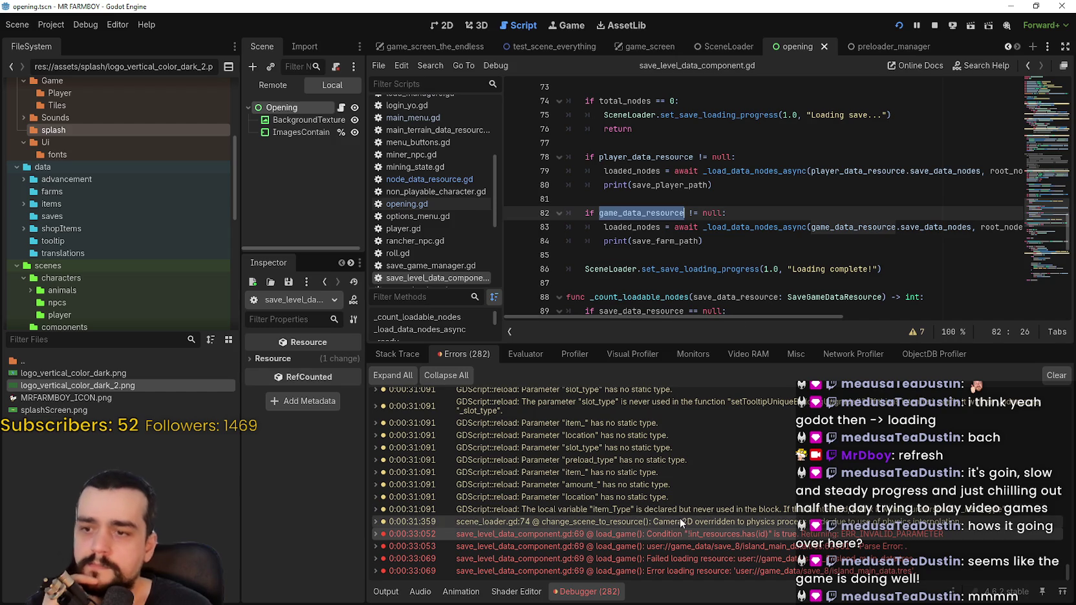
# - Show the Output log and scroll through the v4.6.2 startup and DLC-check messages
pyautogui.click(393, 598)
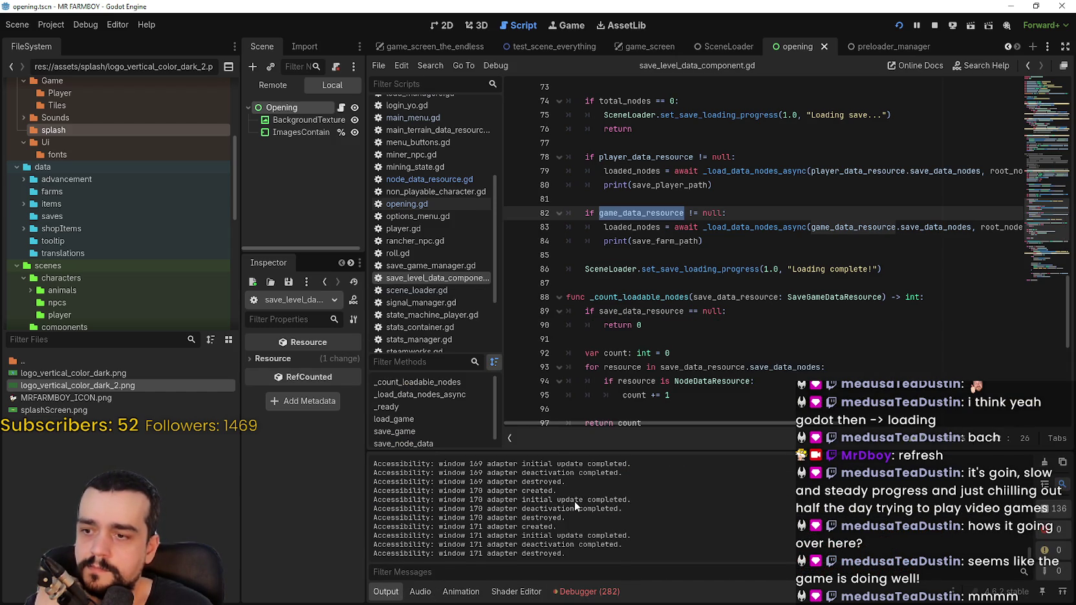
pyautogui.scroll(8, 619, 503)
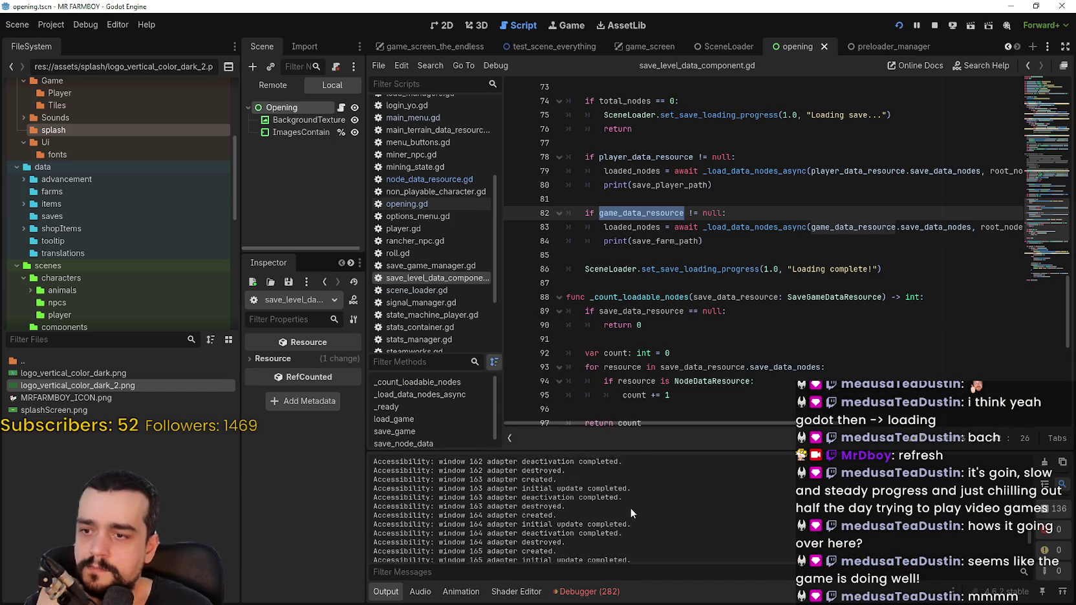
pyautogui.scroll(10, 629, 510)
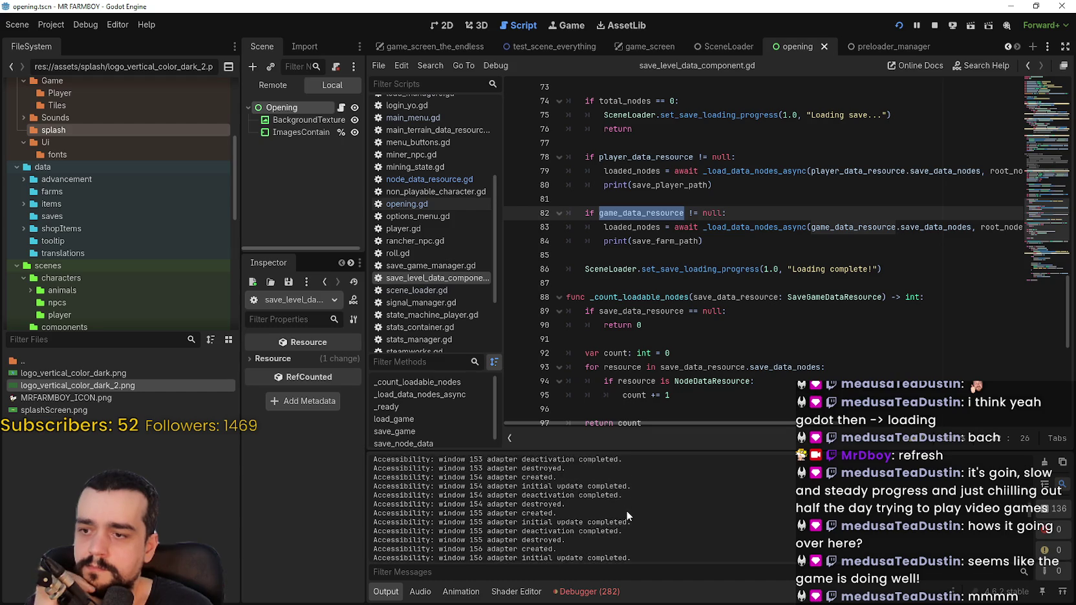
pyautogui.scroll(10, 626, 510)
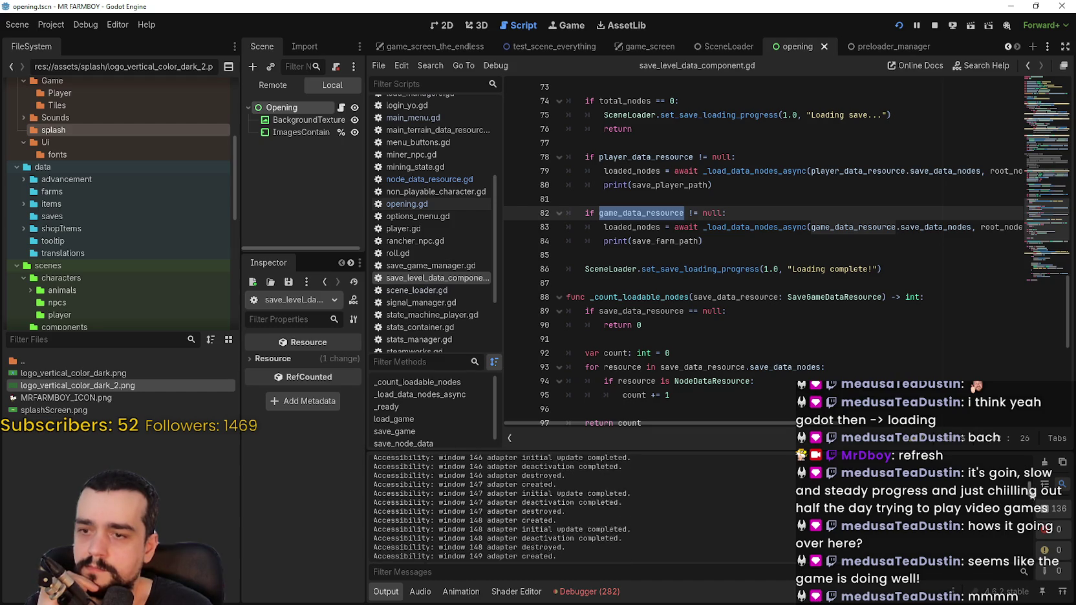
pyautogui.scroll(2, 626, 510)
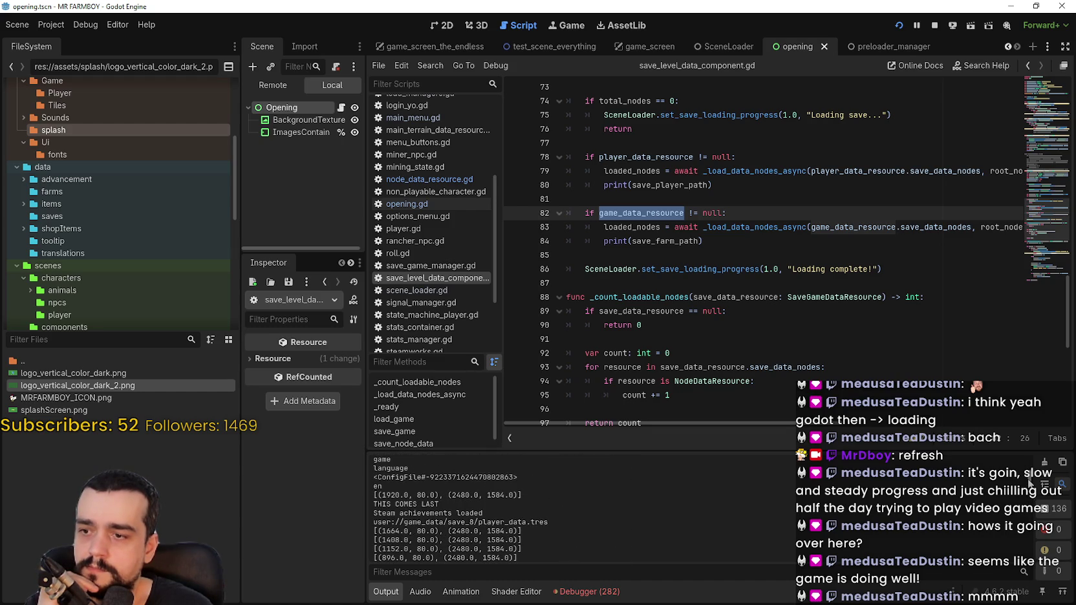
pyautogui.scroll(1, 626, 511)
pyautogui.scroll(15, 1030, 481)
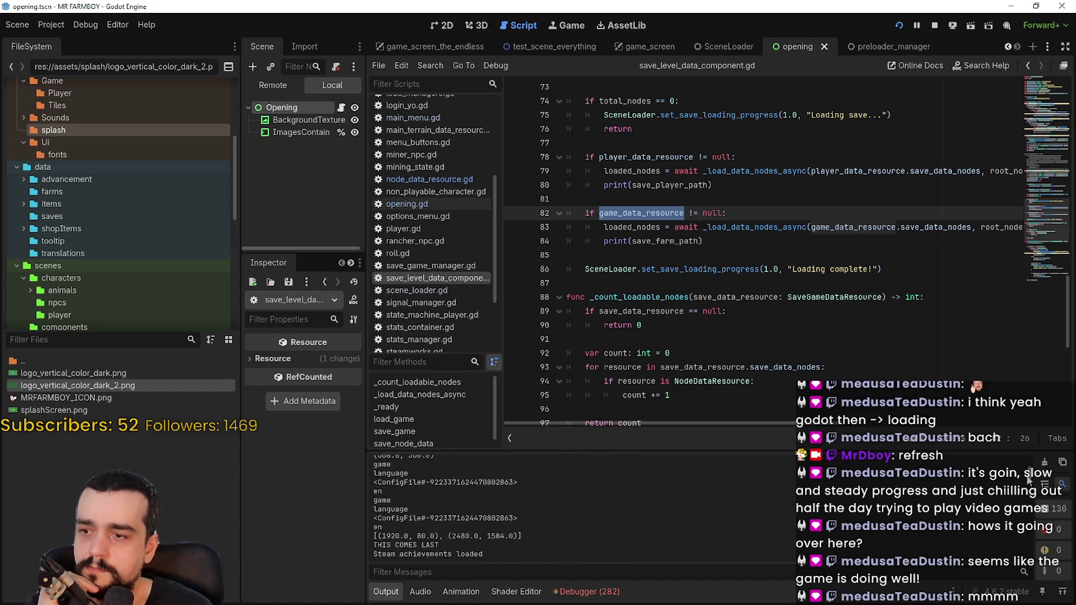
pyautogui.scroll(-10, 1030, 460)
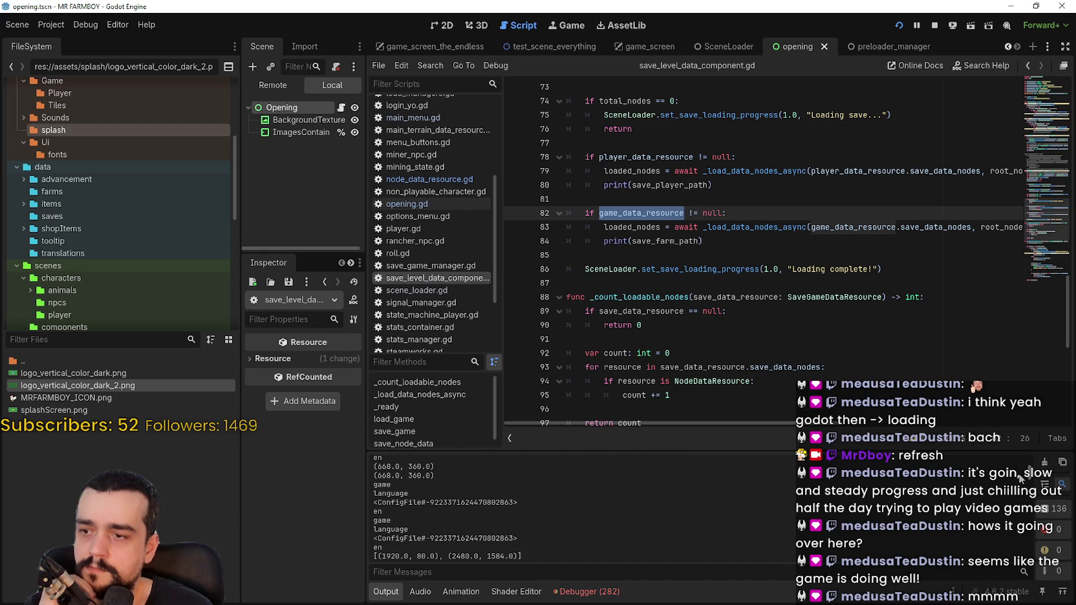
pyautogui.scroll(-2, 1020, 479)
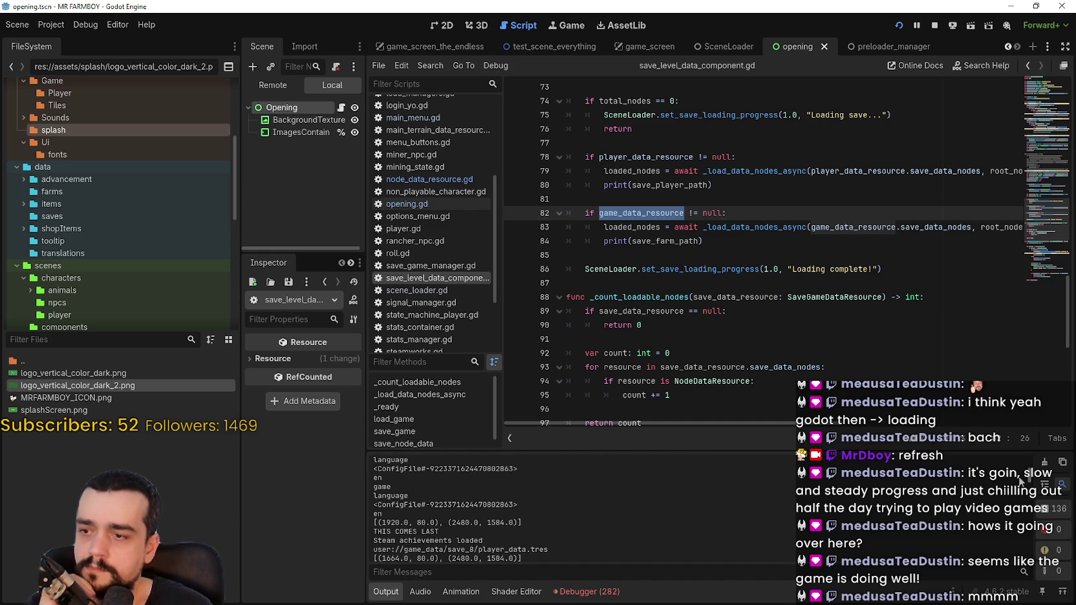
pyautogui.scroll(-1, 1021, 482)
pyautogui.scroll(-2, 1019, 484)
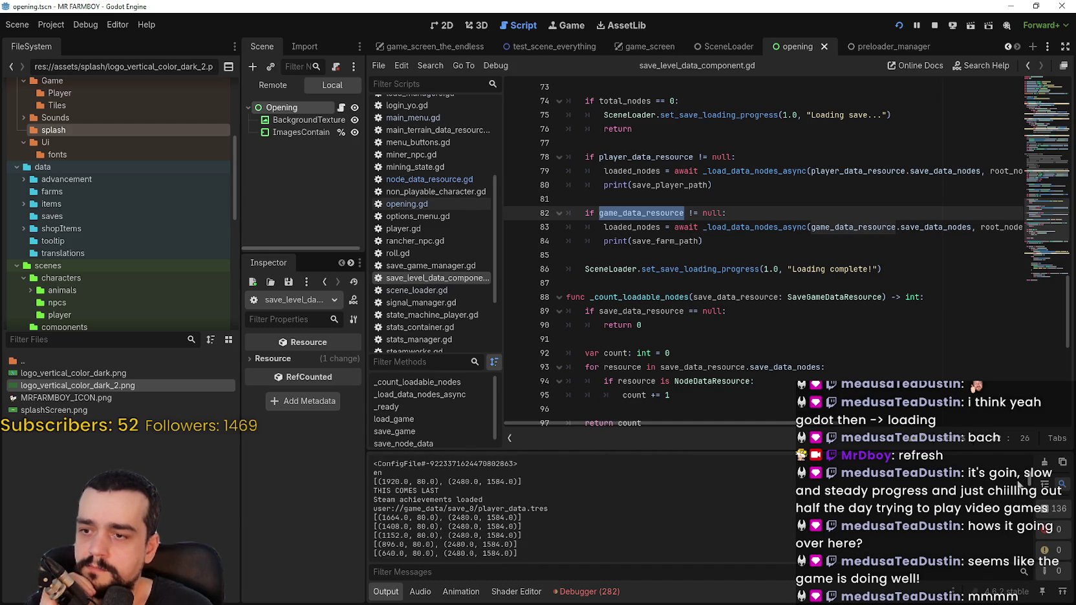
pyautogui.scroll(5, 1020, 484)
pyautogui.scroll(-5, 1017, 470)
pyautogui.scroll(5, 1013, 474)
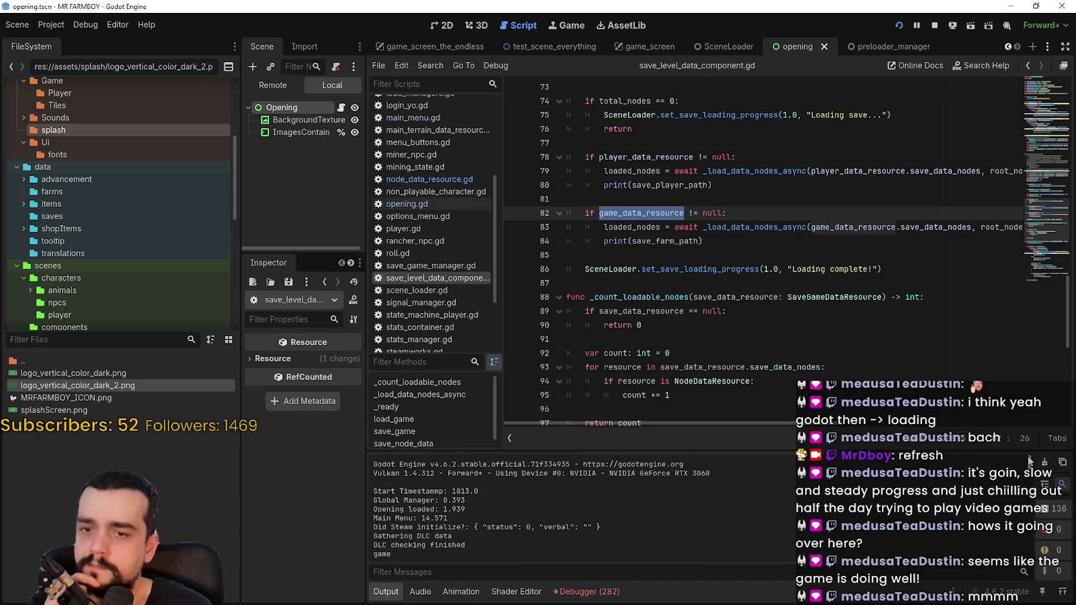
pyautogui.scroll(1, 645, 245)
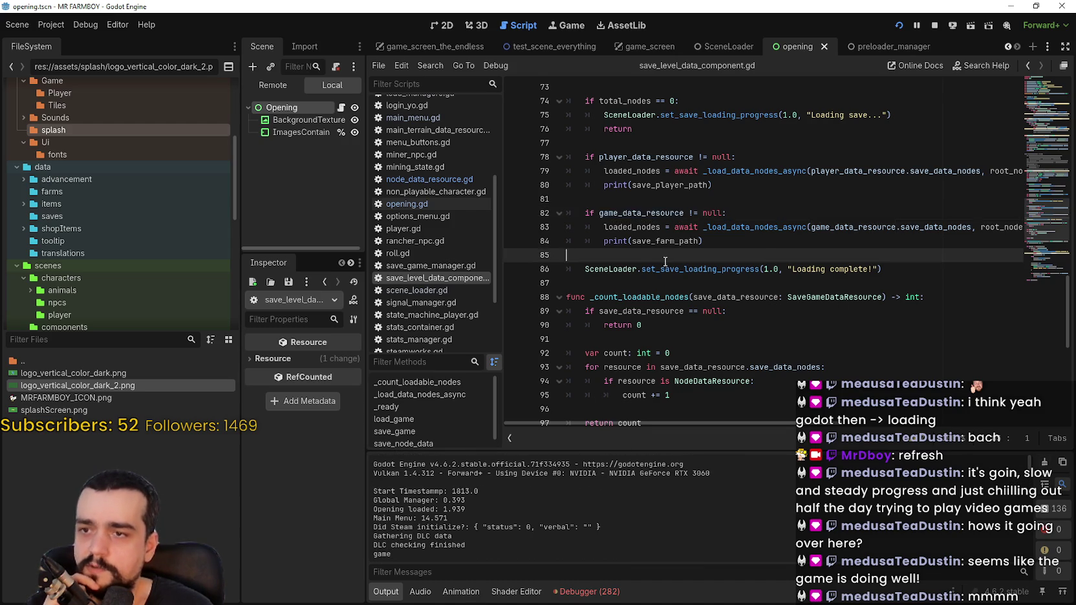
# - Examine the set_save_loading_progress calls, the game_data_resource load on line 69, and the return on line 76
pyautogui.doubleClick(674, 308)
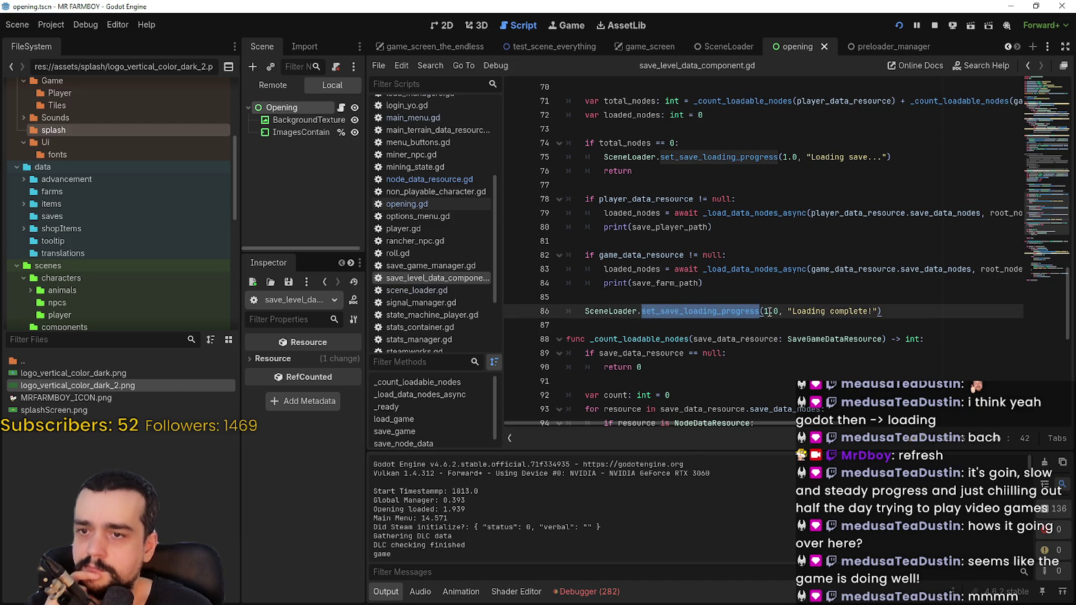
pyautogui.scroll(3, 769, 312)
pyautogui.doubleClick(733, 289)
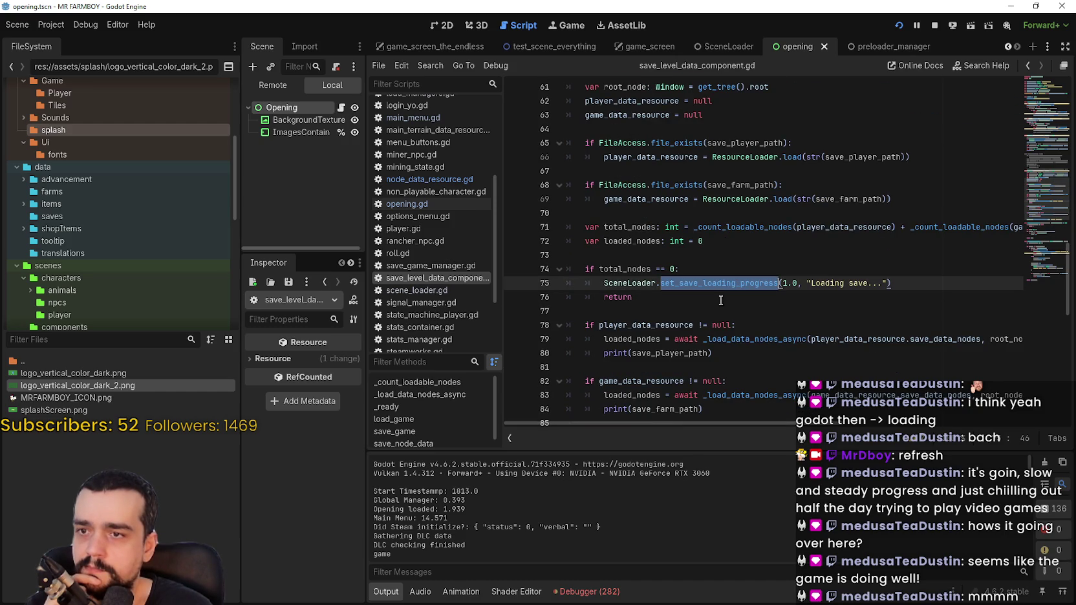
pyautogui.scroll(2, 692, 314)
pyautogui.click(686, 284)
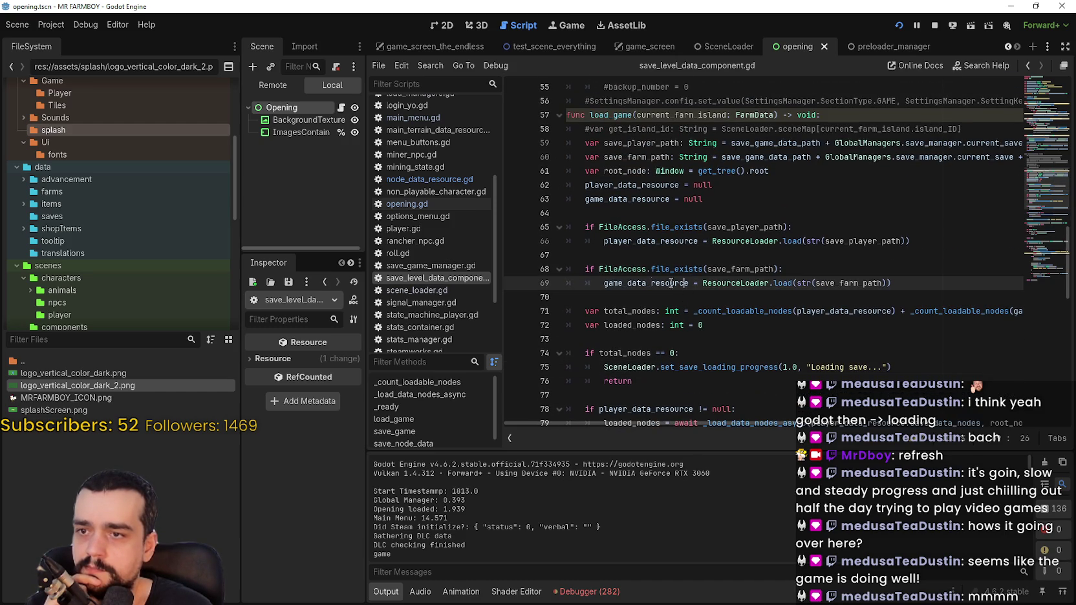
pyautogui.doubleClick(624, 283)
pyautogui.scroll(-2, 648, 298)
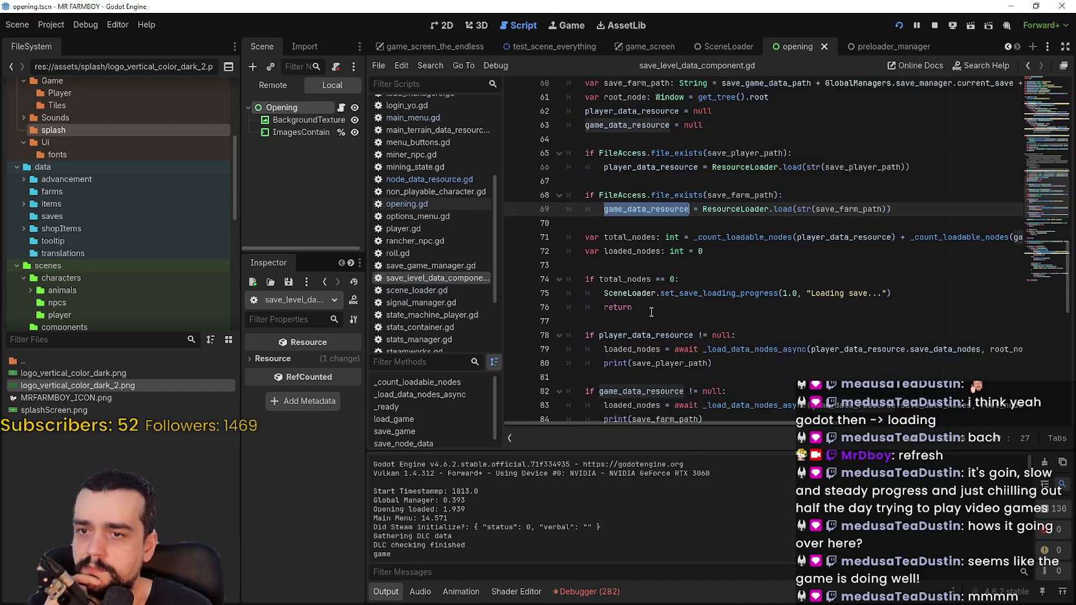
pyautogui.doubleClick(648, 298)
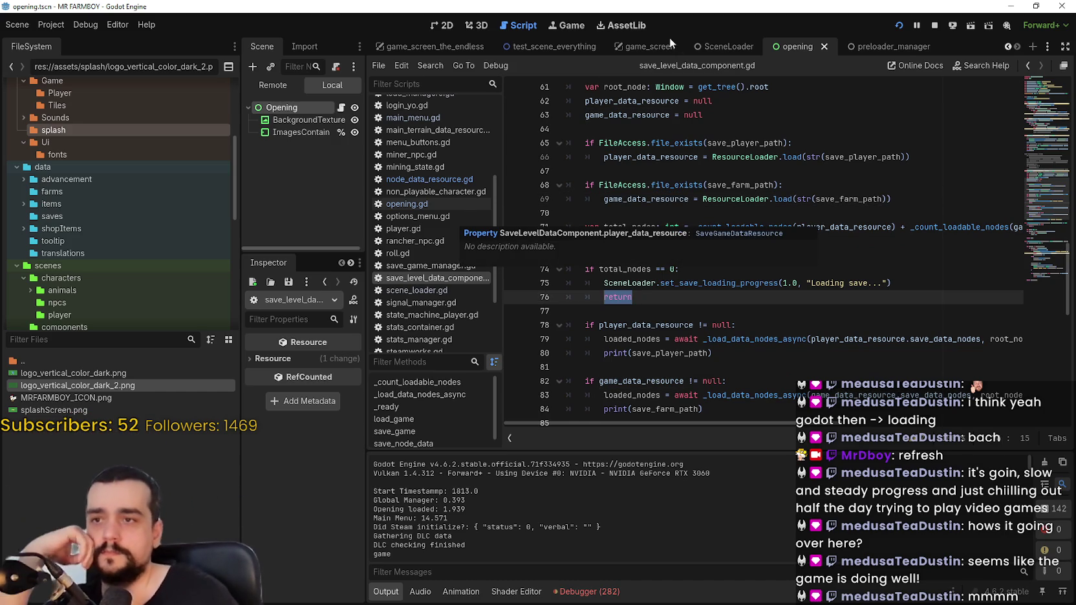
# - Examine player_data_resource's reset and its load on line 66, then show the Errors list
pyautogui.scroll(1, 764, 176)
pyautogui.scroll(3, 765, 176)
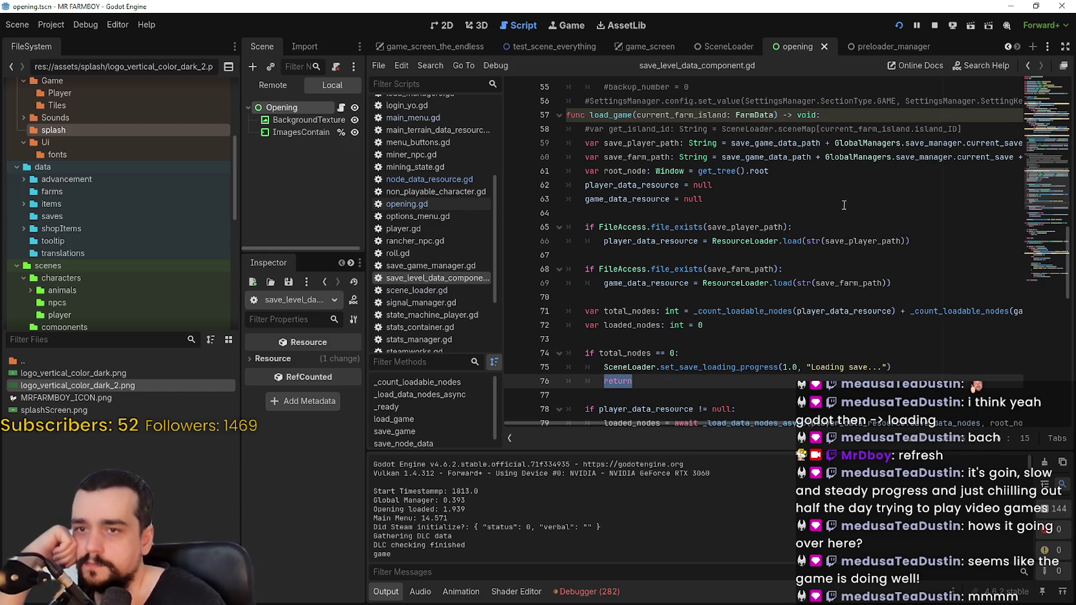
pyautogui.doubleClick(645, 188)
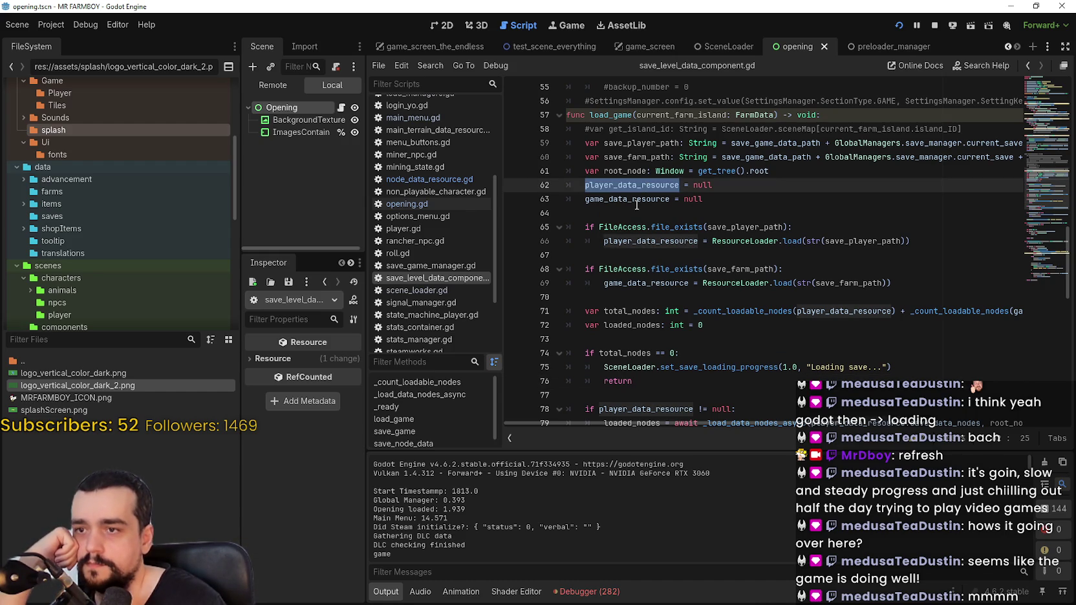
pyautogui.click(633, 199)
pyautogui.click(936, 242)
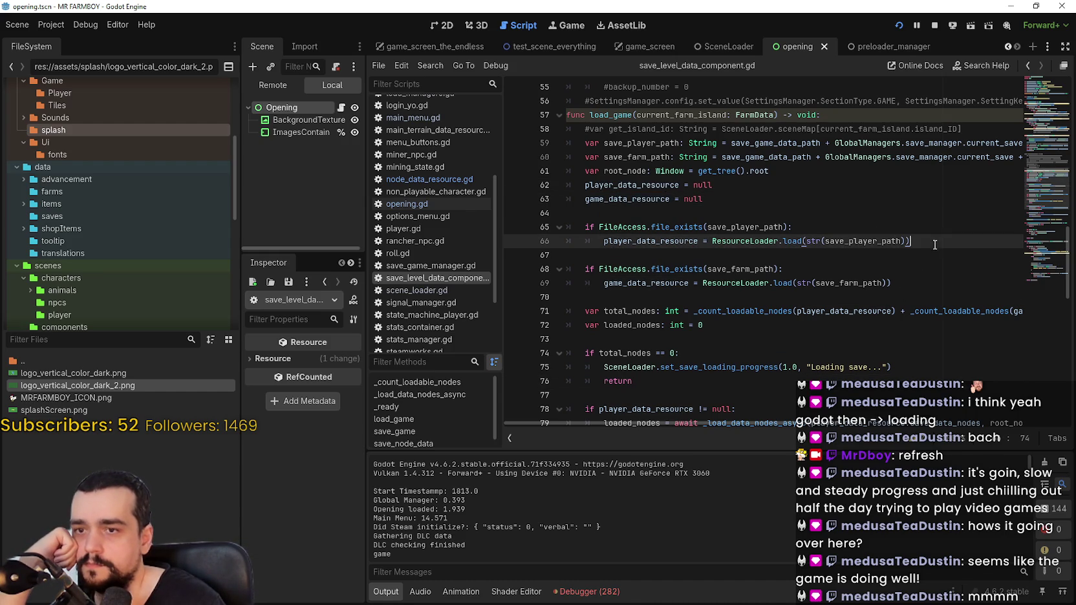
pyautogui.doubleClick(649, 242)
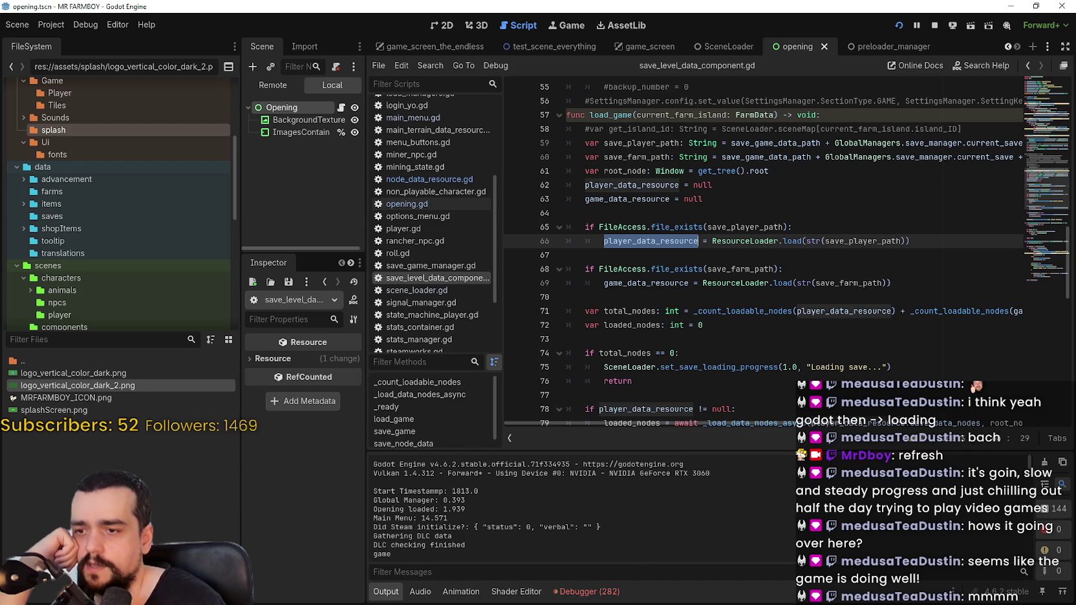
pyautogui.click(586, 592)
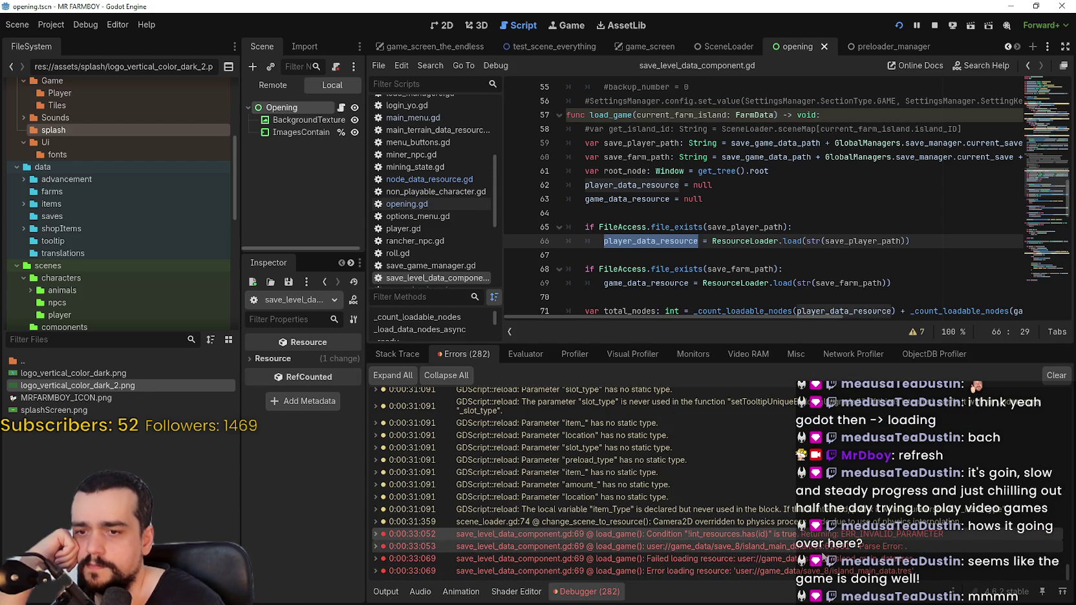
# - Expand the line 69 load_game error to view its stack trace and C++ source
pyautogui.moveTo(875, 550)
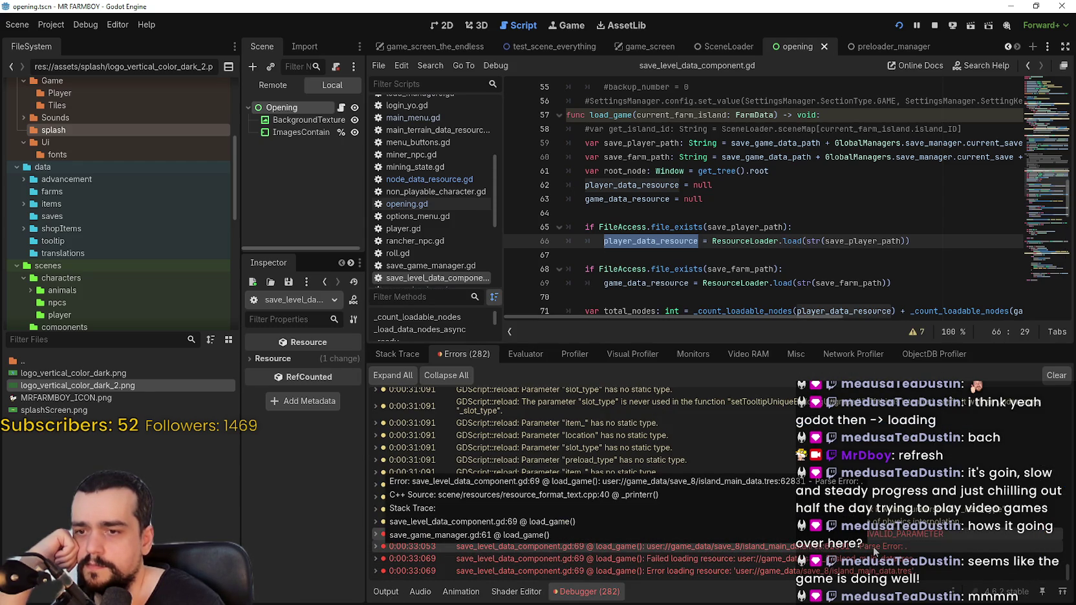
pyautogui.moveTo(894, 533)
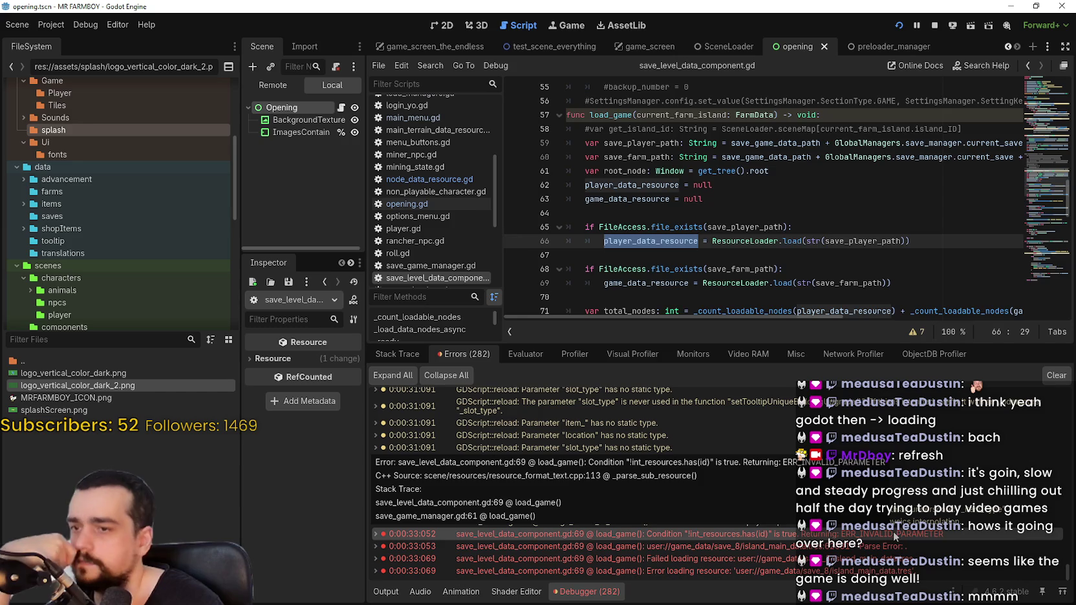
pyautogui.click(892, 541)
pyautogui.doubleClick(891, 532)
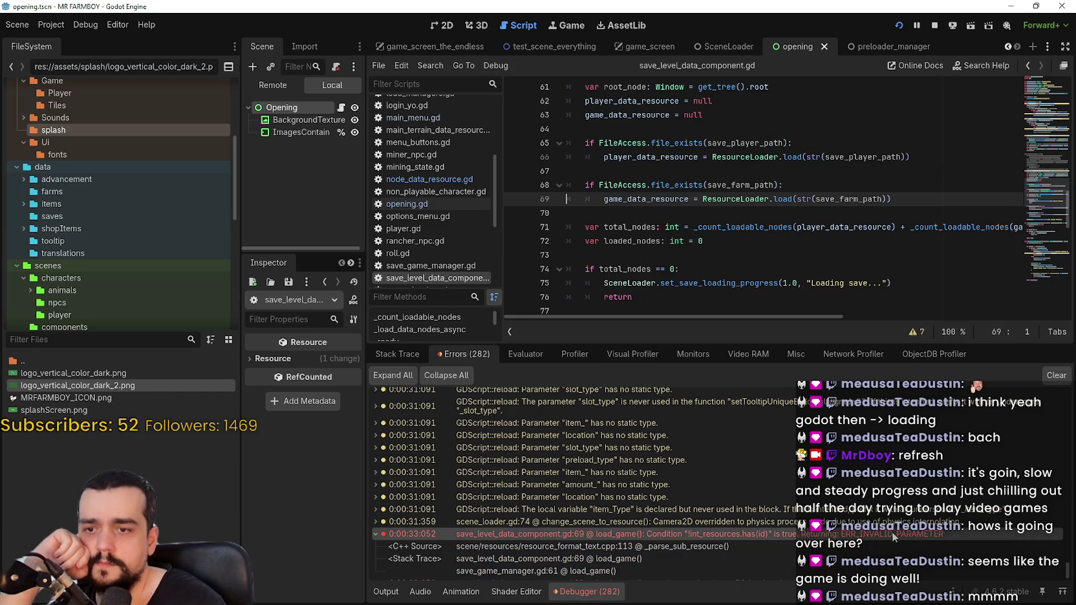
pyautogui.scroll(-2, 771, 541)
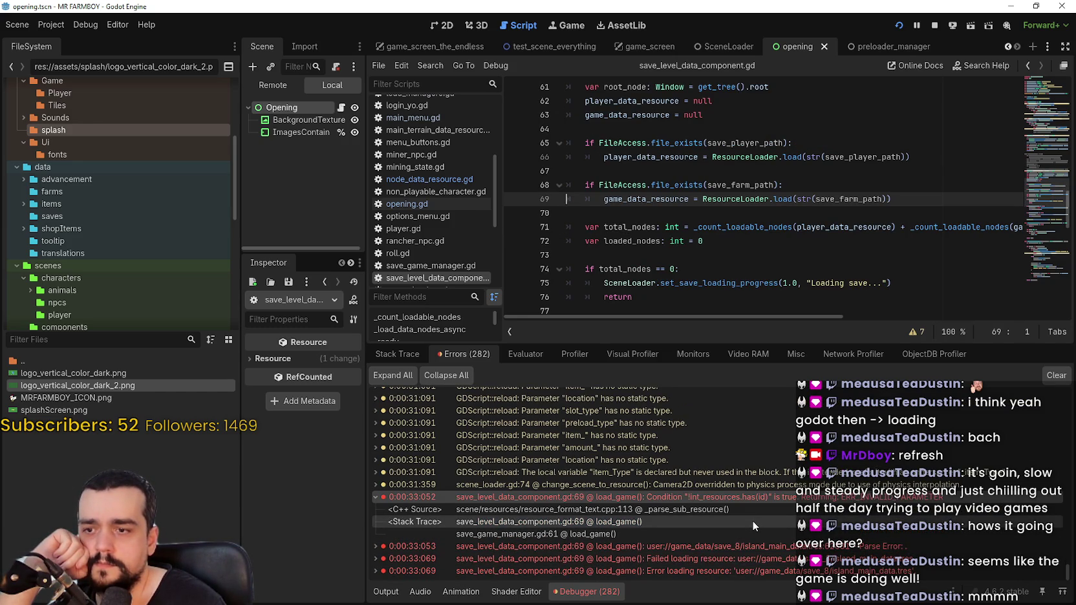
pyautogui.click(753, 521)
pyautogui.click(750, 510)
# - Select player_data_resource on line 66 and bring up the ResourceLoader.load documentation
pyautogui.scroll(2, 682, 234)
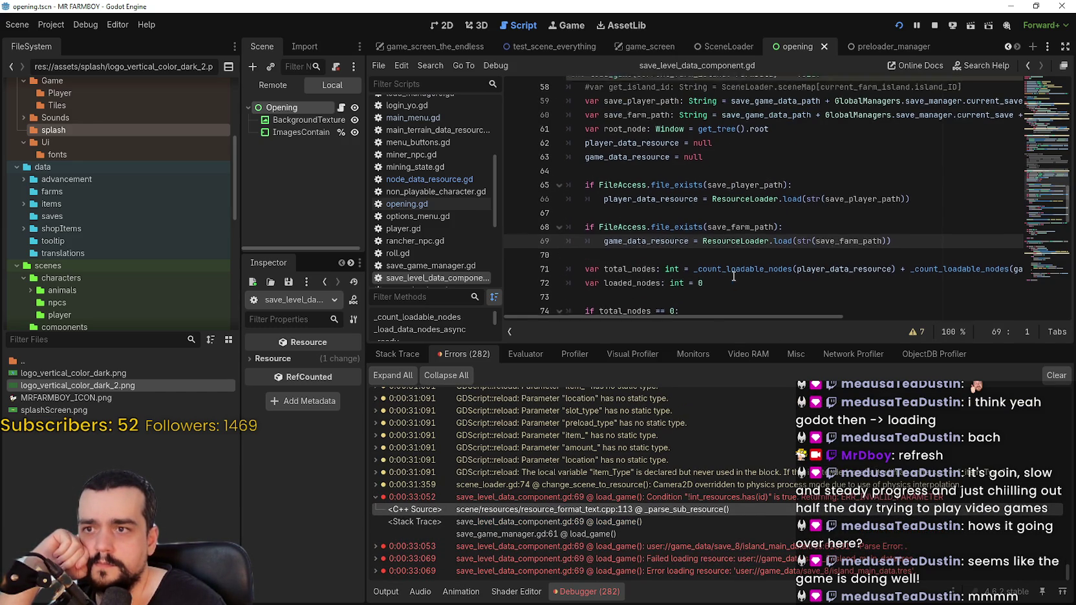
pyautogui.press('Up')
pyautogui.press('Up')
pyautogui.scroll(2, 664, 227)
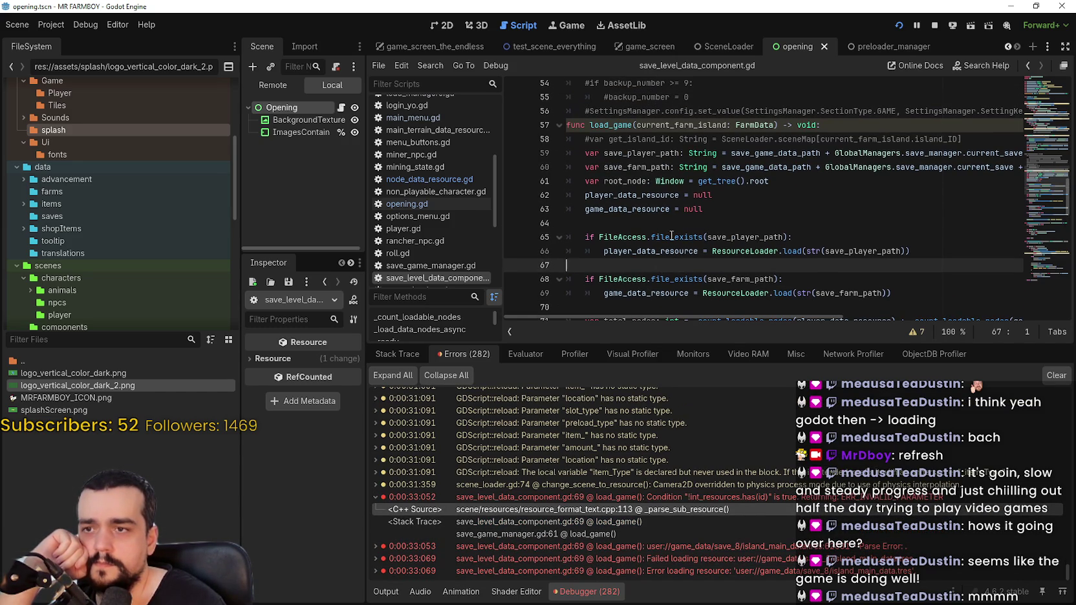
pyautogui.doubleClick(659, 250)
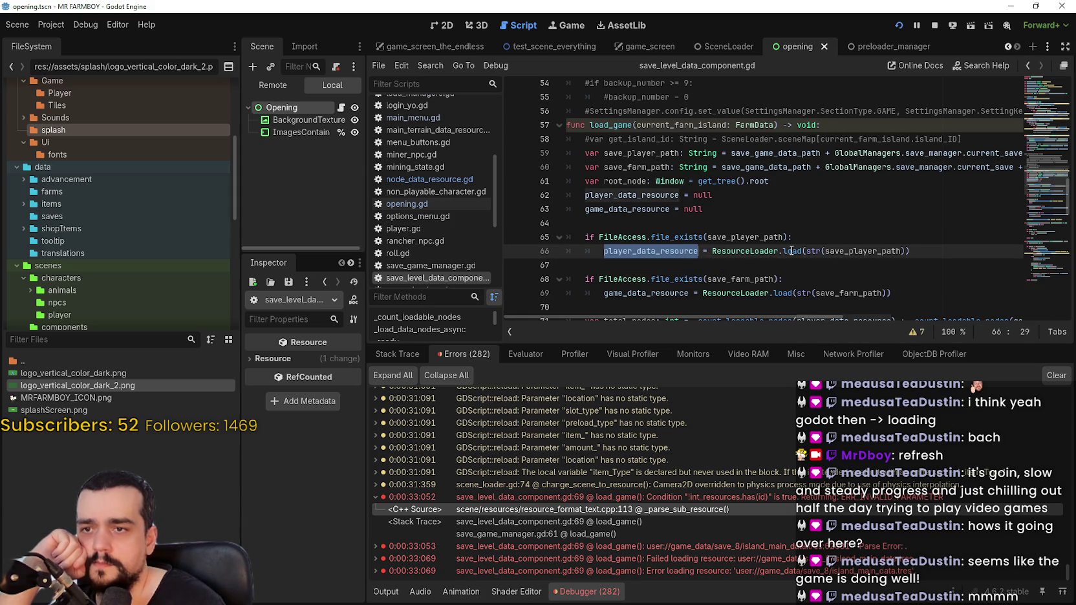
pyautogui.moveTo(793, 251)
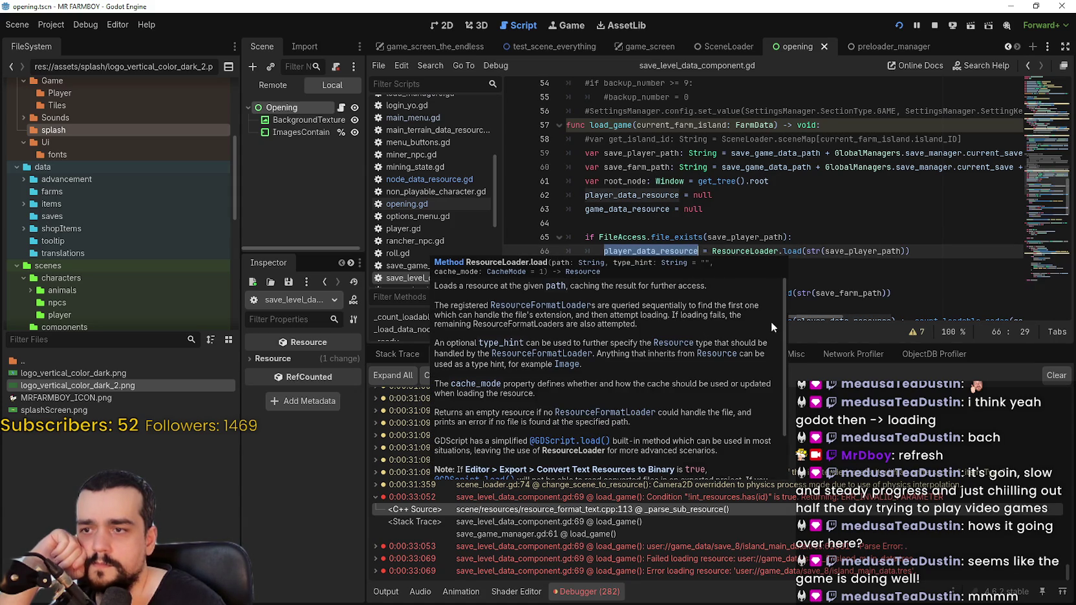
pyautogui.moveTo(785, 313); pyautogui.dragTo(786, 331)
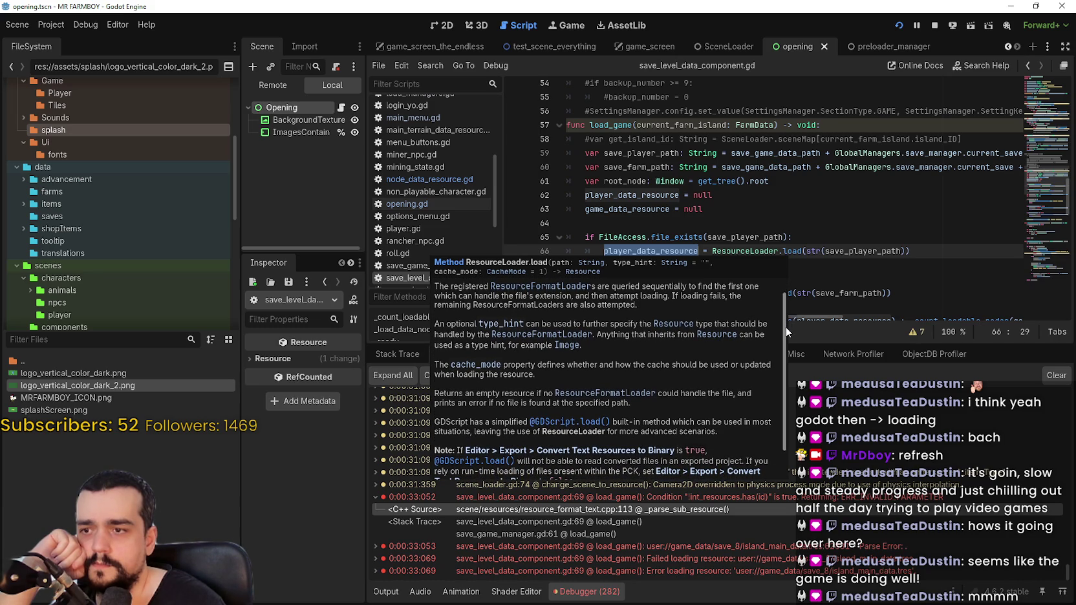
pyautogui.moveTo(787, 326); pyautogui.dragTo(782, 359)
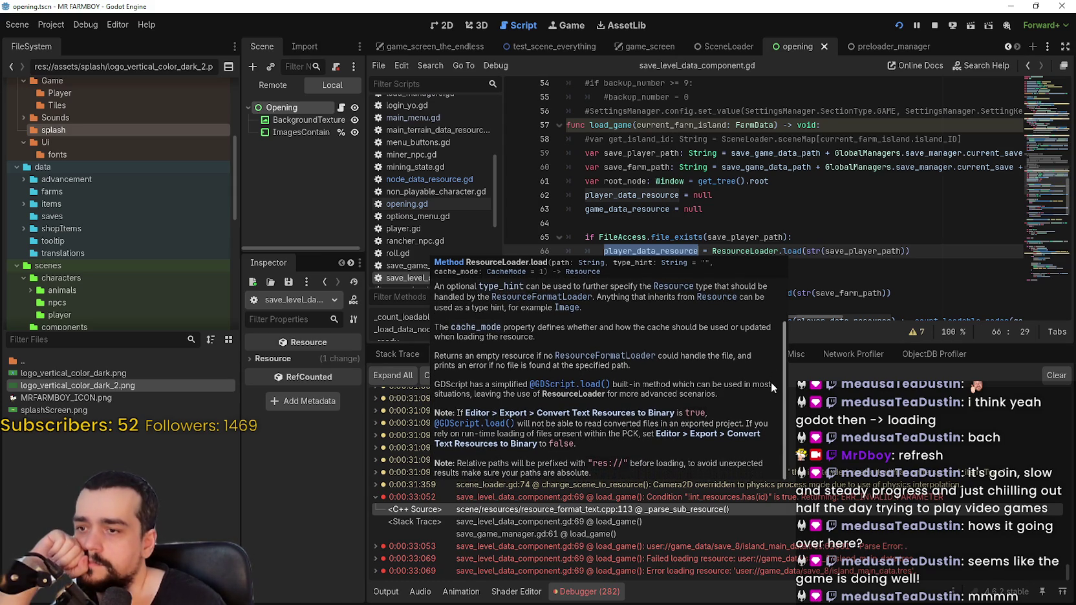
pyautogui.click(679, 238)
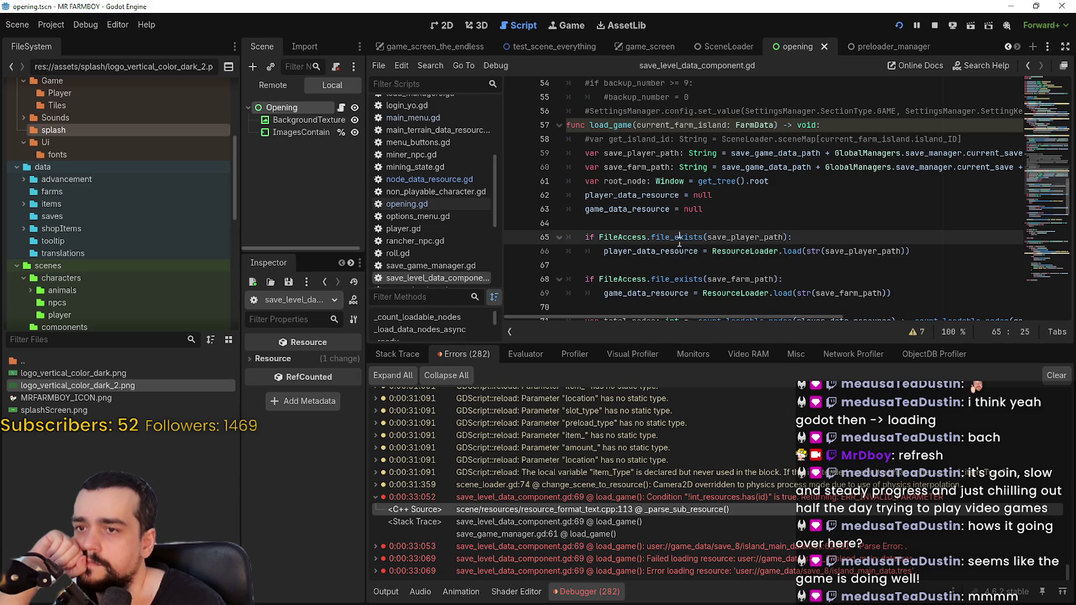
# - Add print(player_data_resource) on a new line after the player resource load on line 66
pyautogui.click(909, 249)
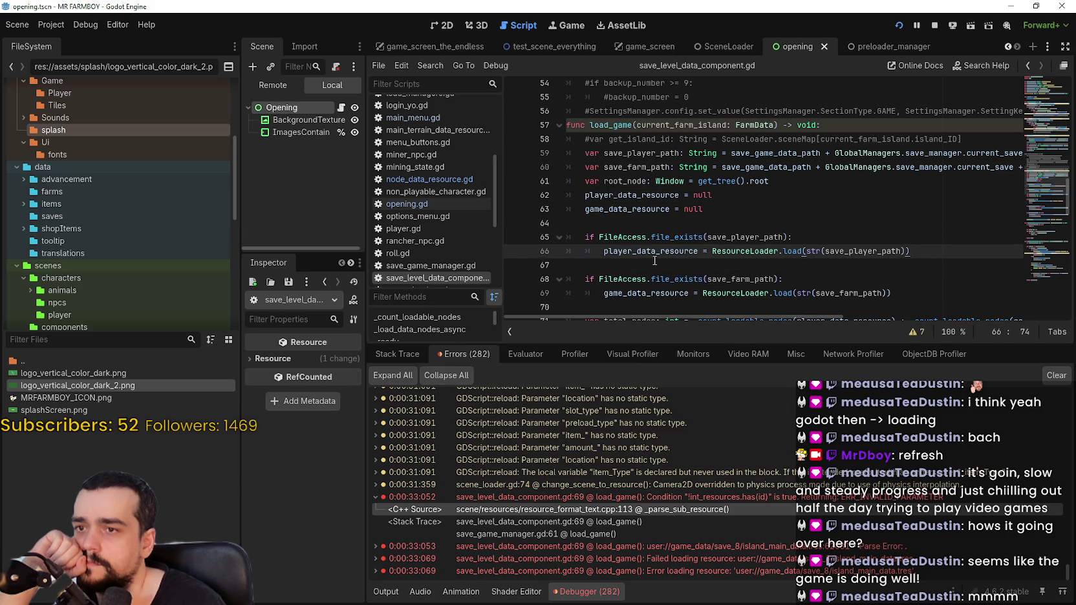
pyautogui.click(678, 196)
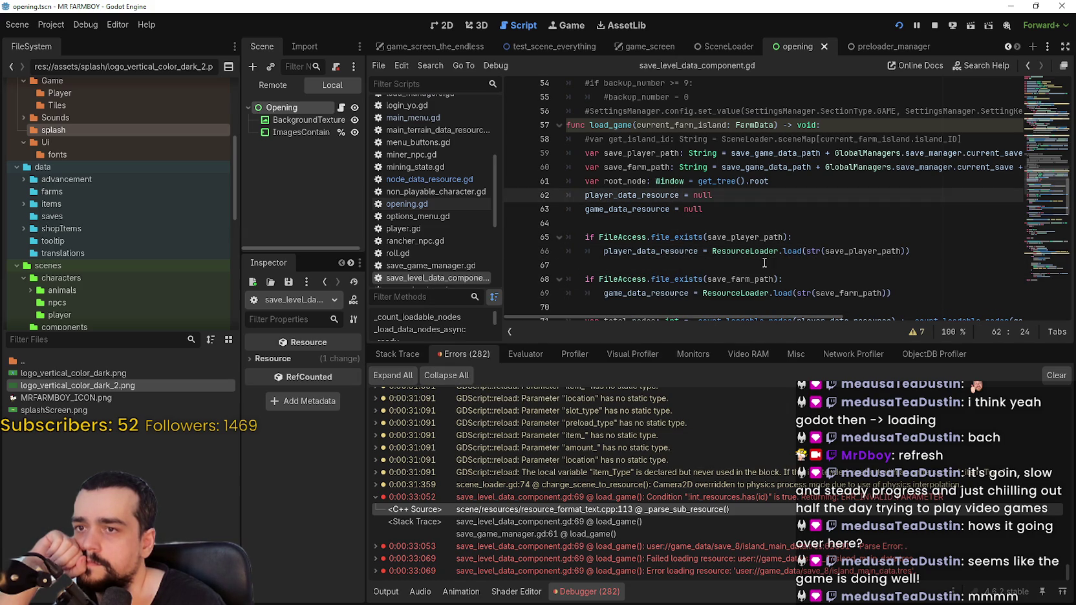
pyautogui.click(909, 249)
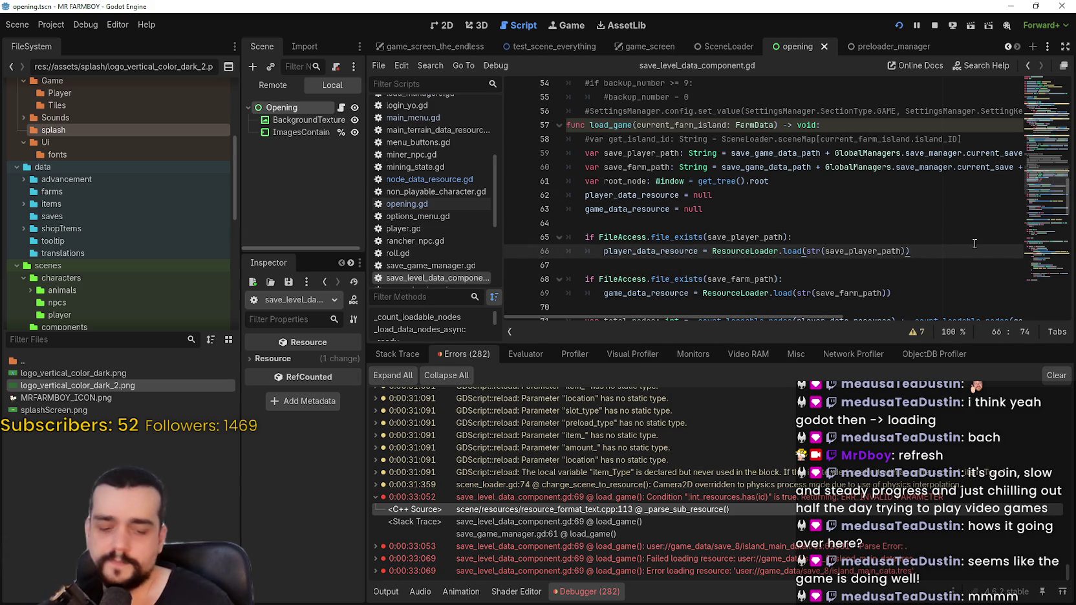
pyautogui.press('Return')
pyautogui.press('BackSpace')
pyautogui.write('n')
pyautogui.press('Return')
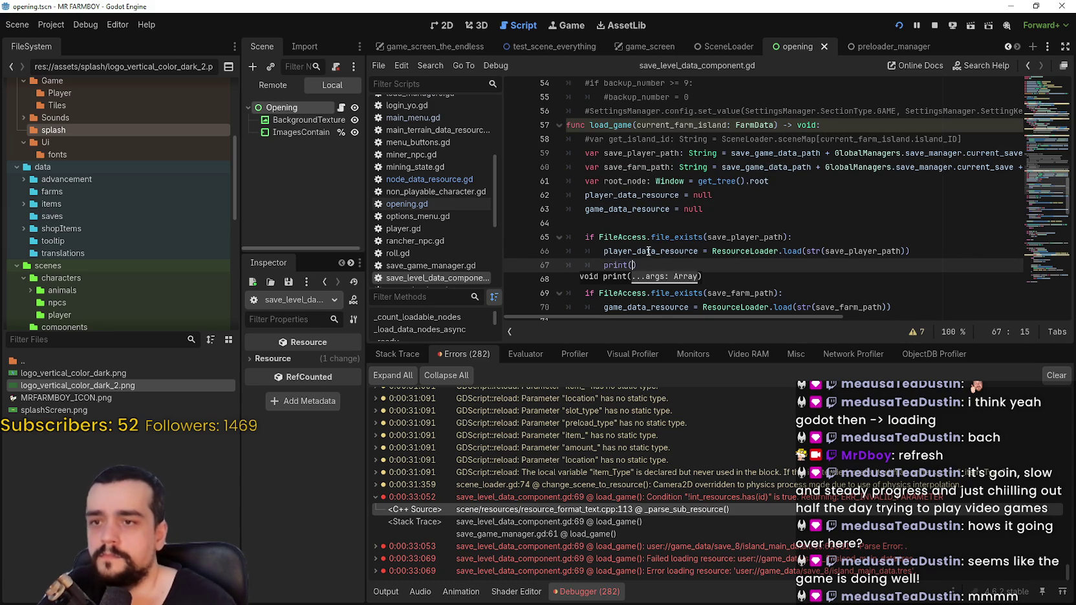
pyautogui.write('player_data_resource')
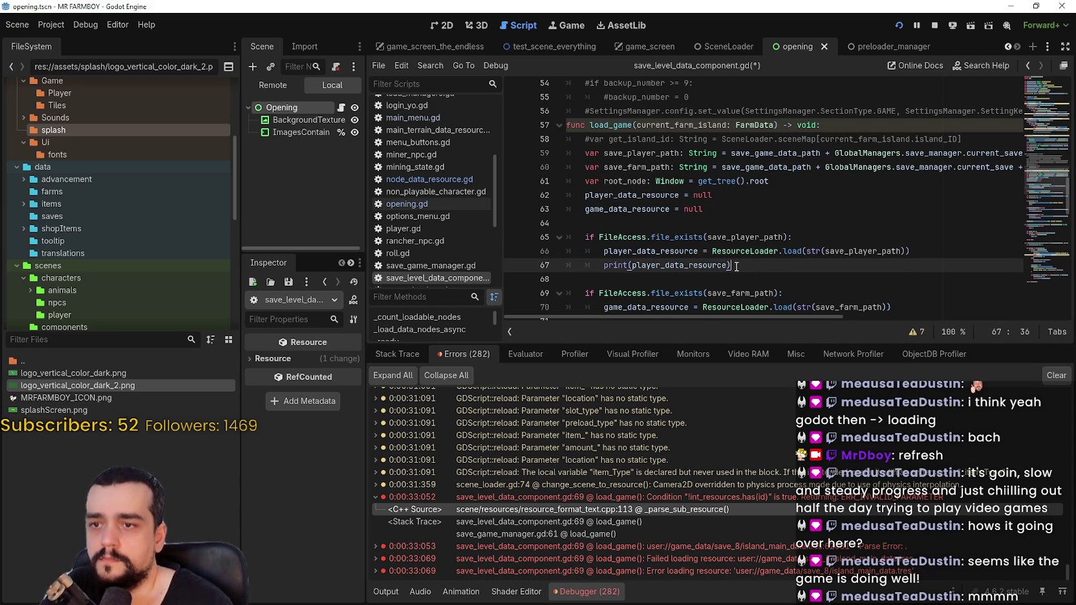
# - Select the new print statement and add an empty line after the farm resource load
pyautogui.scroll(-2, 737, 262)
pyautogui.moveTo(731, 176); pyautogui.dragTo(605, 178)
pyautogui.click(929, 223)
pyautogui.press('Return')
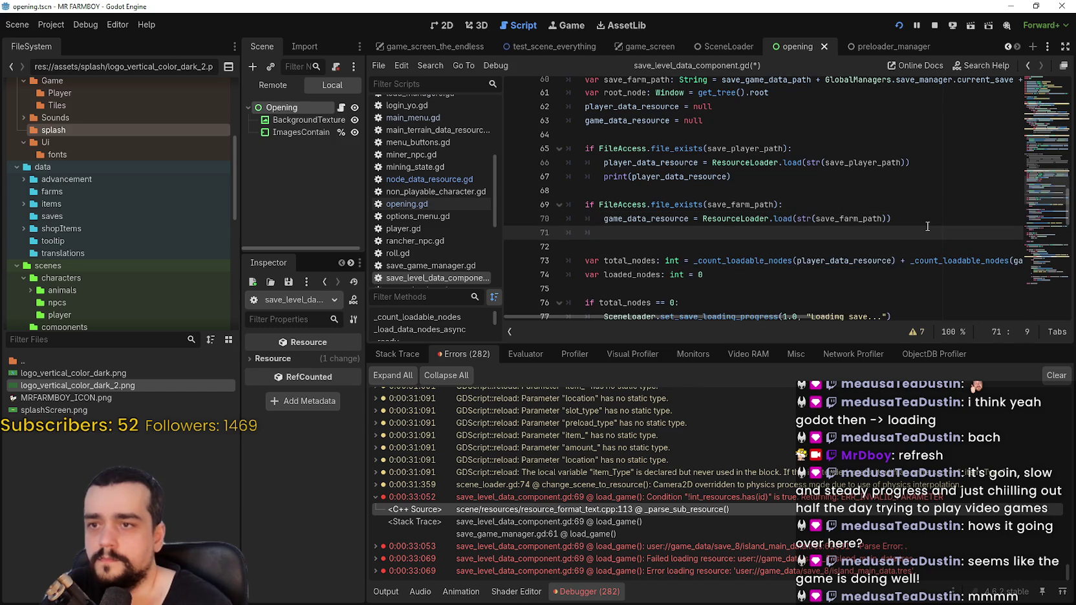